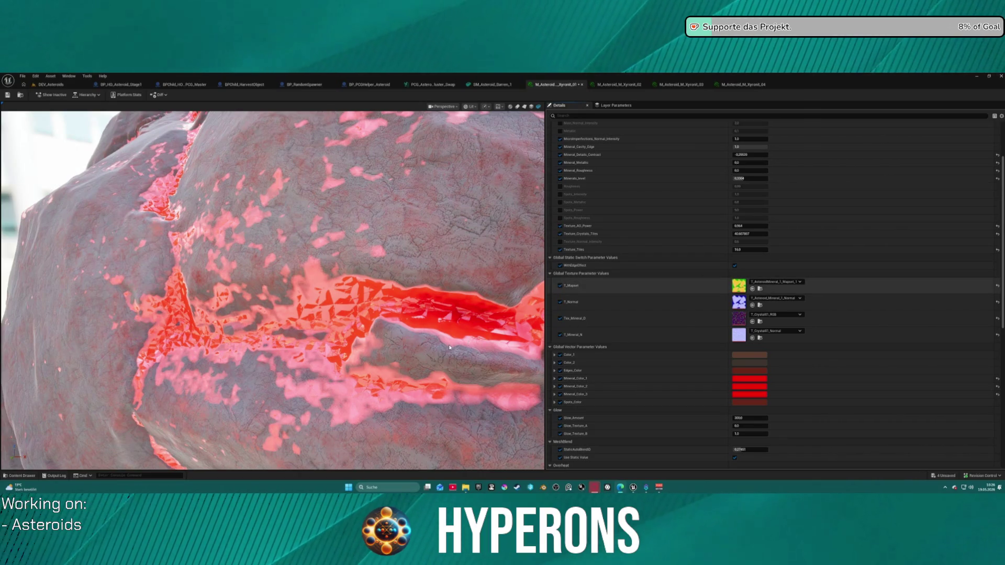
Step: Frame the asteroid and set Texture_Crystals_Tiles to 16
key("f")
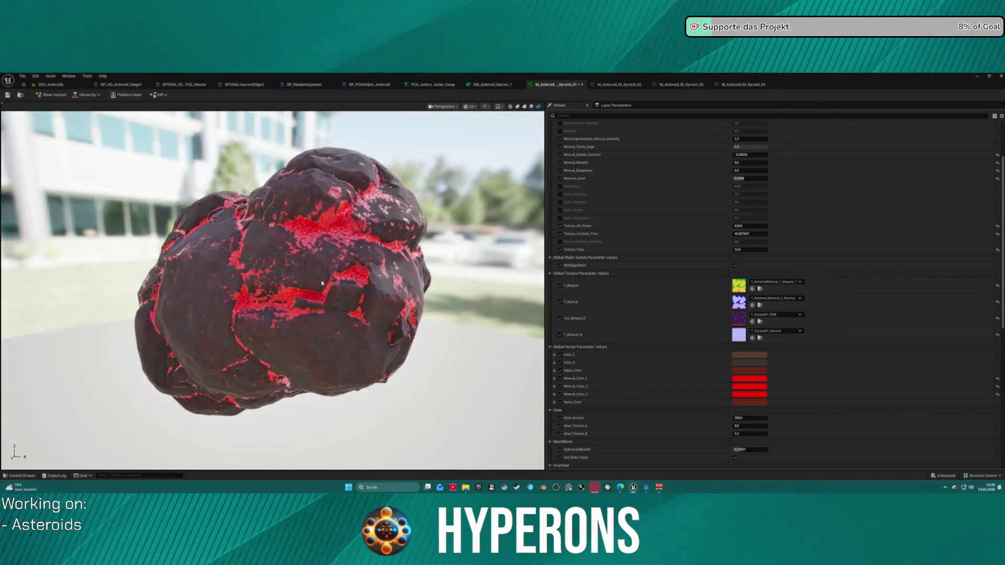
scroll(346, 273, "up", 1)
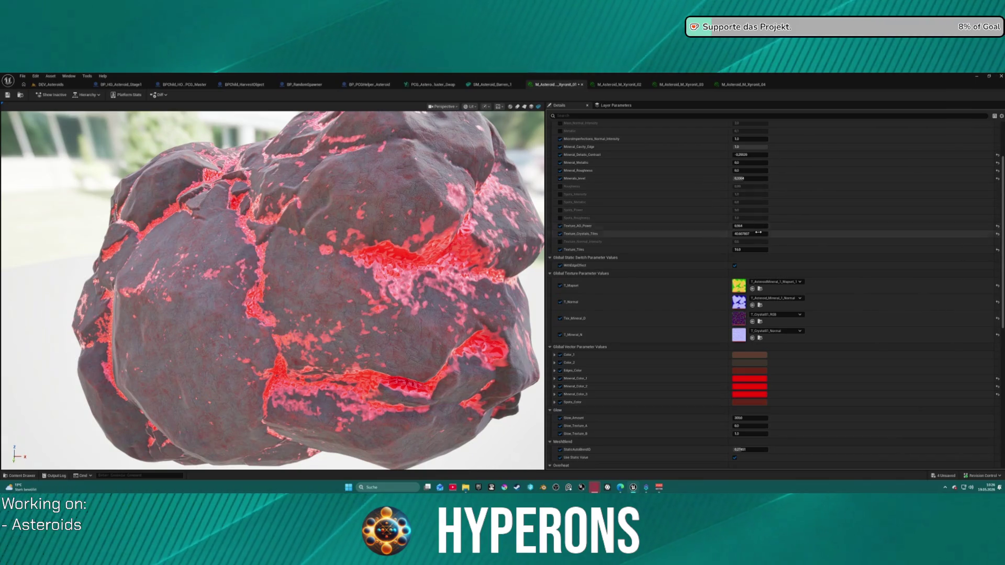
type("16")
key("Return")
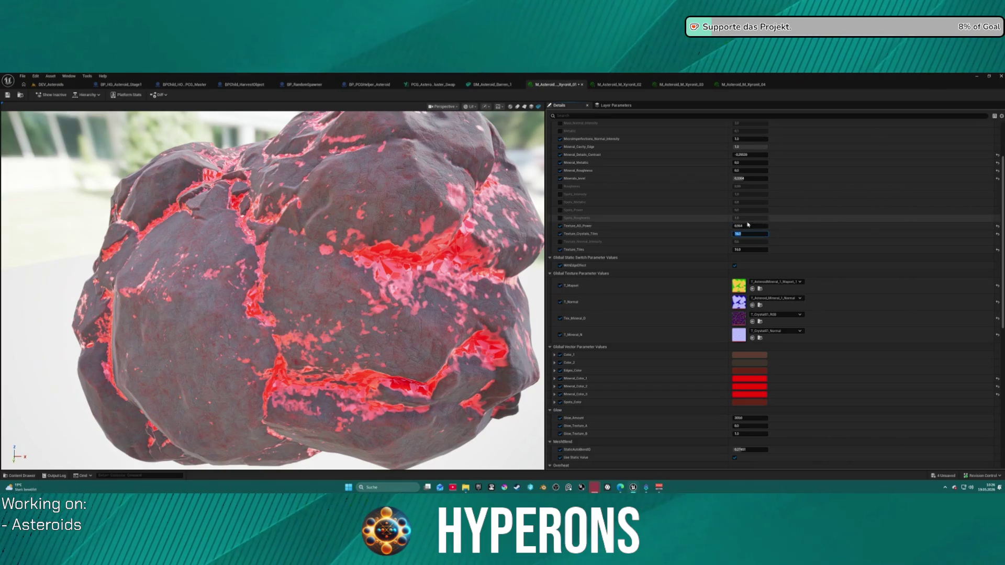
left_click(769, 229)
Step: Set Texture_AO_Power to 1.0 and Minerals_level to 0.5
left_click(768, 227)
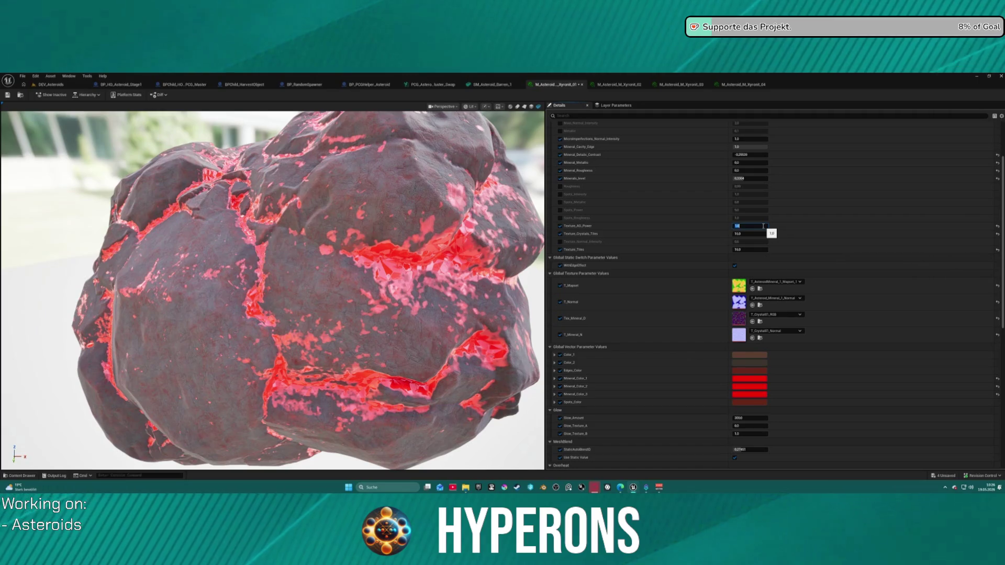
left_click(748, 178)
left_click_drag(749, 179, 774, 179)
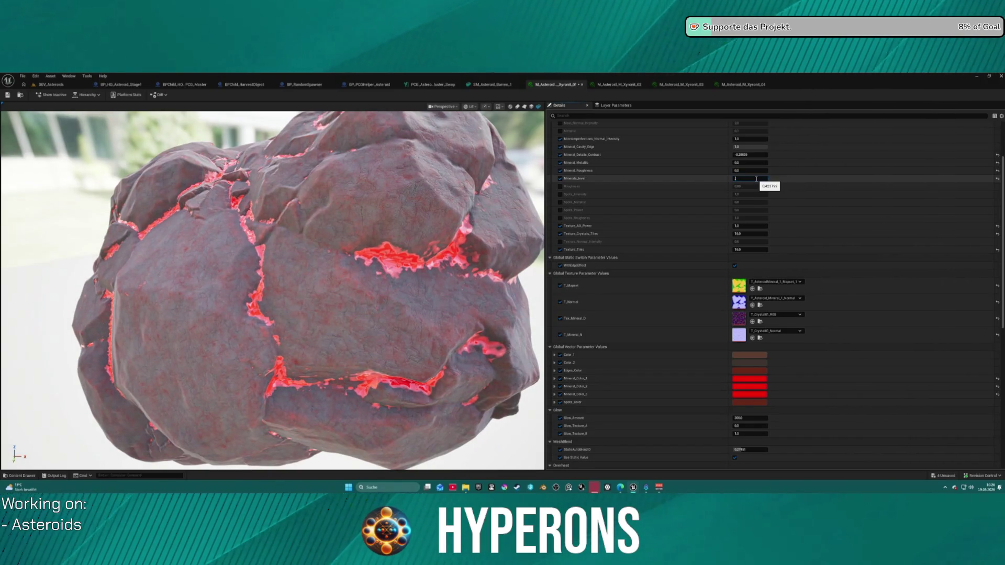
type("0.5")
key("Return")
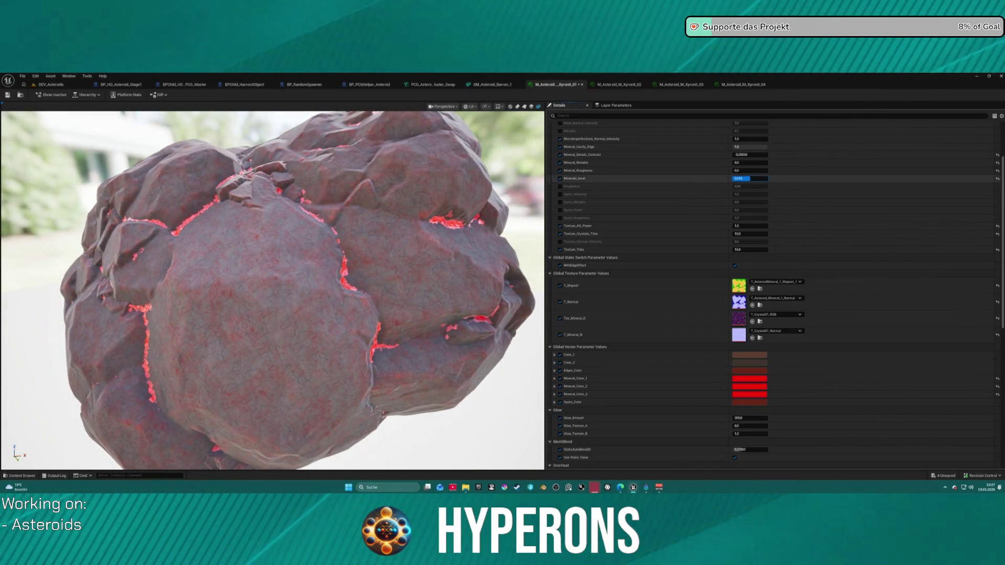
Step: Lower Minerals_level to about 0.4 and orbit the preview to inspect the veins
mouse_move(741, 178)
left_mouse_down()
mouse_move(725, 179)
mouse_move(732, 179)
left_mouse_up()
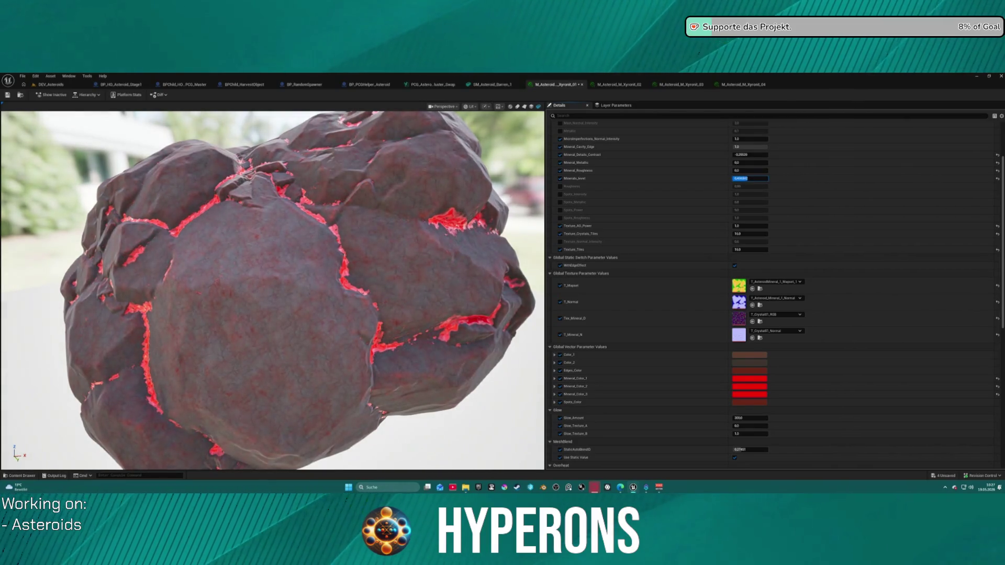
left_click_drag(733, 179, 731, 178)
left_click_drag(288, 282, 287, 282)
scroll(371, 260, "up", 10)
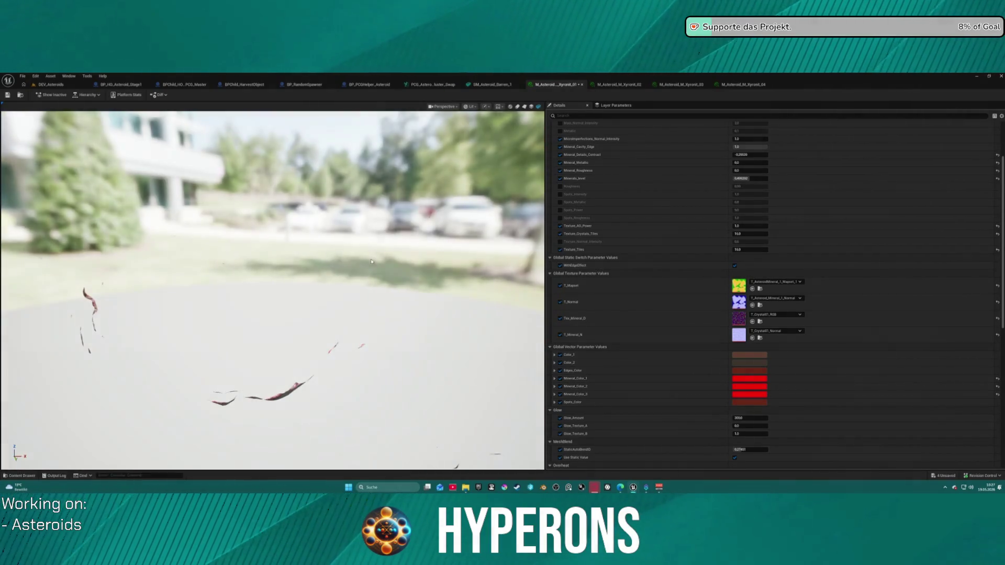
scroll(371, 260, "down", 5)
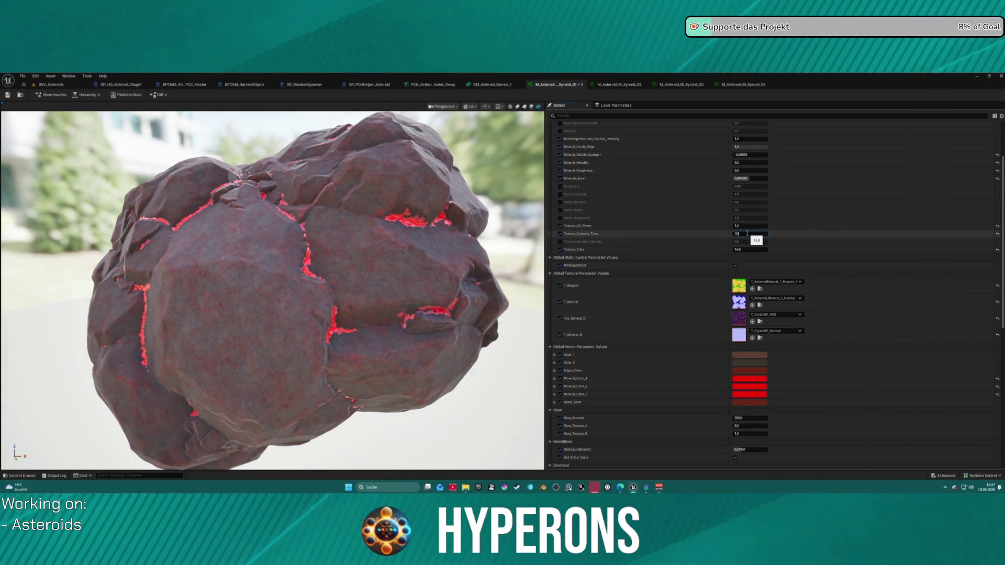
Step: Double Texture_Crystals_Tiles to 32
type("32")
key("Return")
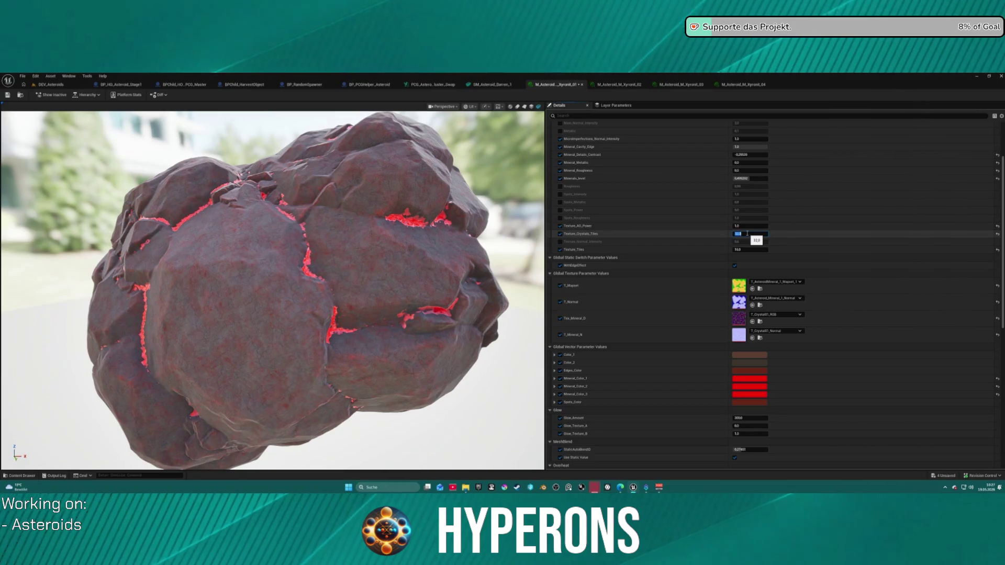
scroll(393, 230, "down", 5)
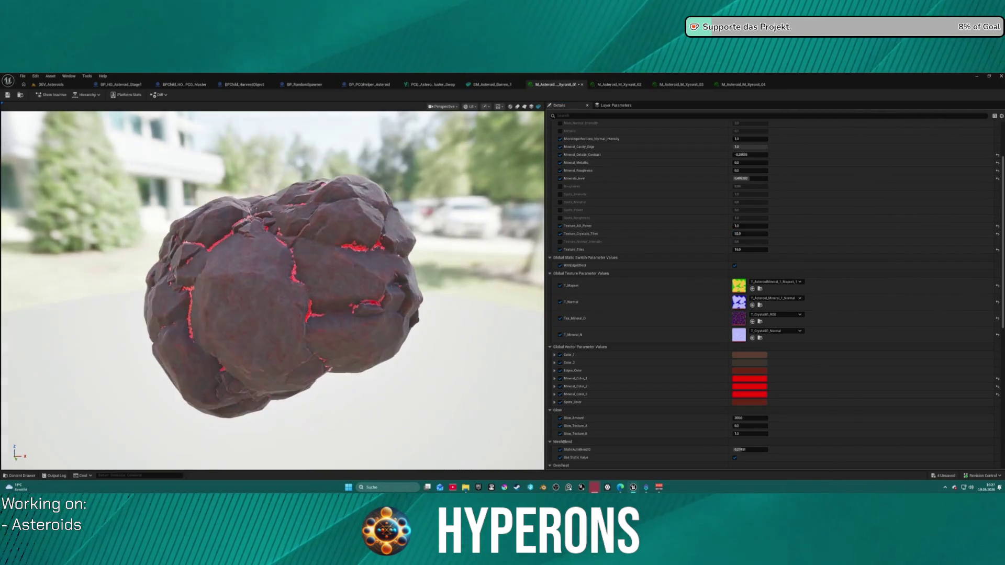
scroll(453, 209, "up", 8)
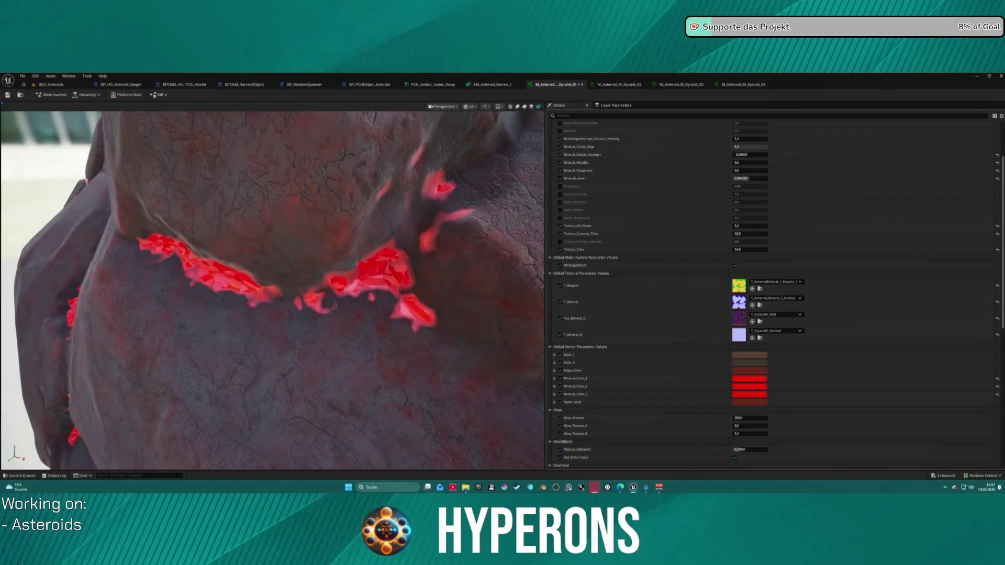
scroll(453, 209, "up", 3)
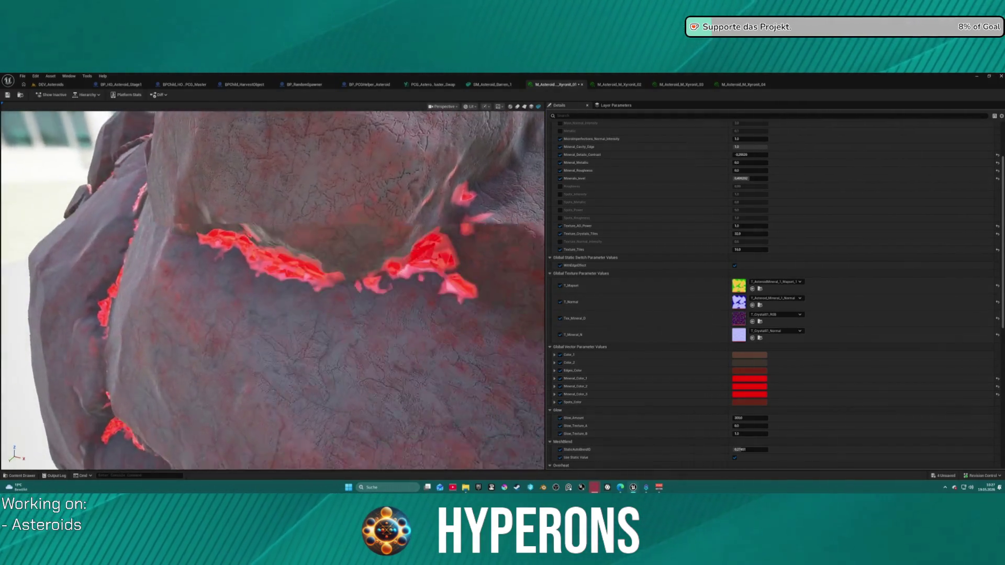
scroll(273, 291, "up", 5)
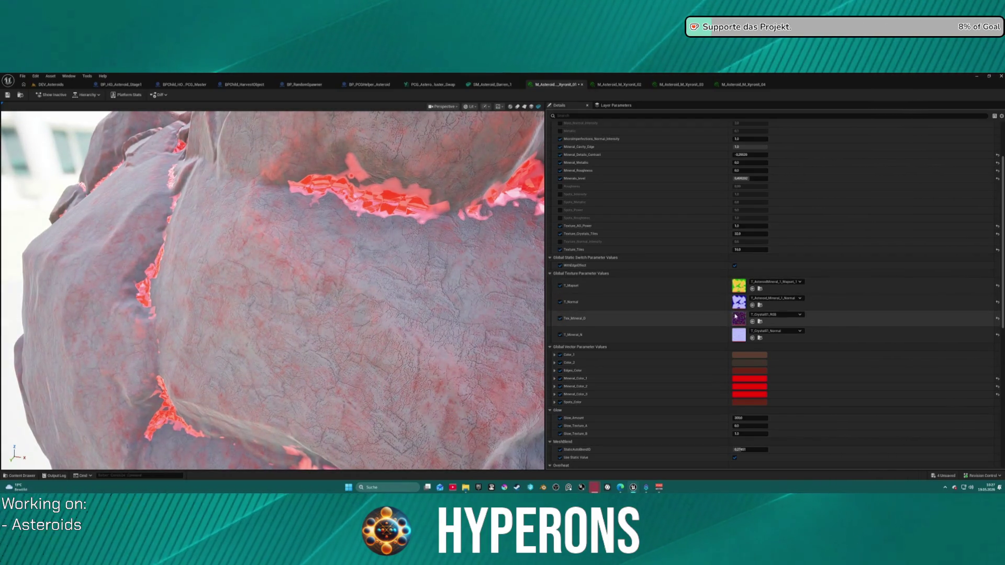
Step: Try T_Crystal02_normal on Tex_Mineral_D and T_Crystal02_Base on T_Mineral_N
left_click(767, 313)
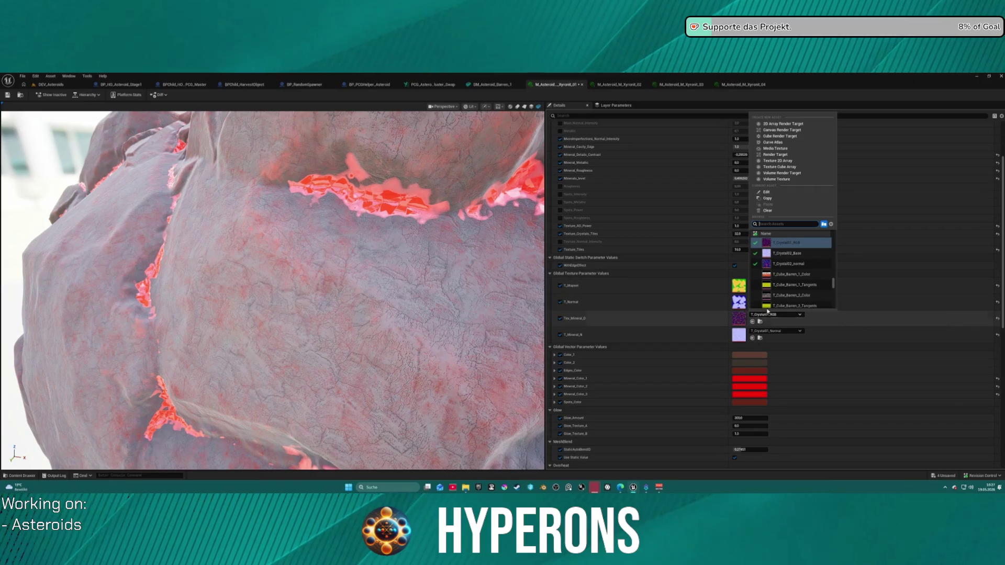
left_click(788, 263)
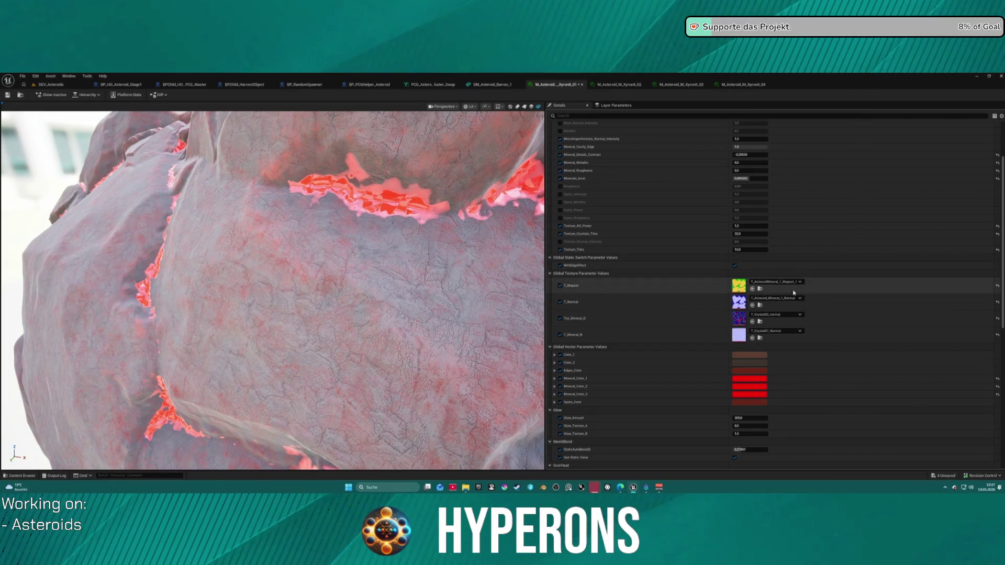
left_click(774, 331)
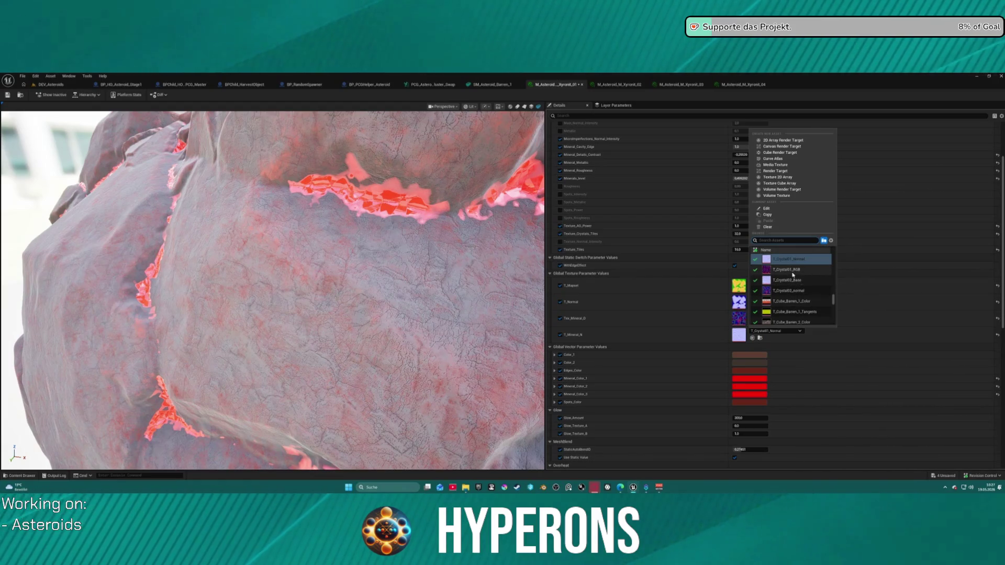
mouse_move(795, 294)
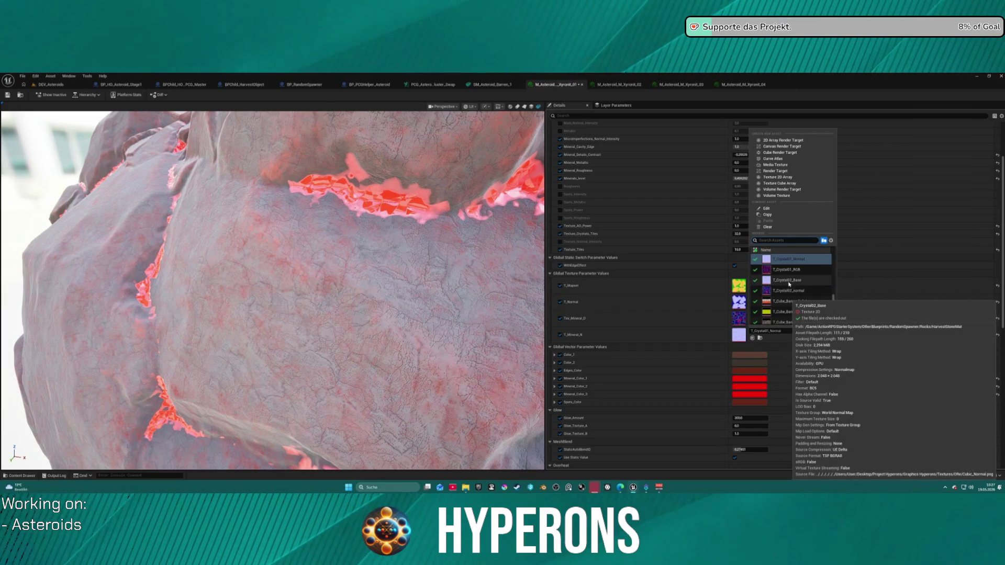
left_click(788, 284)
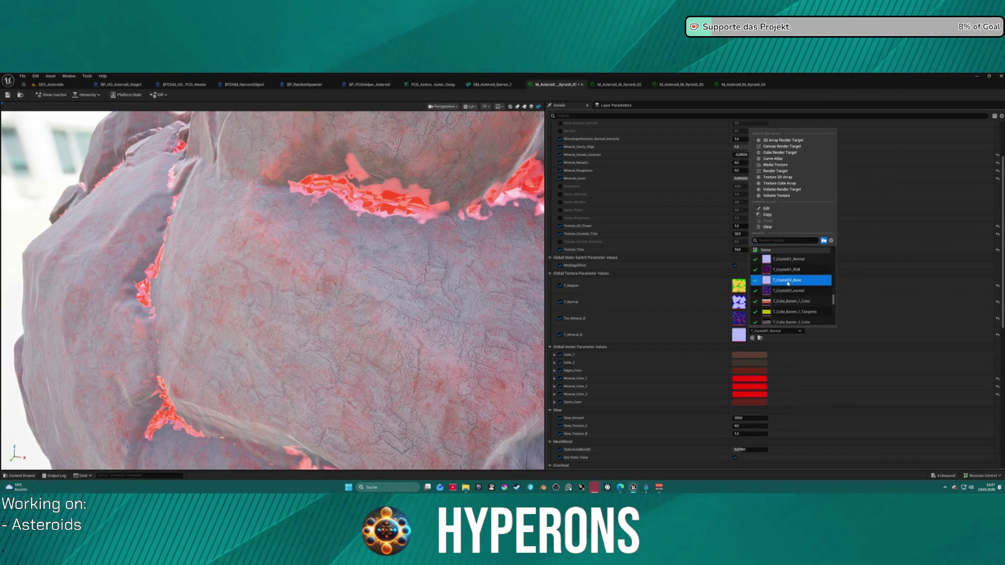
left_click(788, 284)
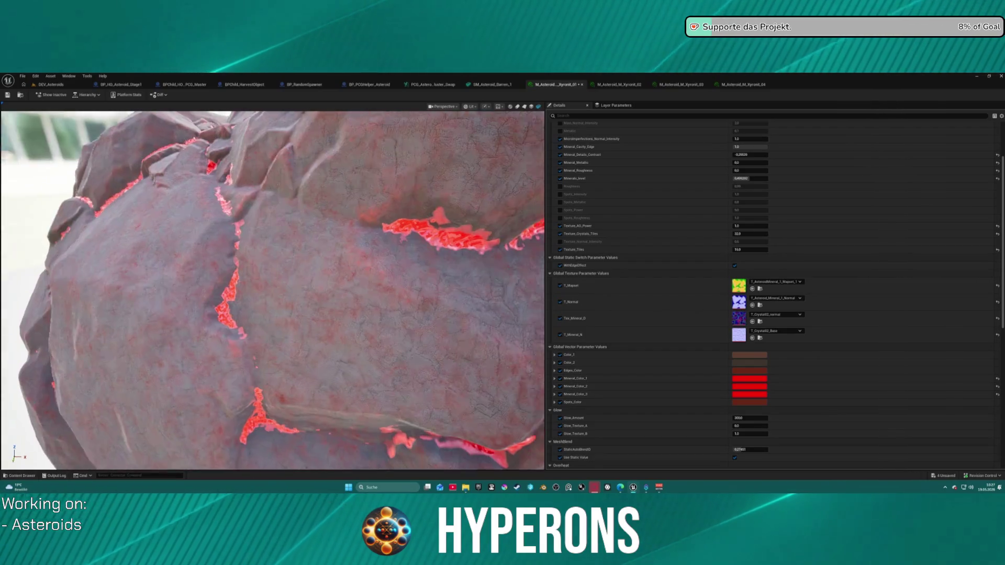
Step: Set Mineral_Roughness to 0.2
left_click_drag(344, 202, 347, 184)
scroll(347, 183, "down", 2)
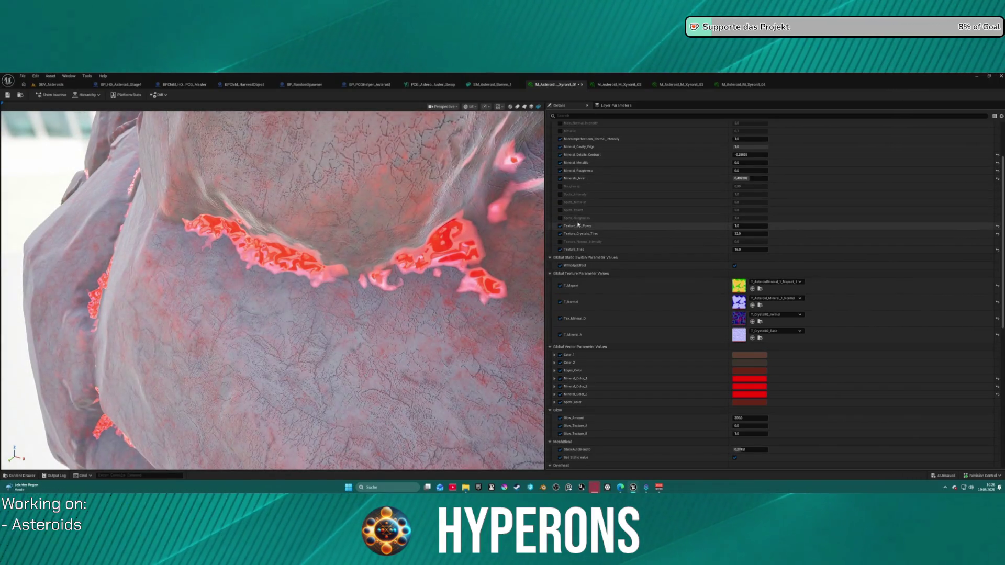
mouse_move(749, 170)
left_mouse_down()
mouse_move(717, 171)
mouse_move(751, 170)
left_mouse_up()
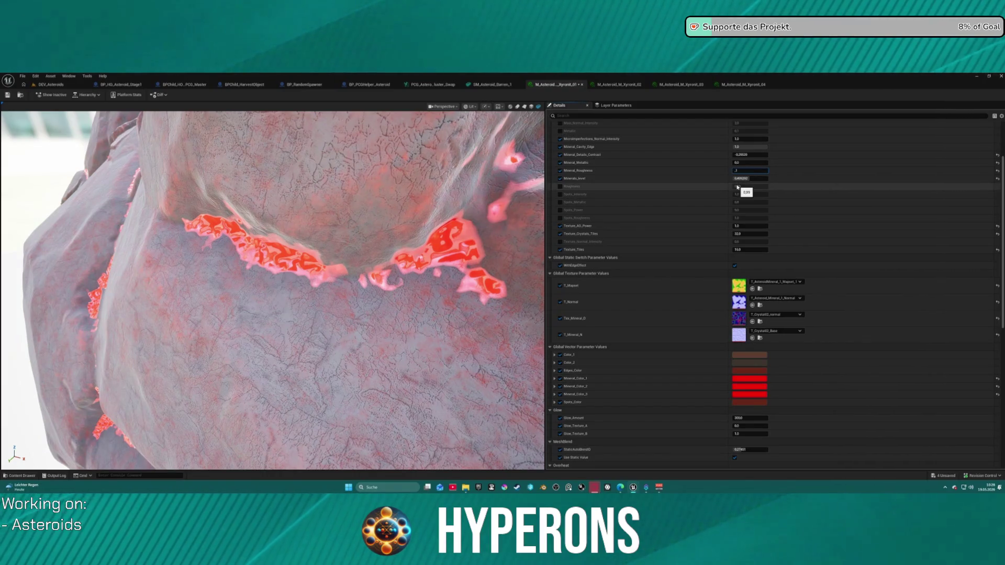
type("0,2")
key("Return")
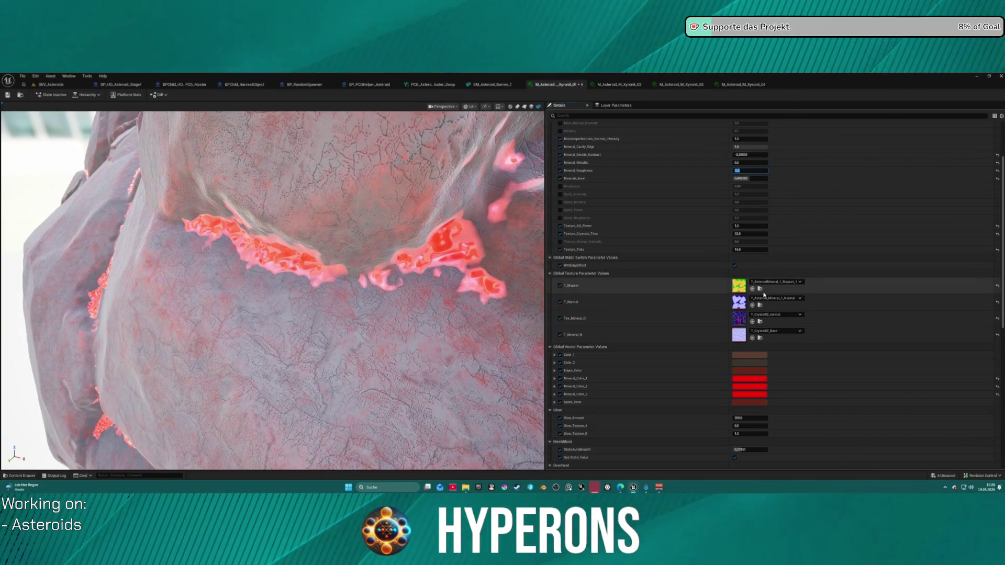
Step: Revert T_Mineral_N to T_Crystal01_Normal and check the glowing cracks
left_click(775, 316)
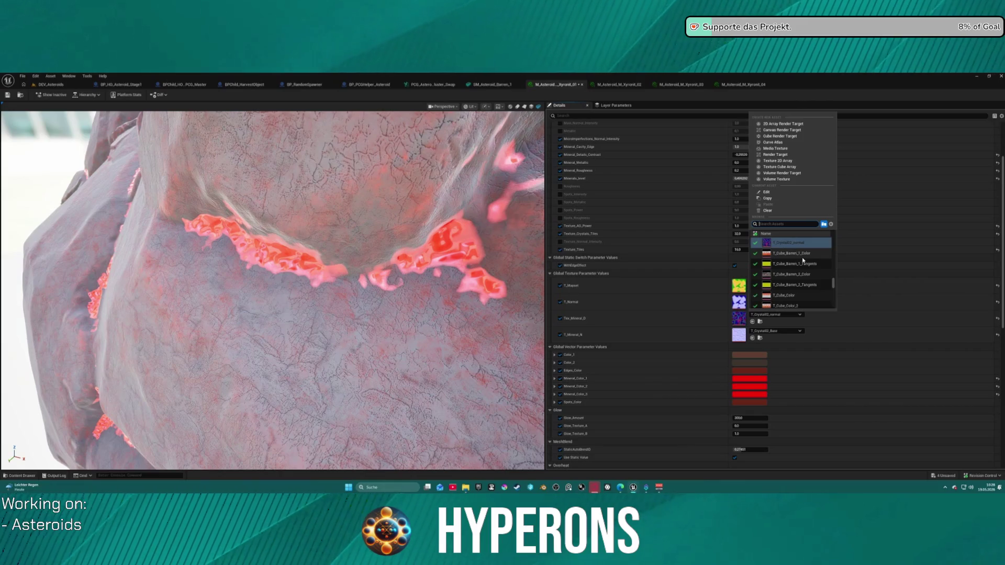
key("Escape")
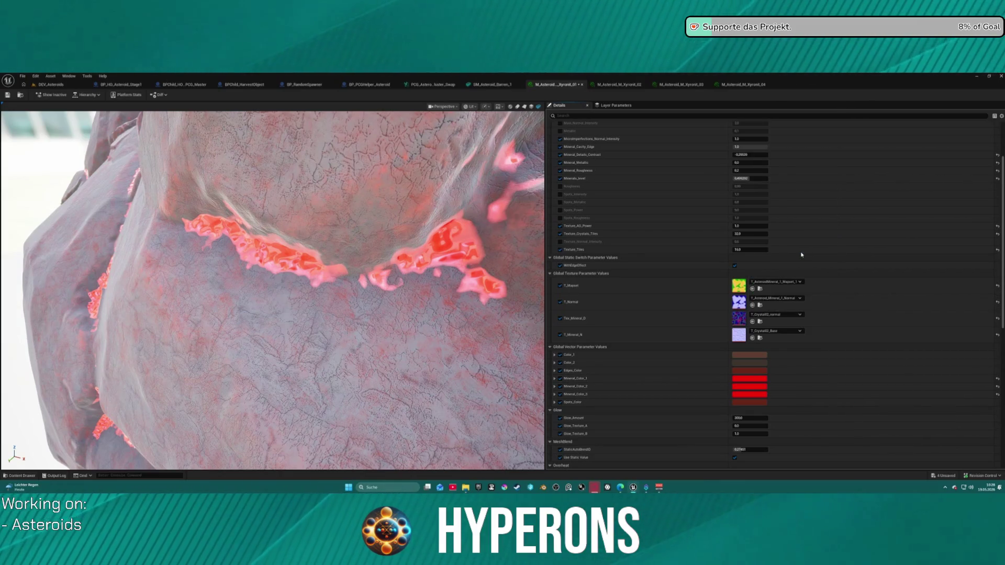
left_click(780, 330)
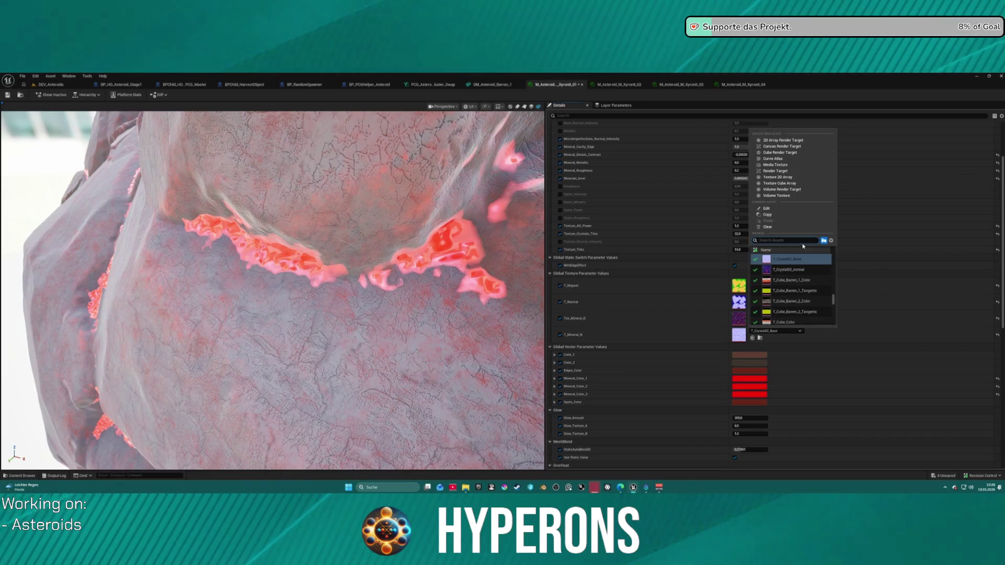
scroll(796, 277, "up", 2)
left_click(802, 264)
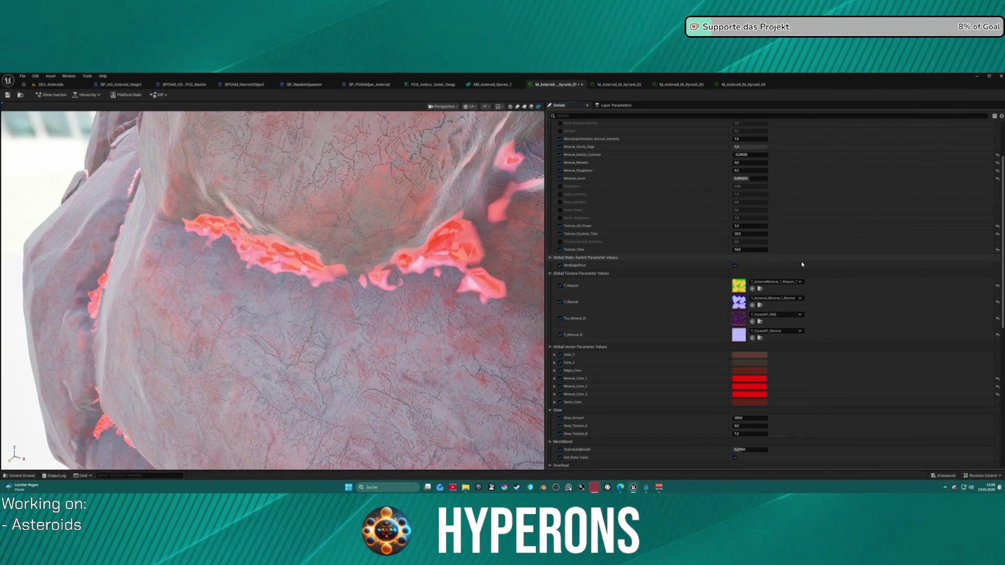
mouse_move(314, 261)
left_mouse_down()
mouse_move(356, 246)
mouse_move(340, 230)
left_mouse_up()
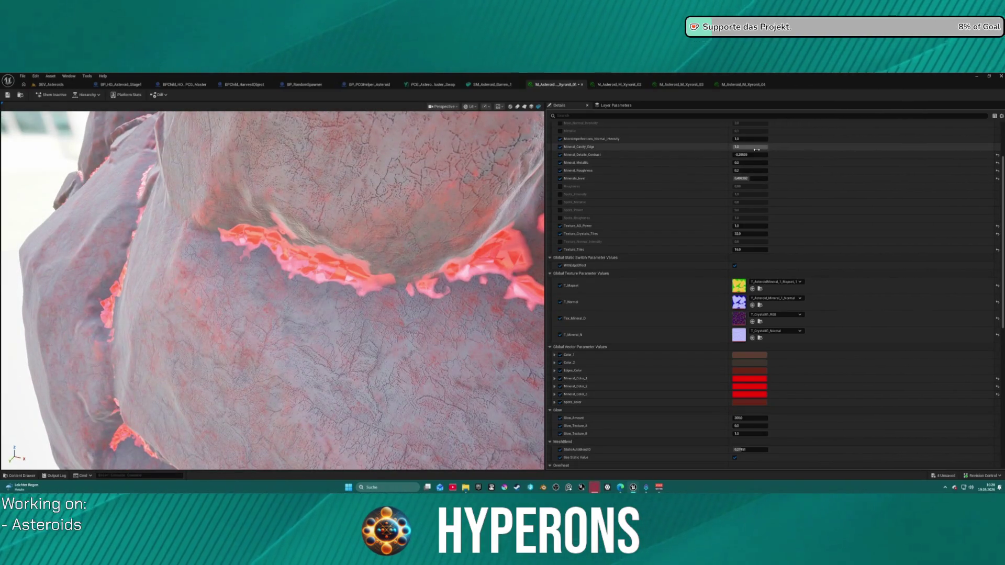
Step: Tweak Mineral_Cavity_Edge and set Mineral_Details_Contrast to 1.0
mouse_move(748, 147)
left_mouse_down()
mouse_move(735, 146)
mouse_move(759, 147)
mouse_move(756, 154)
left_mouse_up()
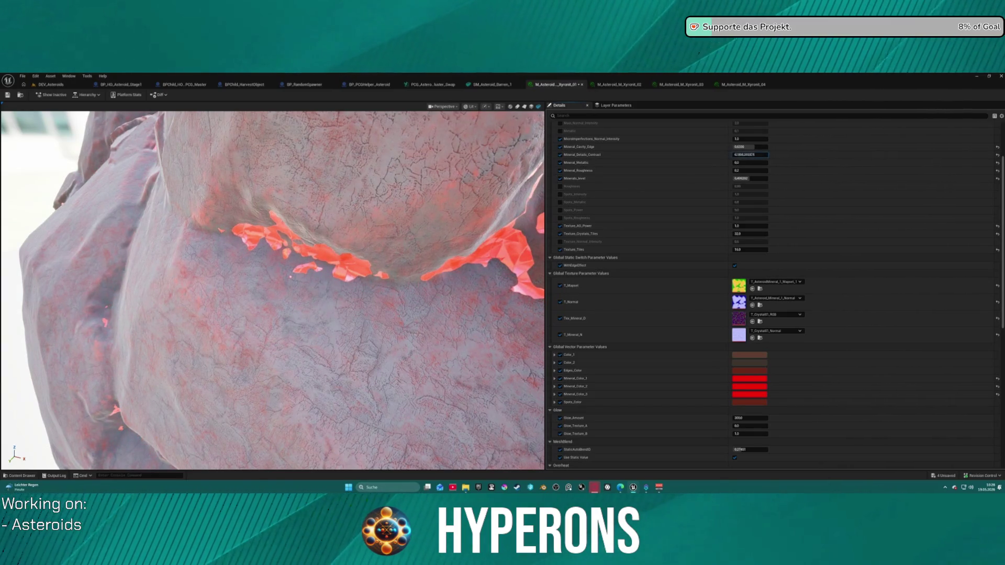
left_click(760, 156)
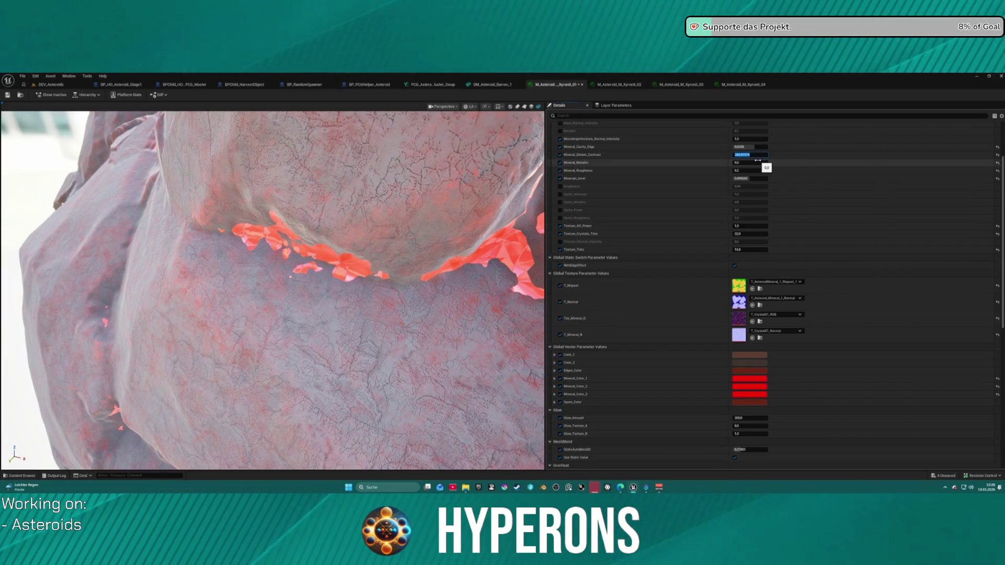
key("Return")
scroll(428, 262, "down", 5)
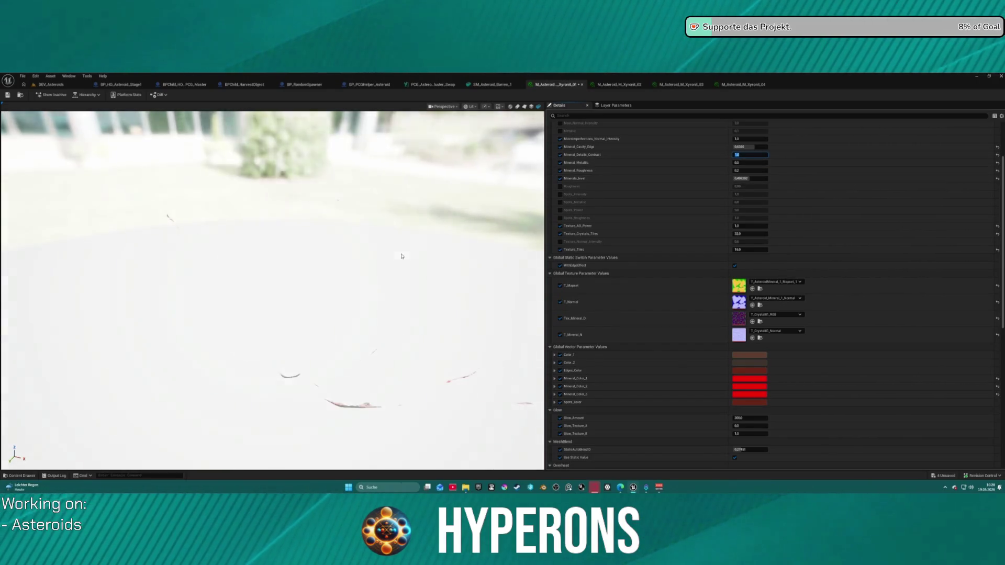
mouse_move(380, 218)
left_mouse_down()
mouse_move(424, 220)
mouse_move(387, 215)
mouse_move(401, 205)
mouse_move(422, 219)
left_mouse_up()
scroll(379, 217, "up", 5)
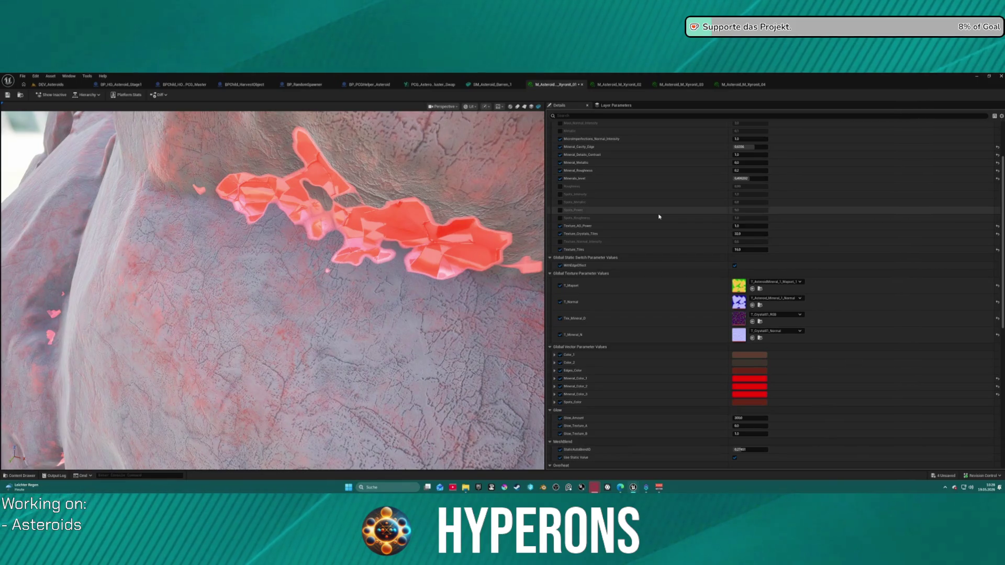
Step: Set Mineral_Metallic to 0.5 and orbit the asteroid to check it
mouse_move(739, 162)
left_mouse_down()
mouse_move(779, 162)
mouse_move(744, 162)
left_mouse_up()
left_click(748, 163)
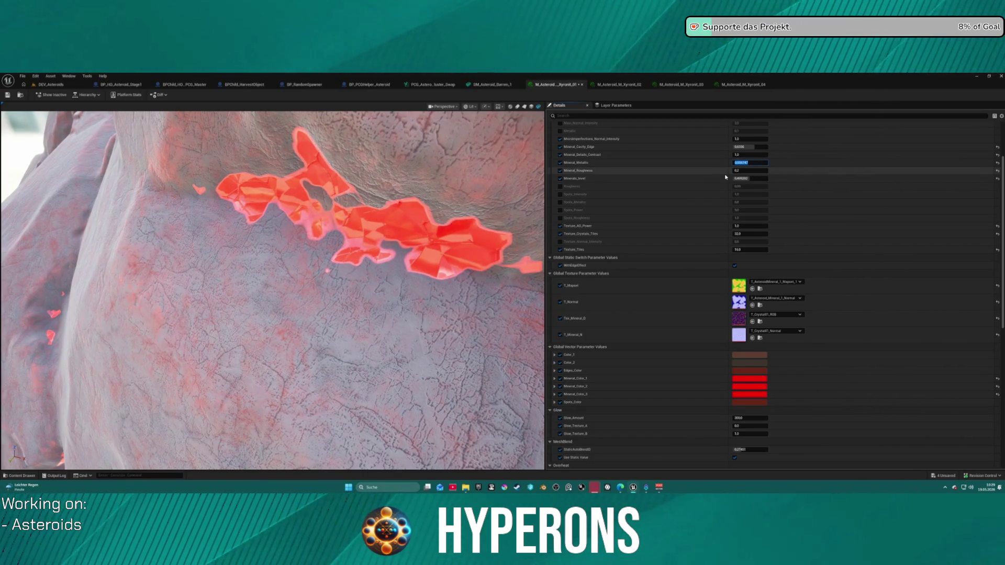
key("Return")
scroll(272, 288, "down", 10)
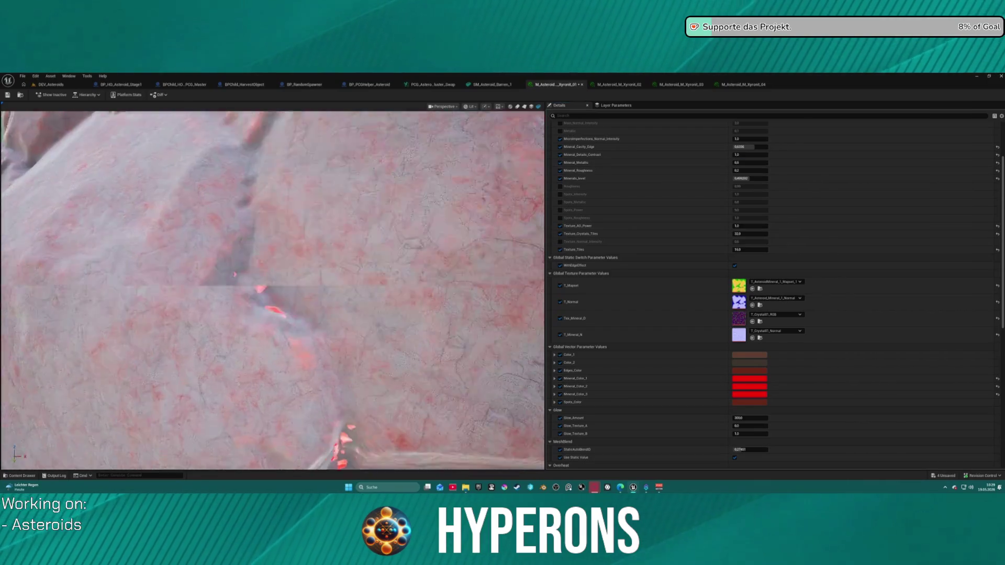
left_click_drag(272, 288, 21, 278)
mouse_move(456, 267)
left_mouse_down()
mouse_move(424, 267)
mouse_move(455, 266)
left_mouse_up()
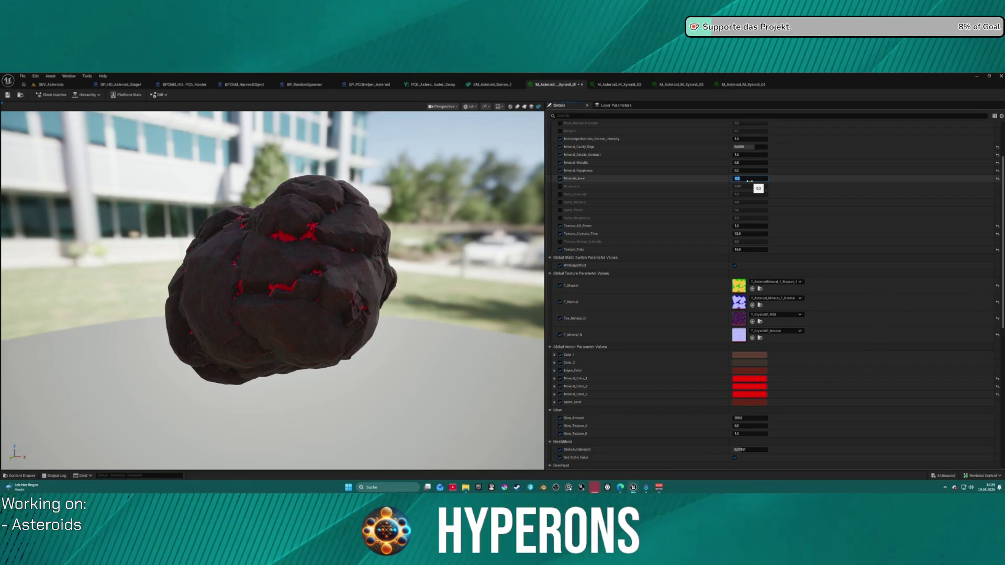
Step: Orbit to the glowing crystals and reset MicroImperfections_Normal_Intensity to 1.0
mouse_move(456, 267)
left_mouse_down()
mouse_move(382, 256)
mouse_move(361, 264)
mouse_move(366, 236)
mouse_move(369, 243)
left_mouse_up()
scroll(359, 199, "up", 3)
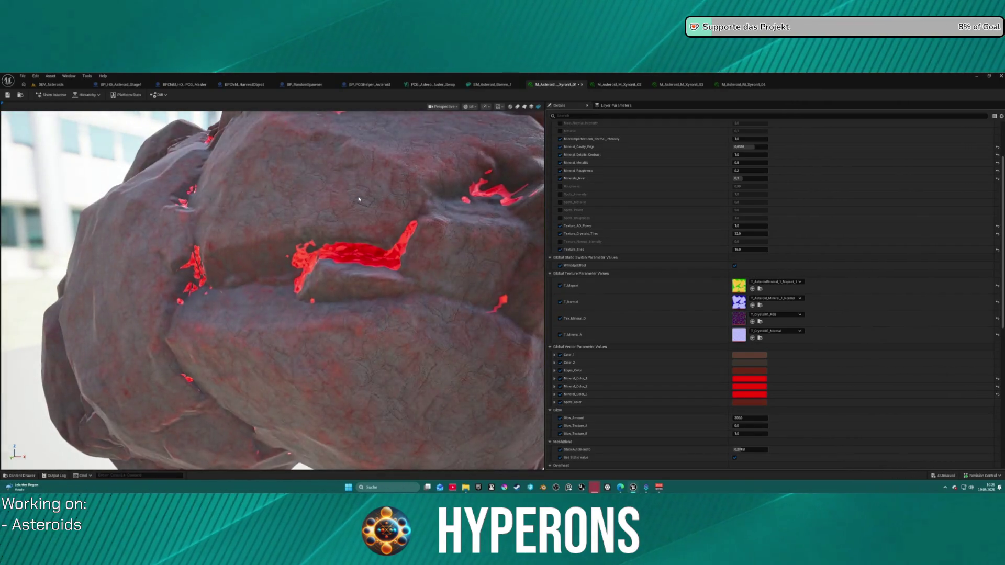
scroll(359, 199, "down", 5)
scroll(361, 204, "up", 5)
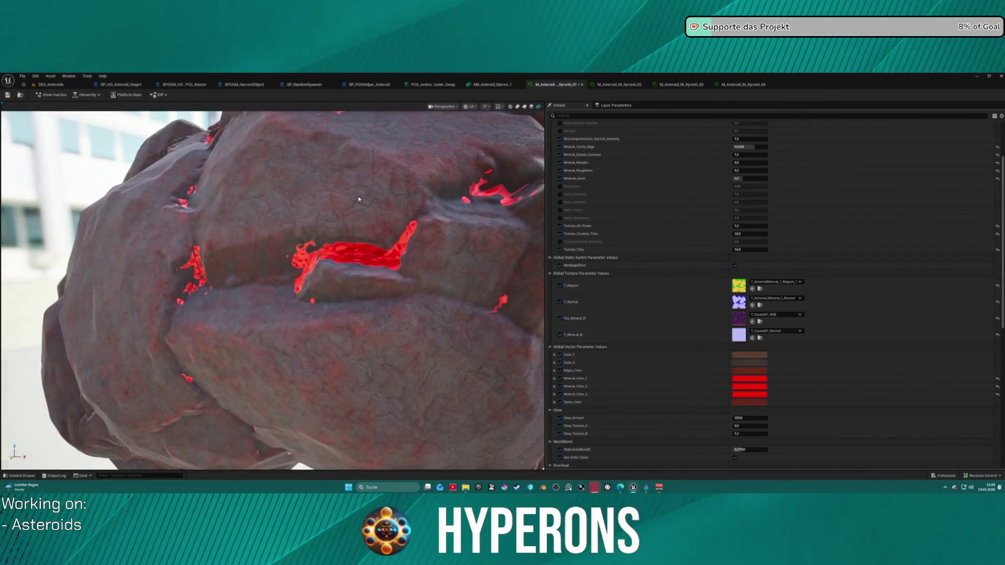
mouse_move(363, 208)
left_mouse_down()
mouse_move(345, 209)
mouse_move(432, 213)
left_mouse_up()
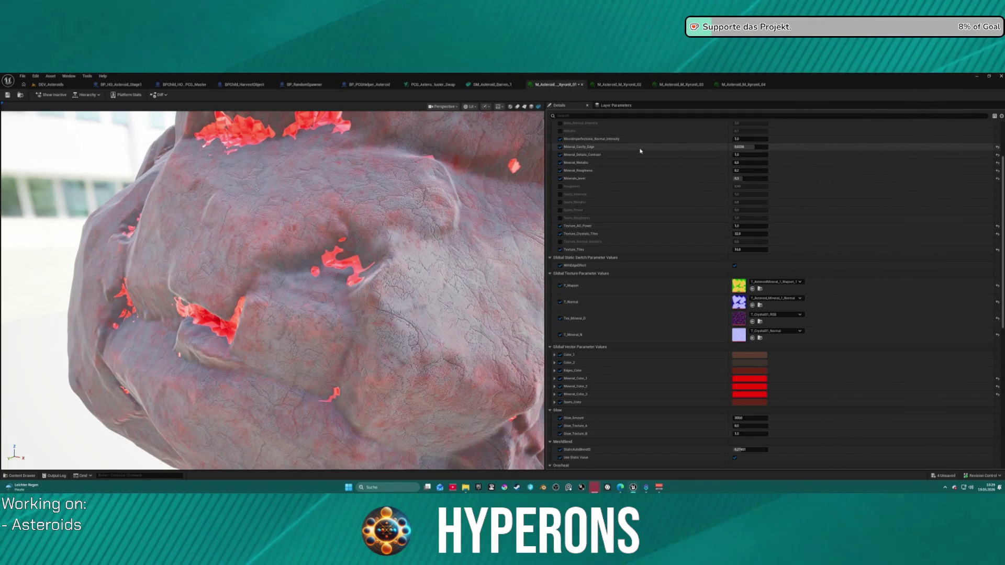
mouse_move(749, 139)
left_mouse_down()
mouse_move(795, 138)
mouse_move(749, 139)
left_mouse_up()
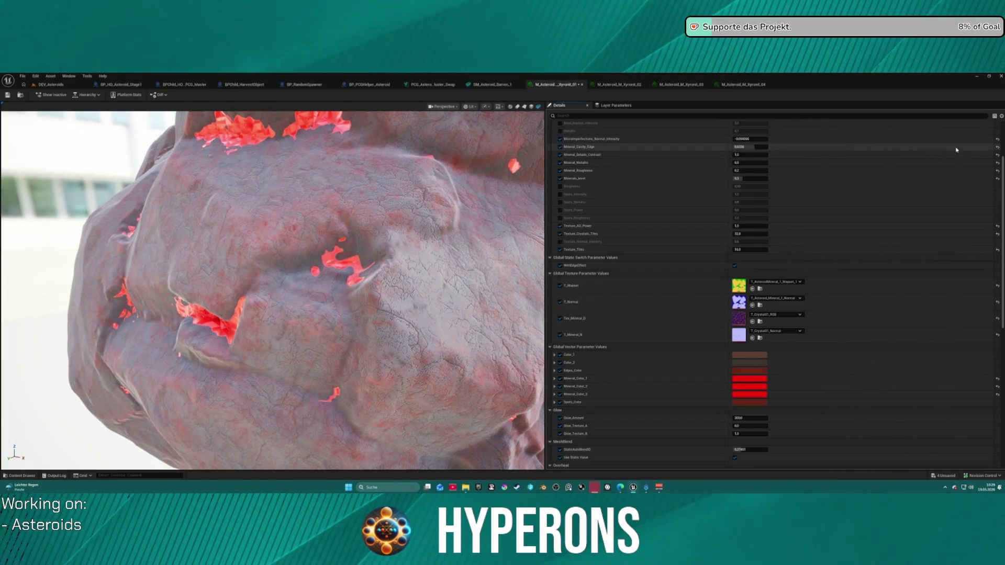
left_click(997, 139)
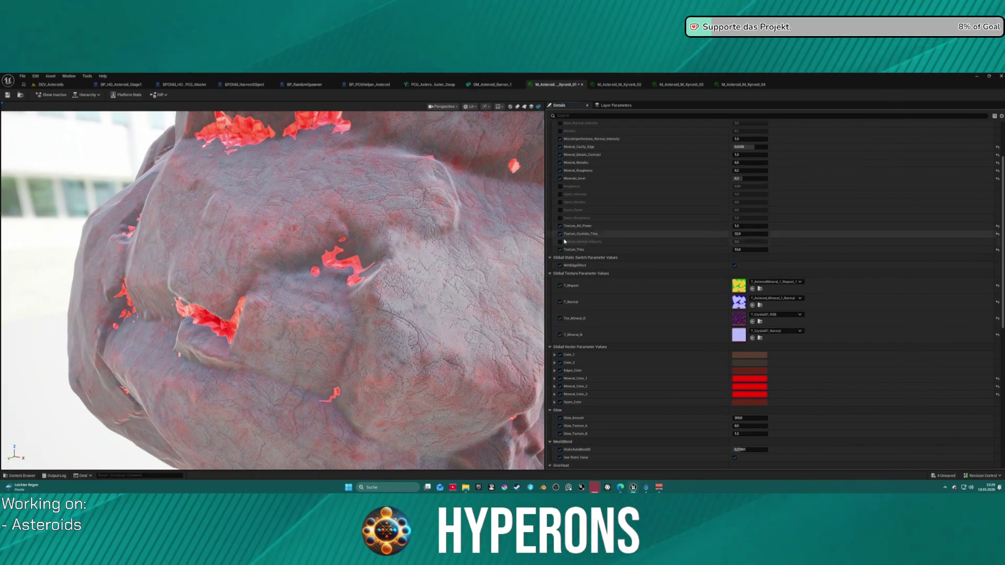
Step: Adjust Texture_Normal_Intensity for the rock's surface detail
mouse_move(753, 241)
left_mouse_down()
mouse_move(796, 241)
mouse_move(755, 241)
left_mouse_up()
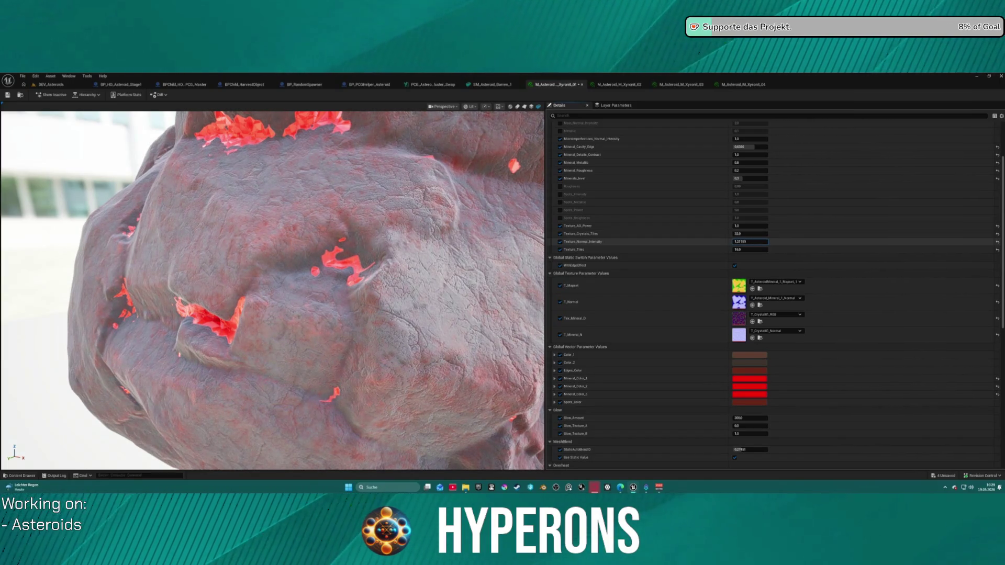
left_click_drag(764, 242, 796, 241)
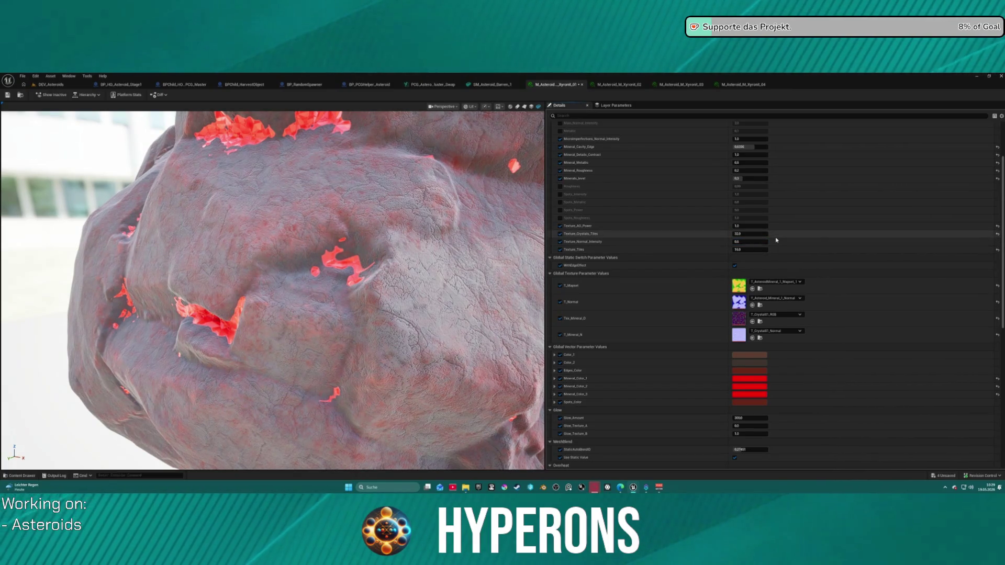
left_click(756, 242)
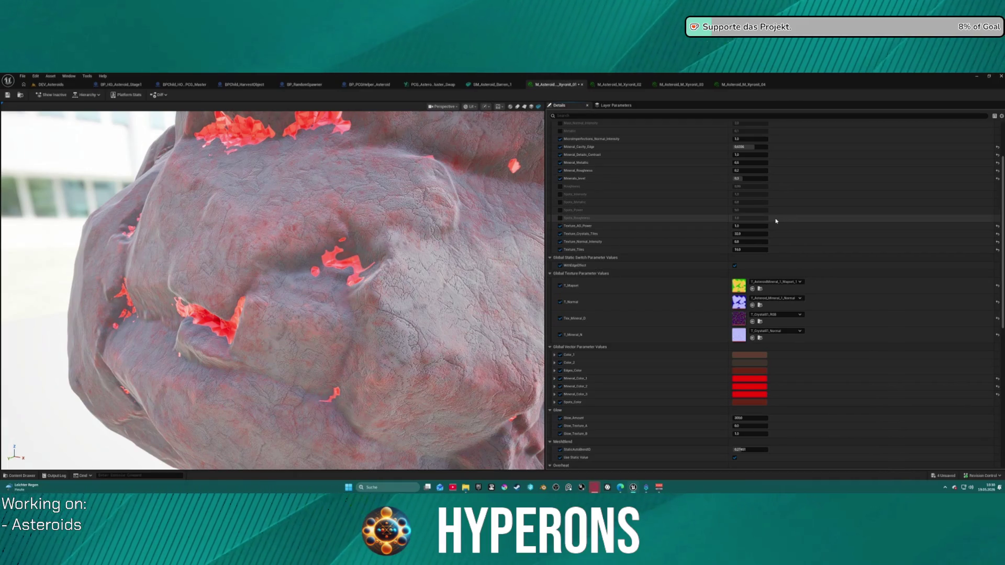
scroll(641, 409, "down", 3)
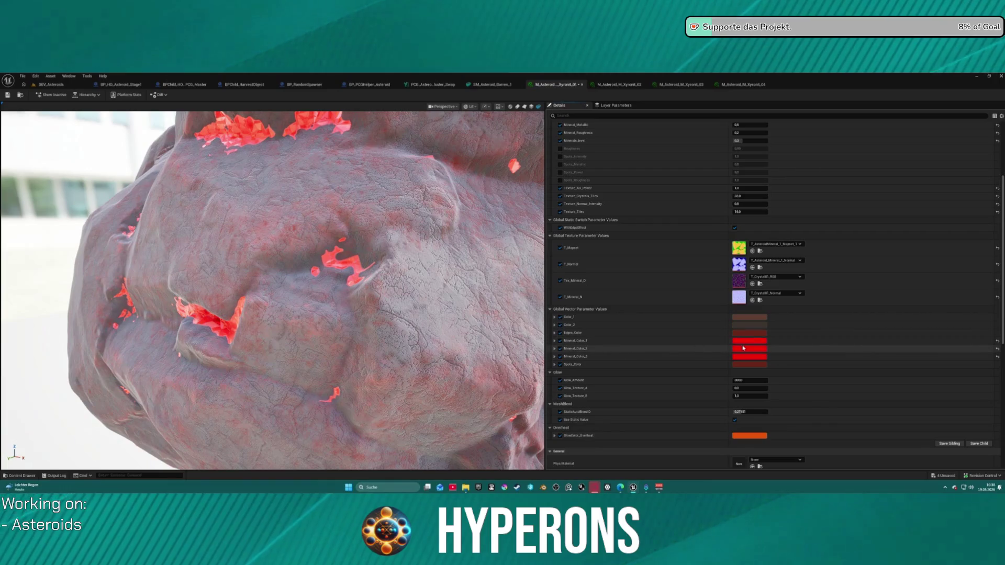
Step: Keep Mineral_Color_2, then try white, magenta and pink for Mineral_Color_3, ending on red
left_click(743, 347)
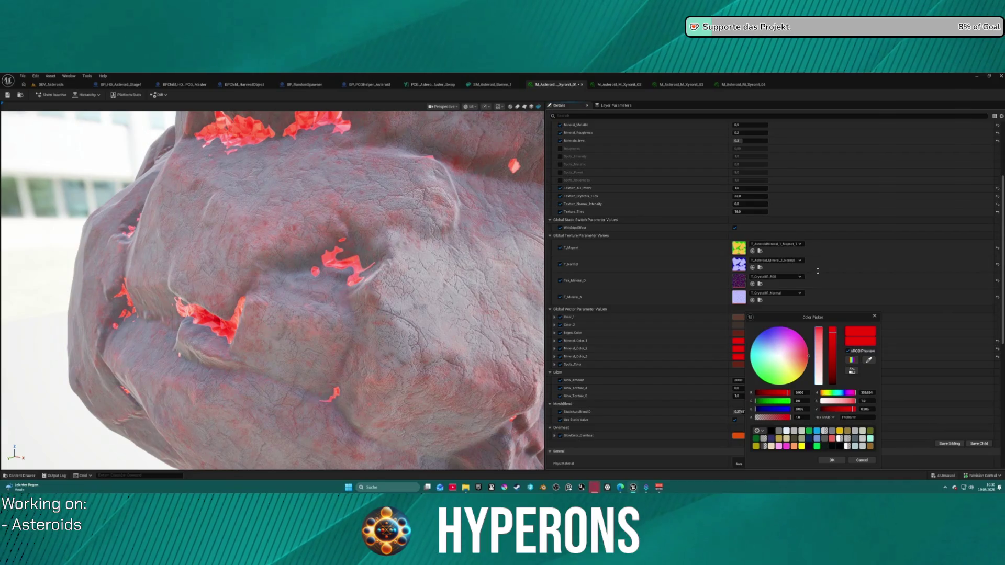
left_click(832, 460)
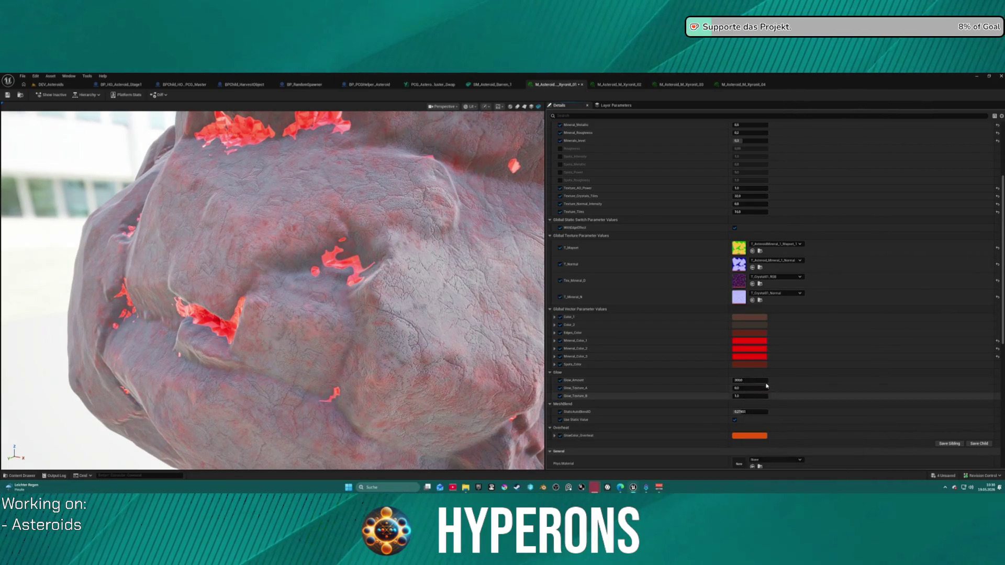
left_click(738, 356)
left_click(776, 359)
left_click(789, 333)
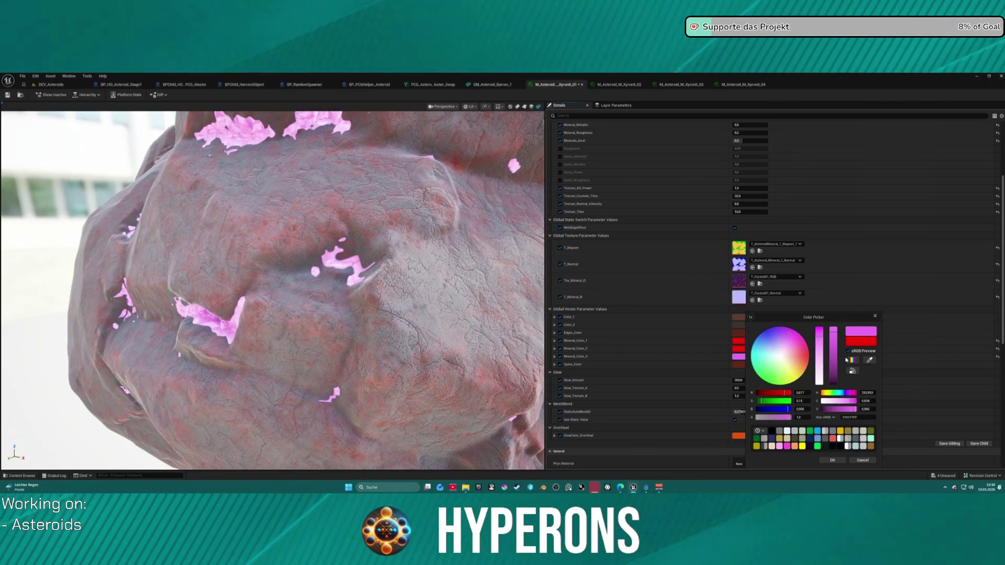
left_click_drag(785, 392, 783, 393)
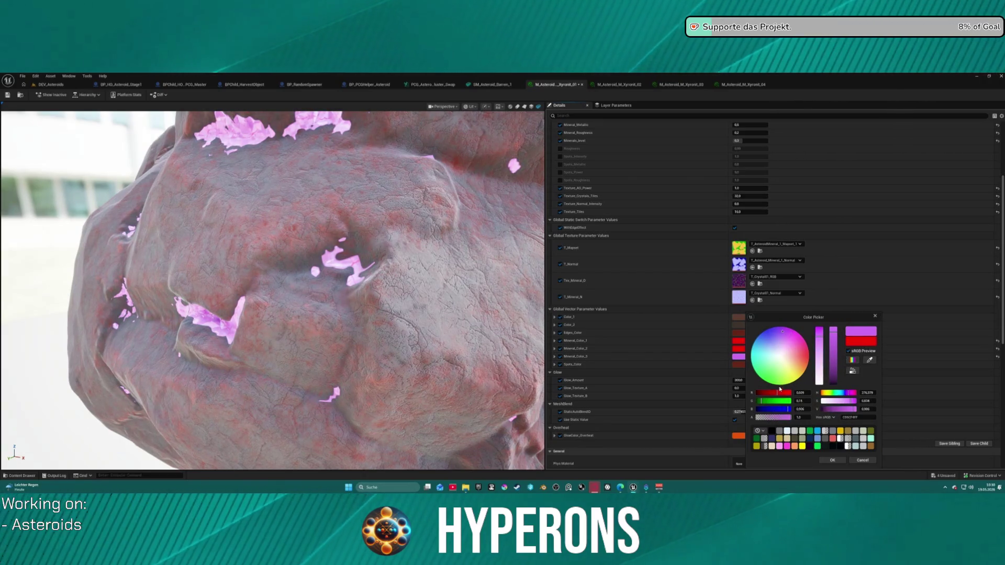
left_click(807, 348)
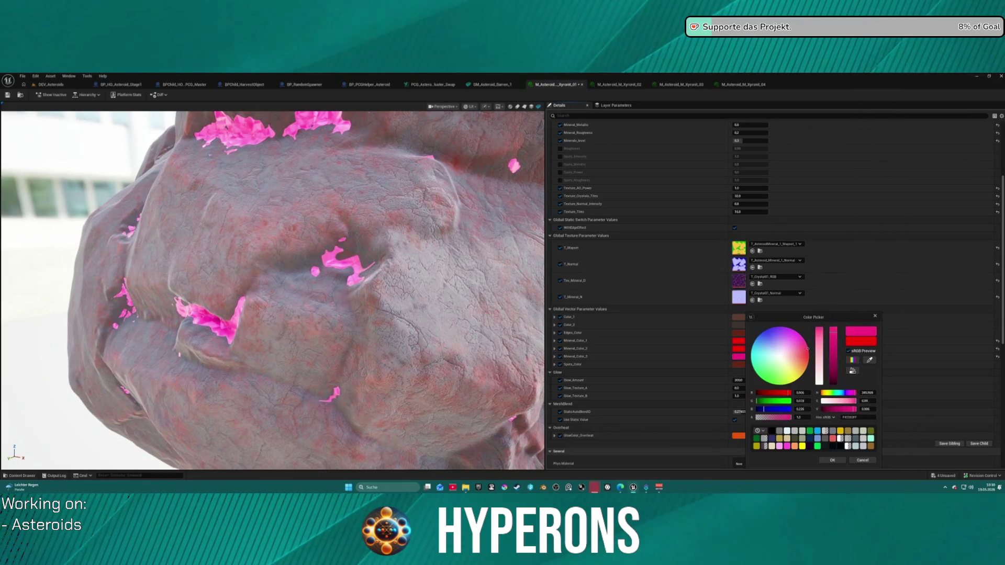
left_click(808, 356)
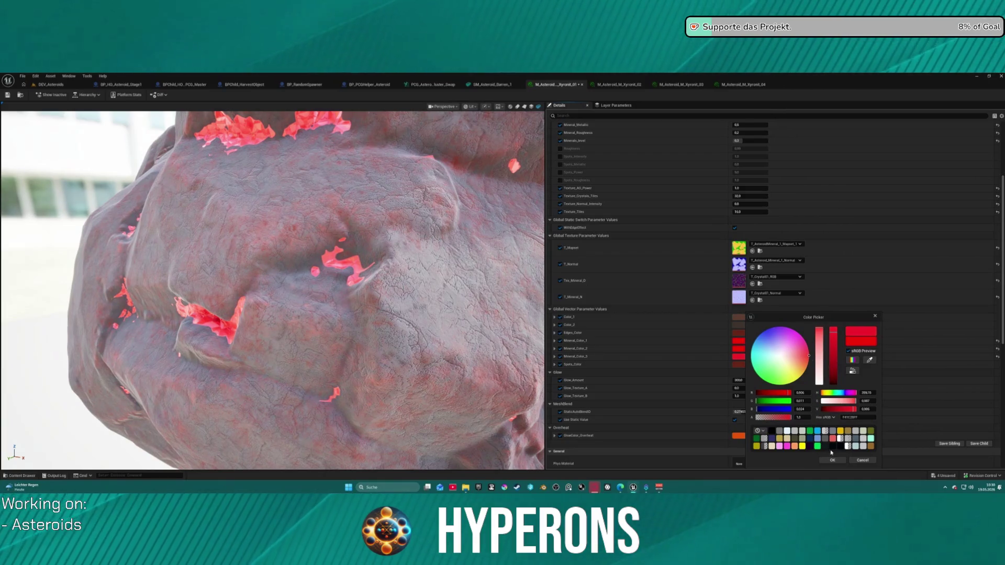
Step: Confirm Mineral_Color_3 and desaturate Mineral_Color_1 toward grey, inspecting the surface close up
left_click(875, 316)
left_click(754, 341)
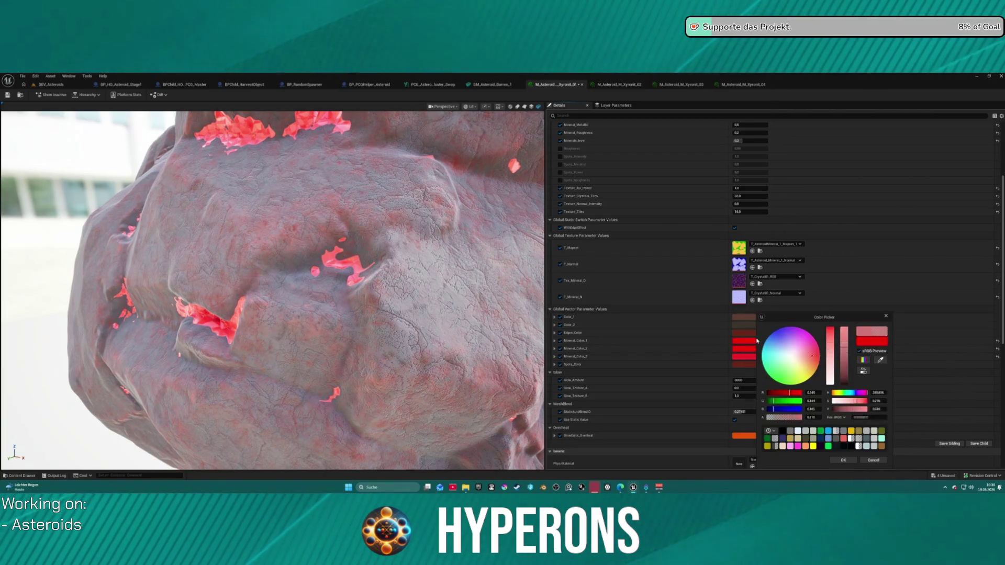
left_click_drag(848, 401, 829, 390)
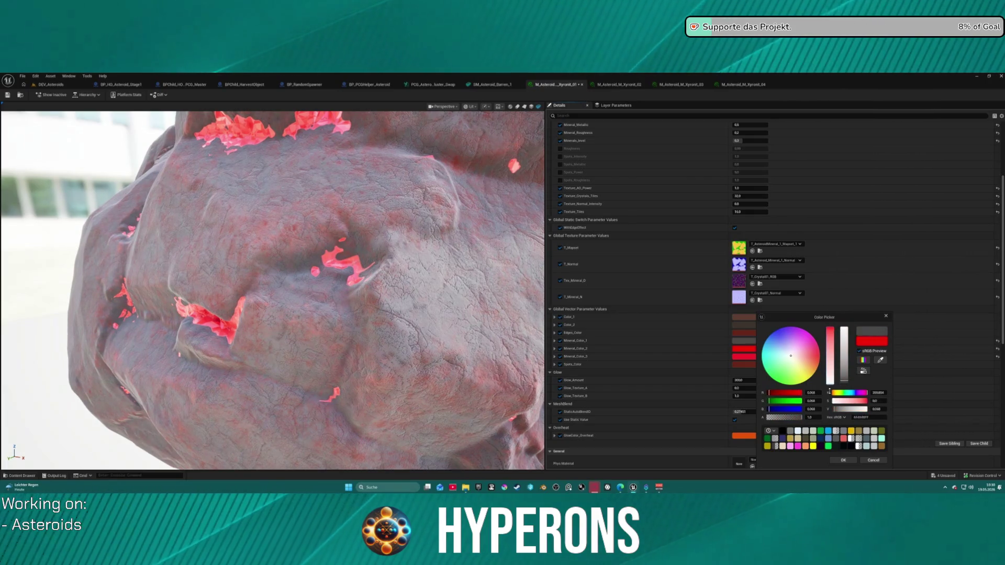
left_click_drag(830, 330, 834, 365)
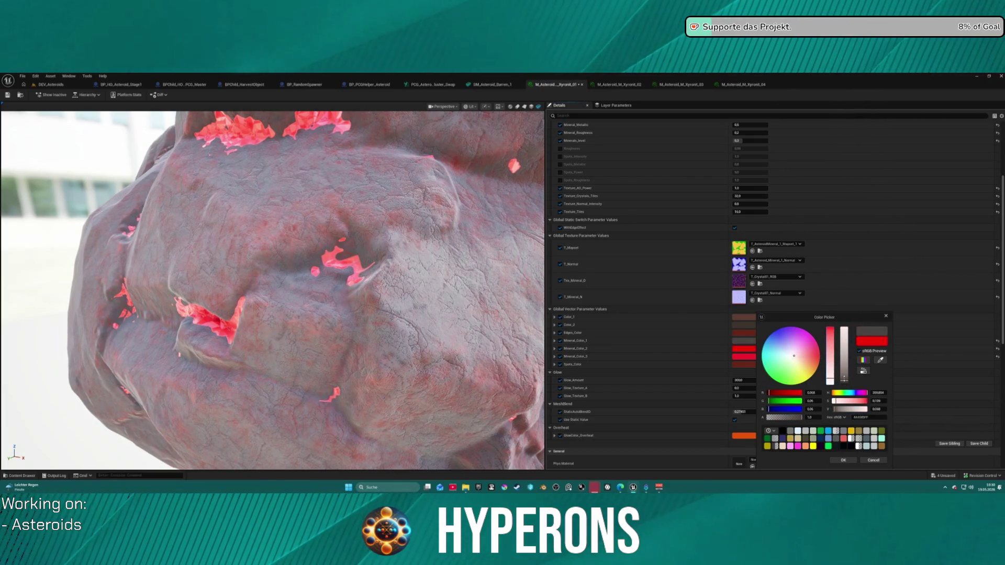
left_click_drag(313, 216, 283, 170)
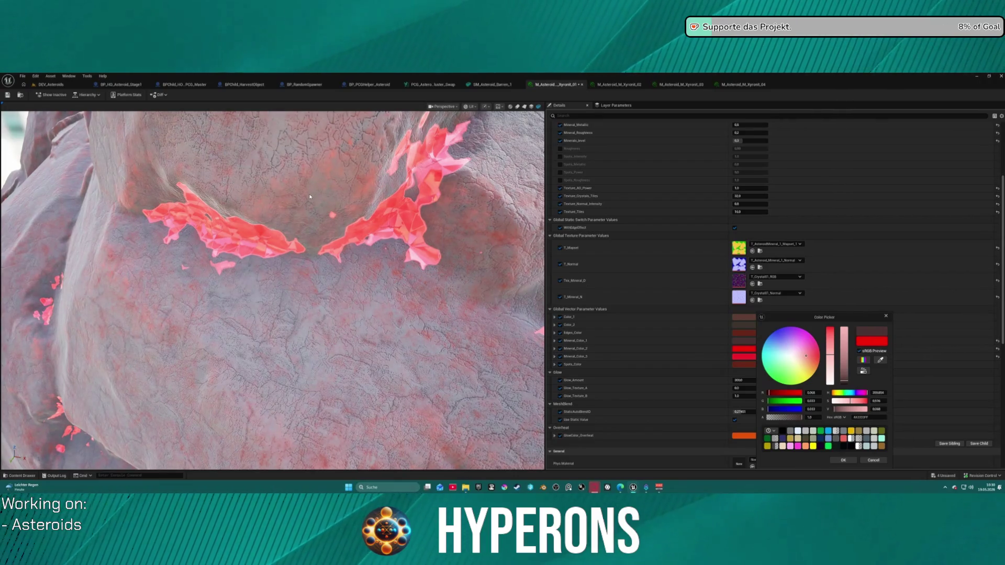
mouse_move(300, 210)
left_mouse_down()
mouse_move(290, 200)
mouse_move(306, 223)
left_mouse_up()
scroll(305, 223, "down", 3)
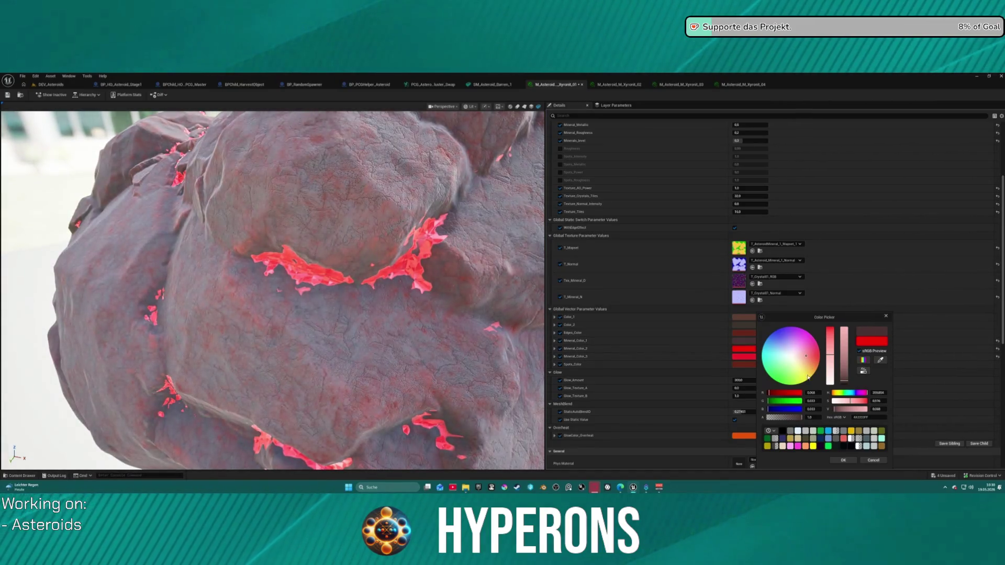
Step: Try light pink and mid grey for the mineral colour, then settle on red
left_click_drag(843, 382, 842, 325)
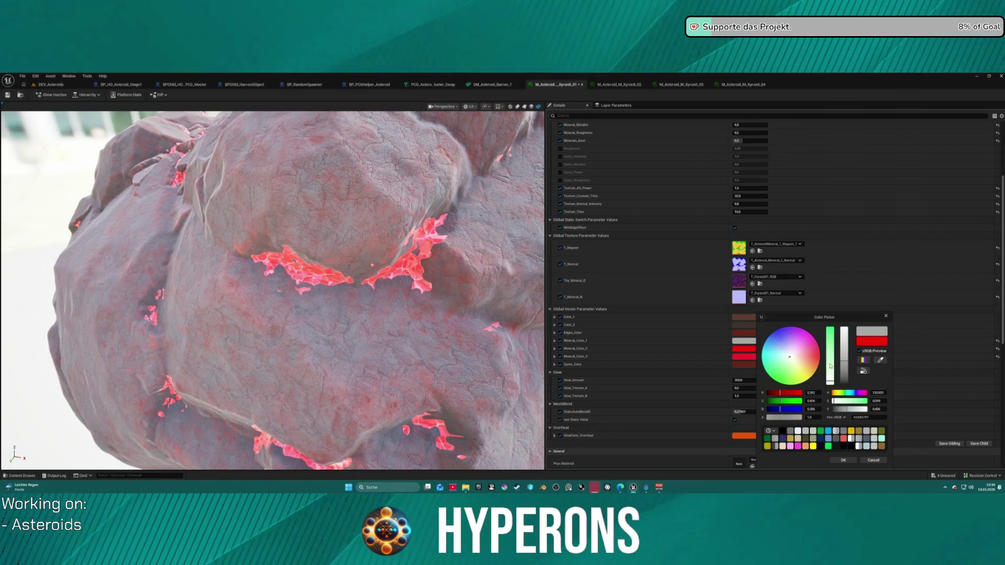
mouse_move(849, 377)
left_mouse_down()
mouse_move(844, 341)
mouse_move(849, 354)
left_mouse_up()
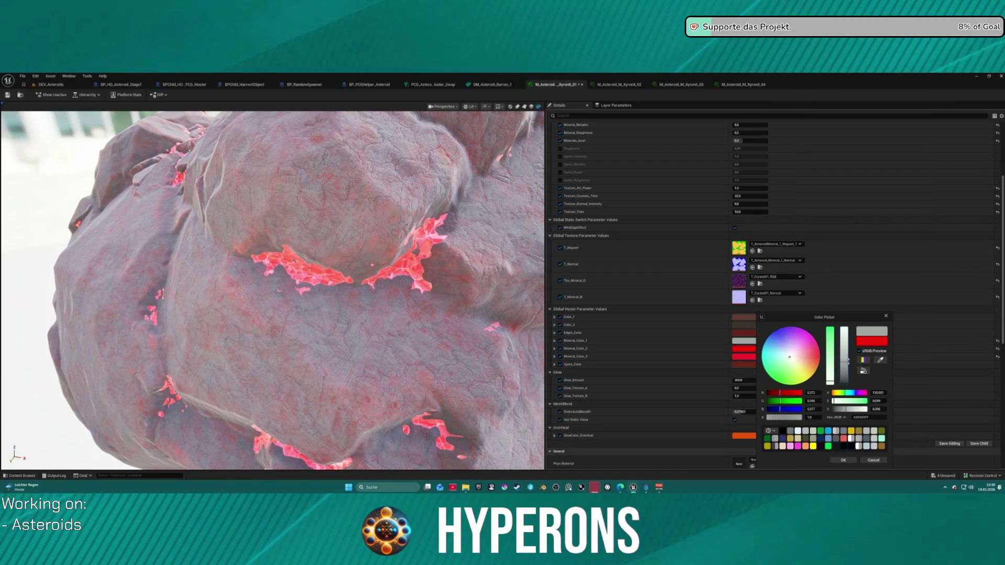
left_click_drag(411, 212, 410, 212)
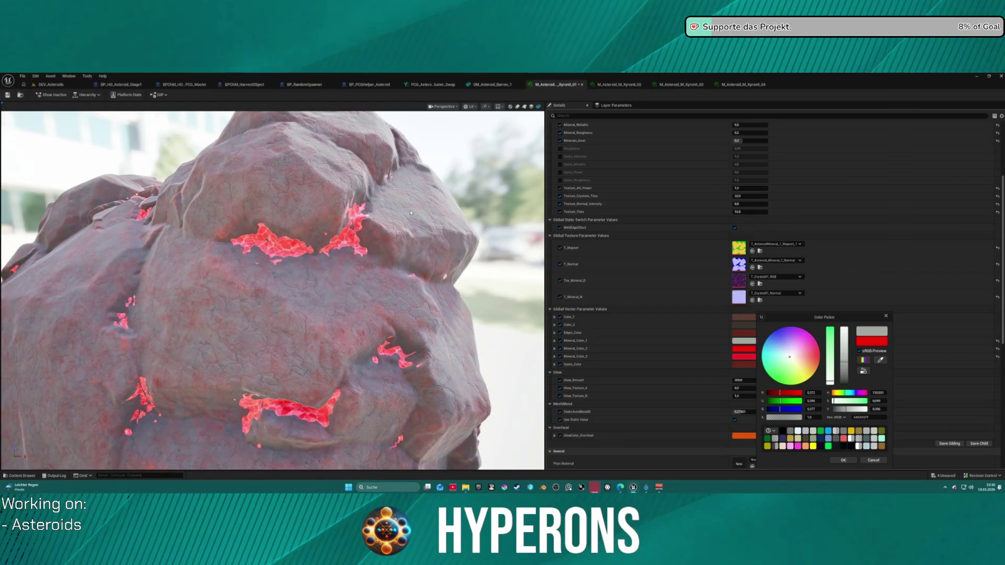
scroll(365, 200, "up", 5)
scroll(383, 230, "down", 5)
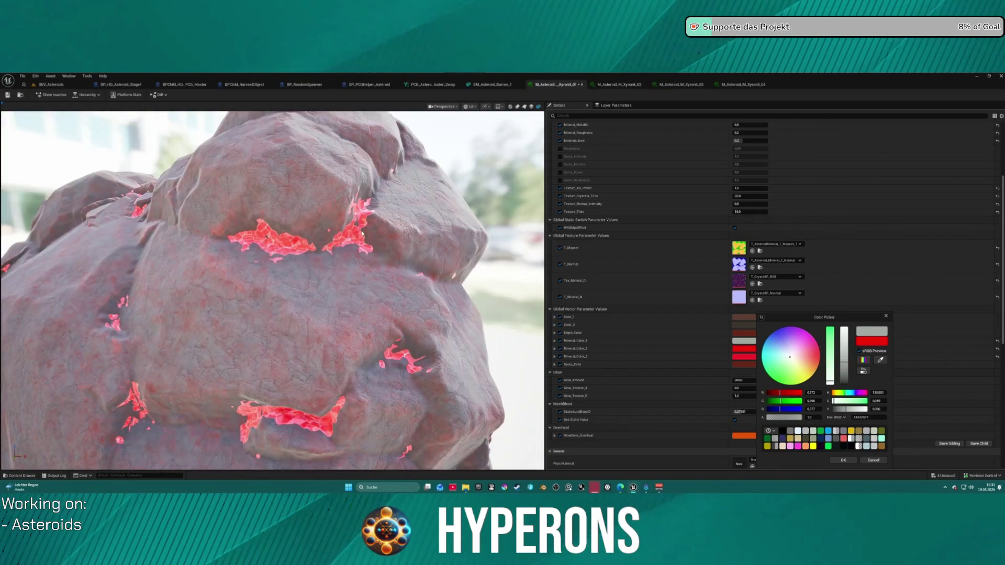
scroll(337, 240, "up", 3)
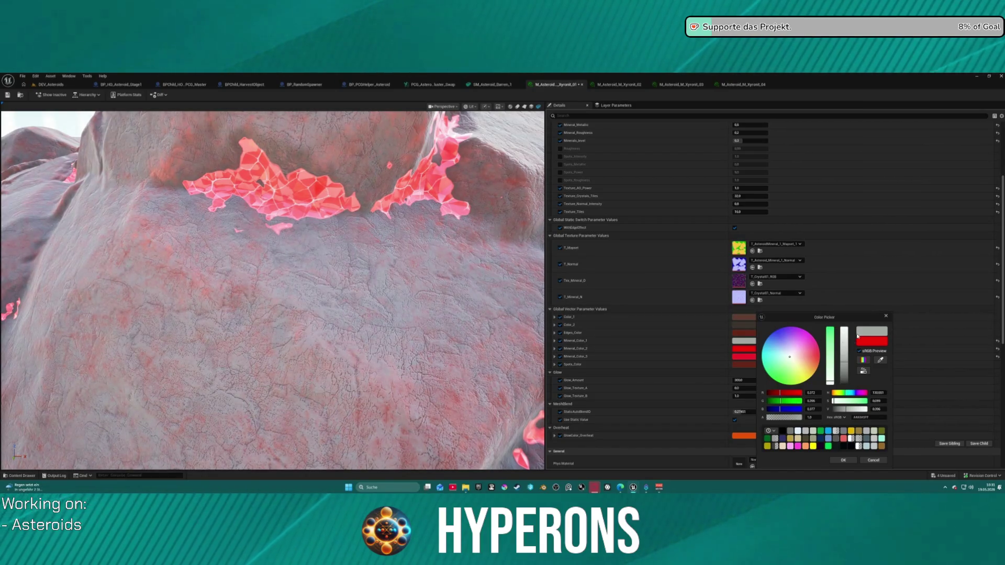
left_click(806, 357)
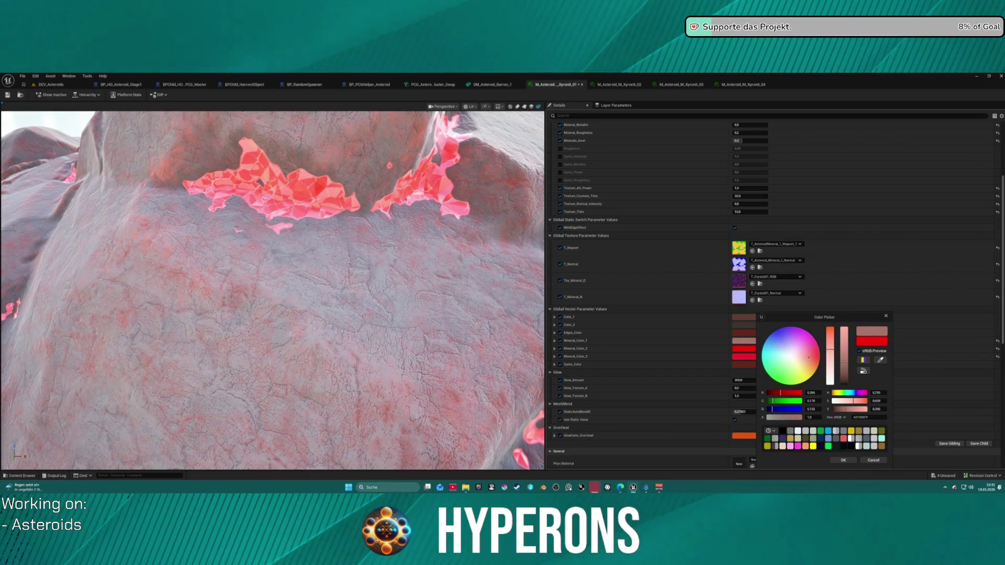
left_click(849, 462)
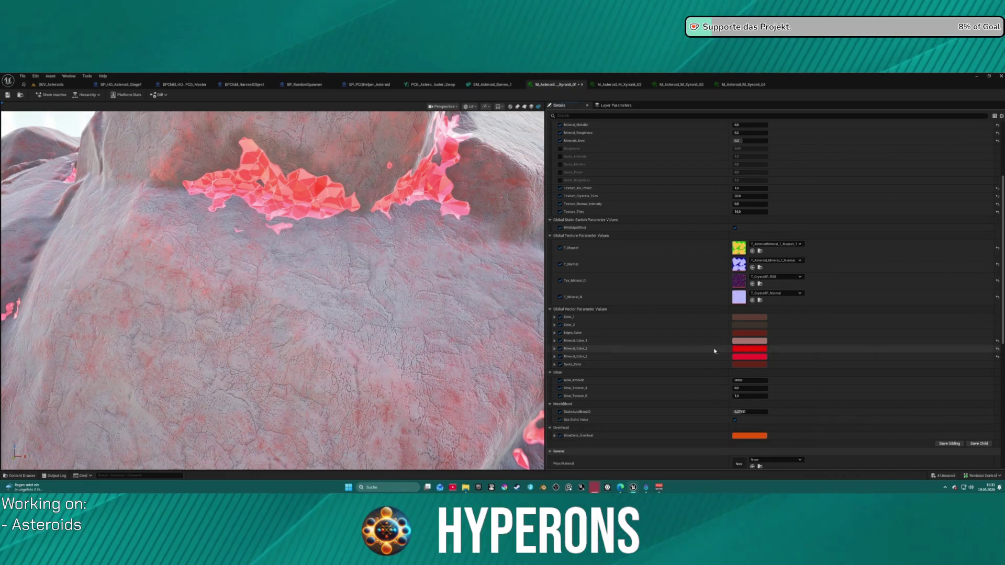
Step: Darken Mineral_Color_3 nearly to black and make Mineral_Color_1 a brighter, more saturated red
left_click(759, 355)
left_click_drag(840, 347, 840, 384)
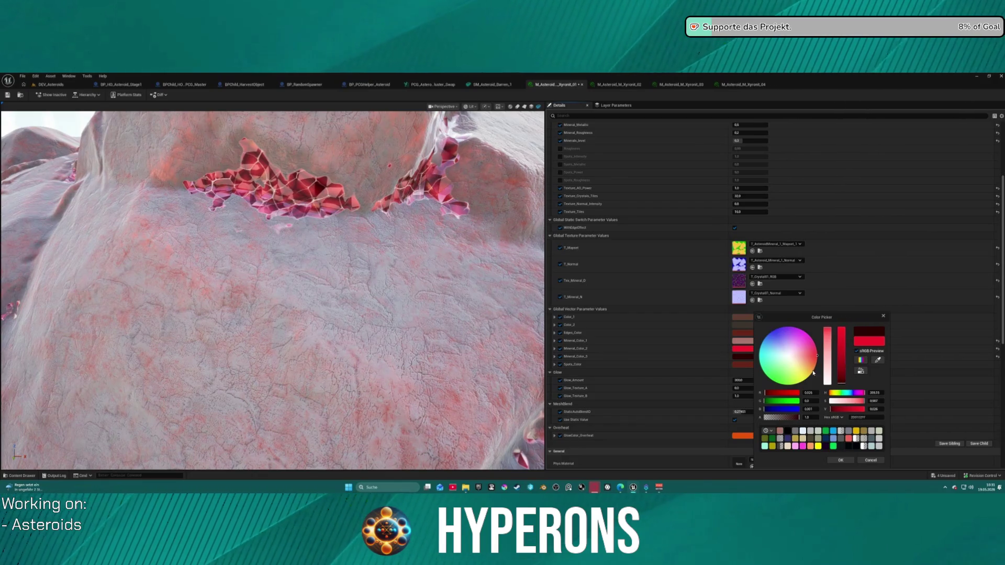
left_click(735, 341)
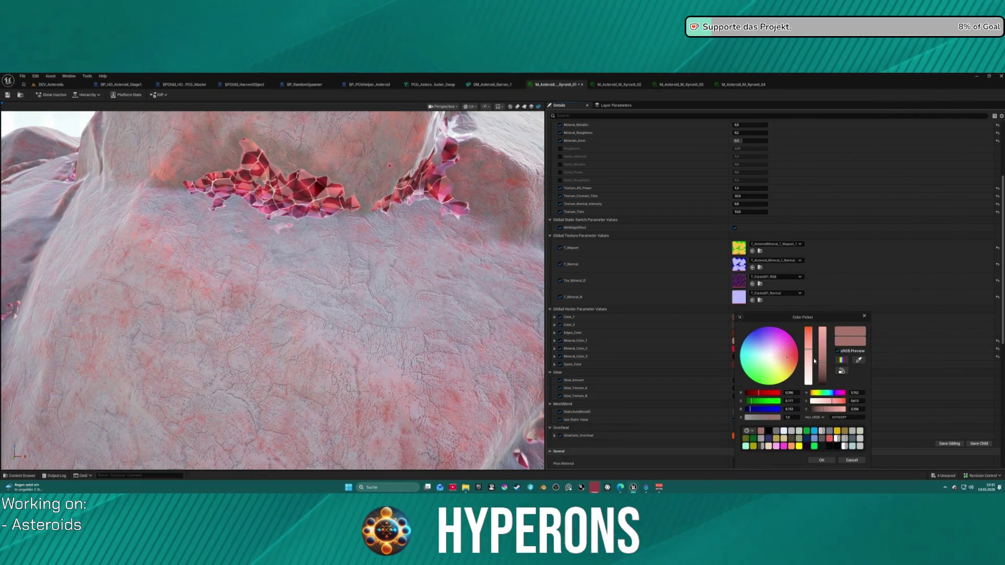
left_click(791, 359)
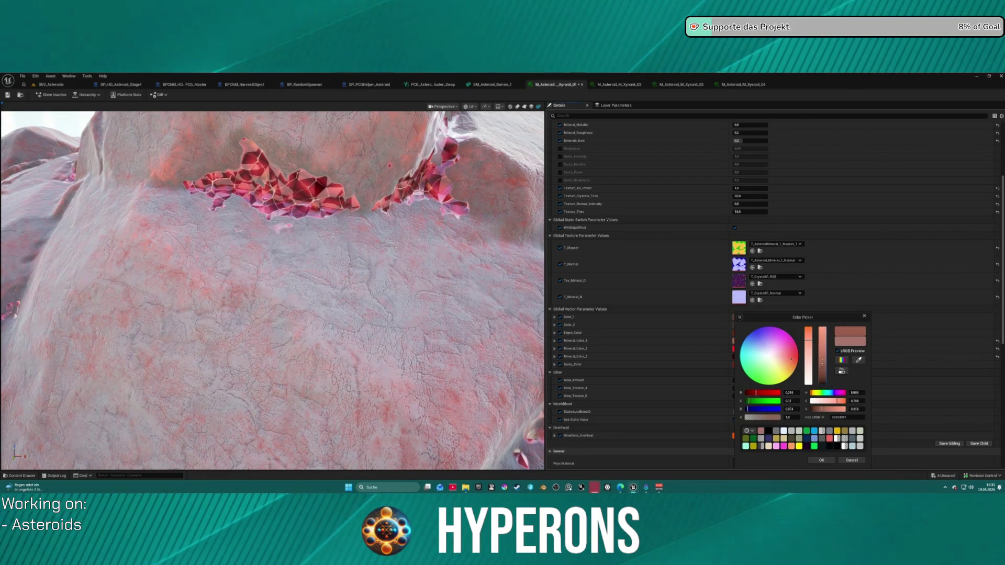
left_click_drag(809, 339, 809, 327)
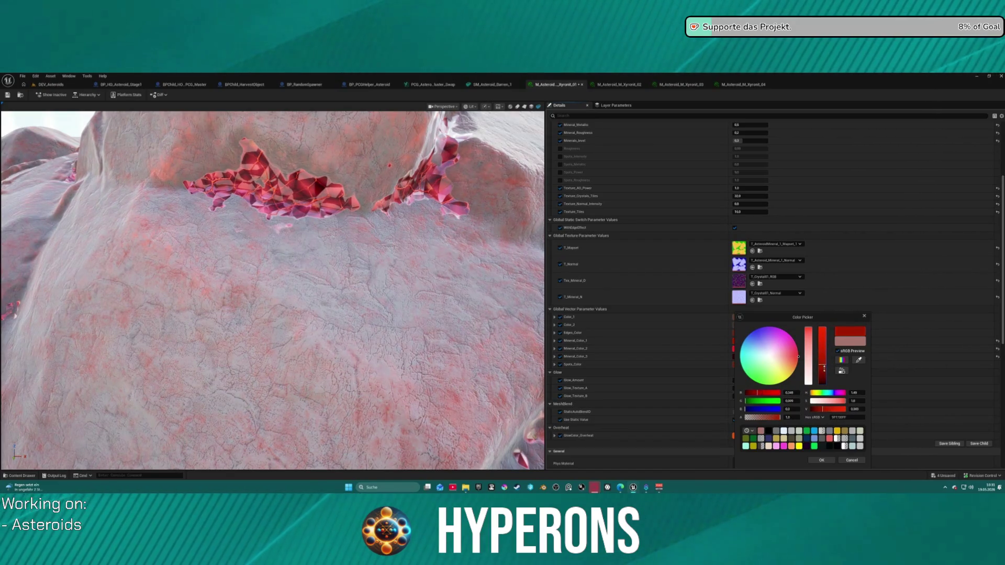
left_click_drag(826, 376, 825, 360)
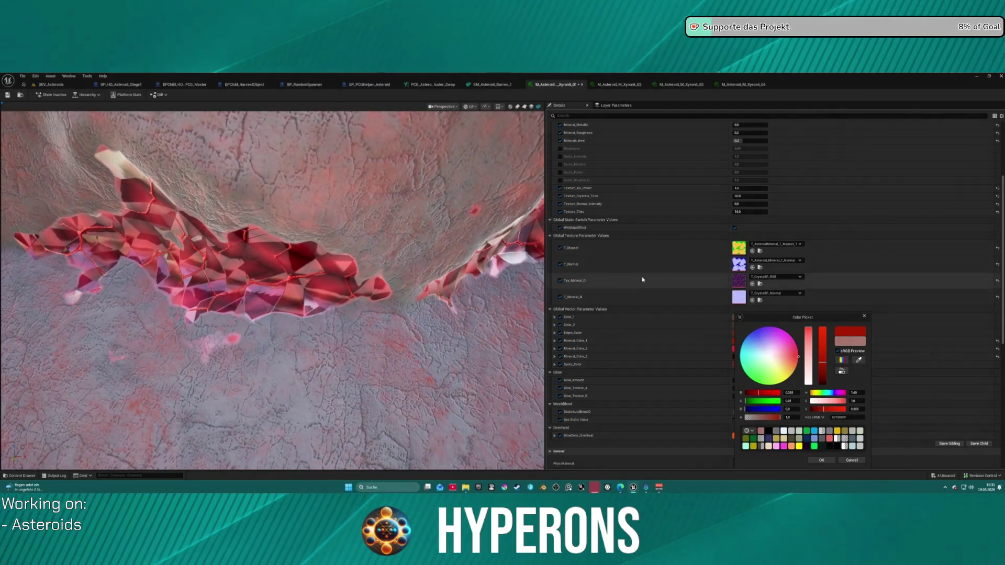
left_click(820, 460)
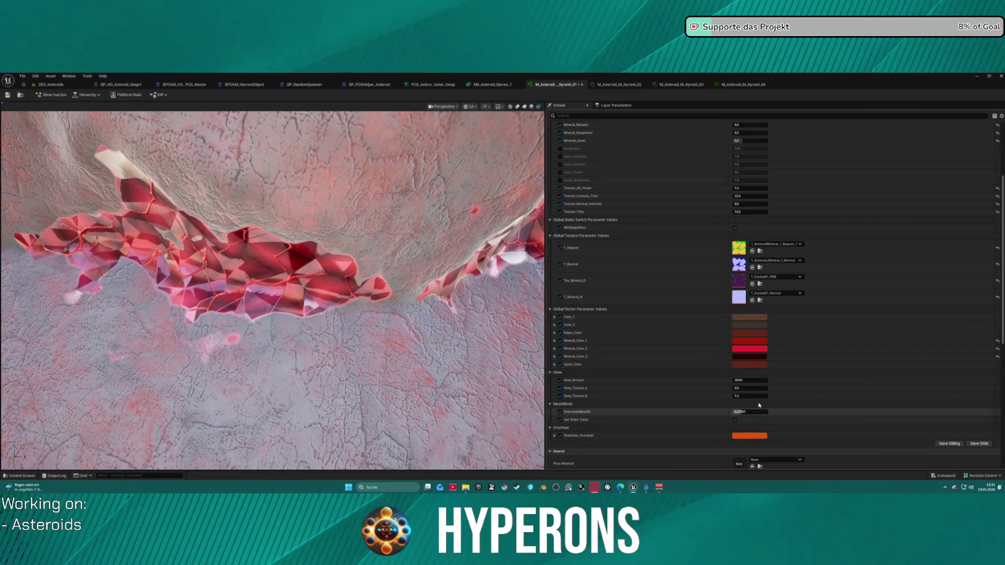
left_click(745, 341)
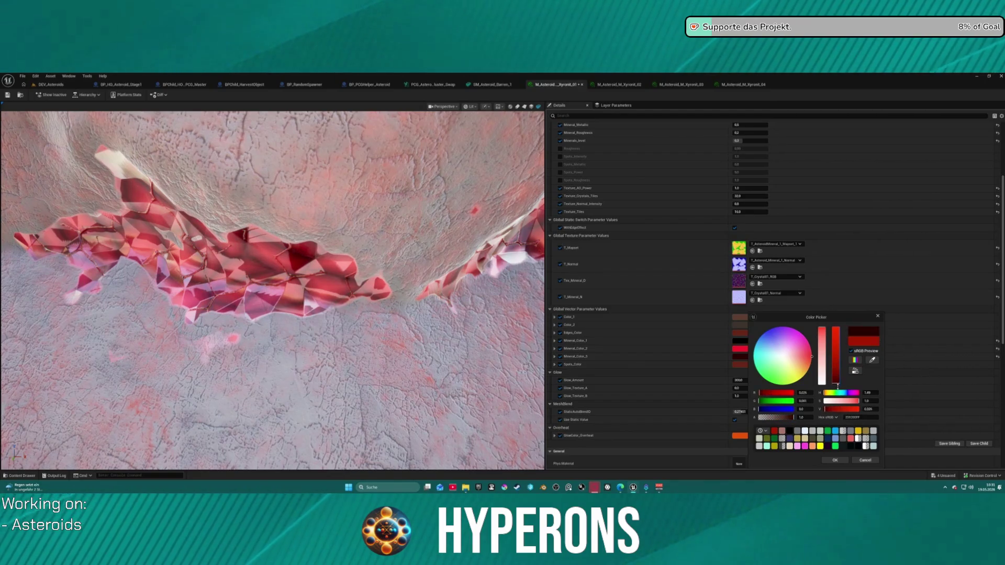
Step: Desaturate Mineral_Color_1 to neutral grey, check Mineral_Color_3, and inspect the asteroid from several sides
left_click(823, 360)
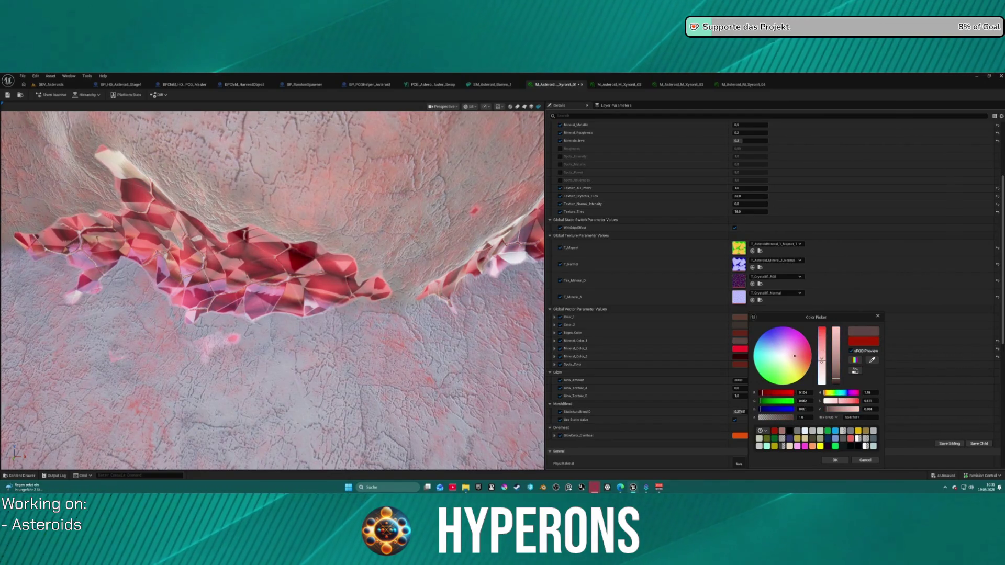
mouse_move(819, 364)
left_mouse_down()
mouse_move(818, 398)
mouse_move(810, 368)
left_mouse_up()
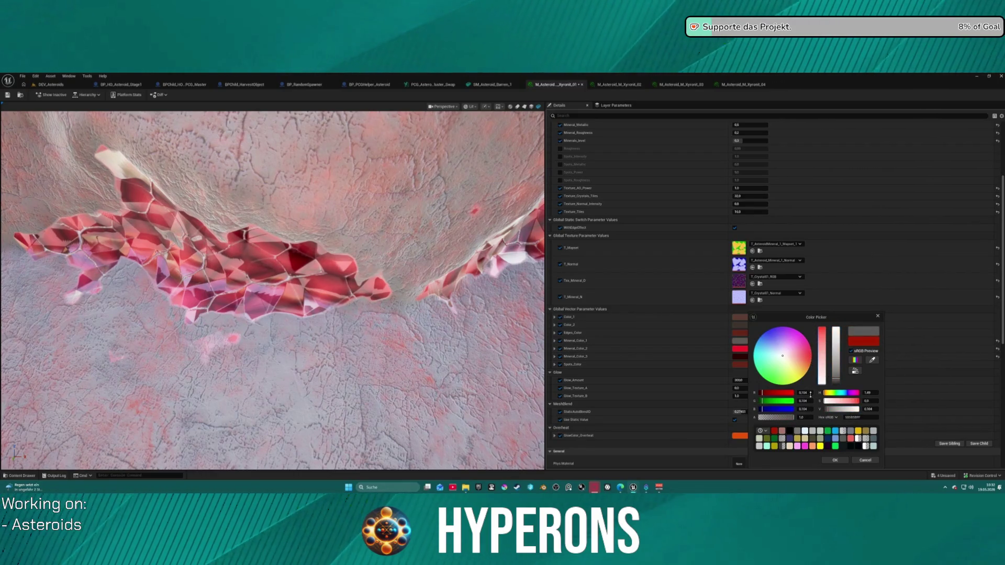
scroll(162, 275, "down", 10)
mouse_move(196, 278)
left_mouse_down()
mouse_move(262, 276)
mouse_move(278, 289)
left_mouse_up()
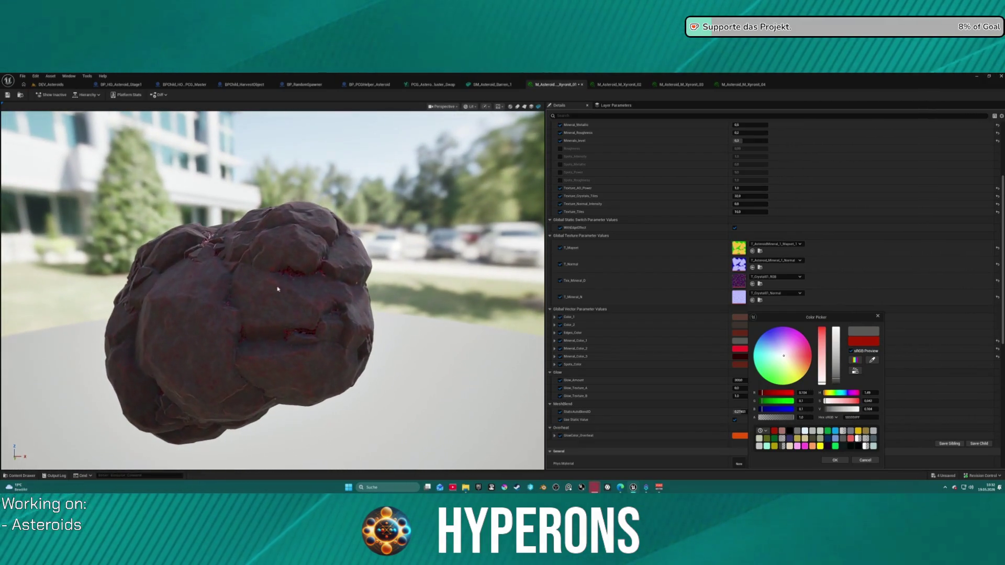
left_click_drag(283, 240, 303, 222)
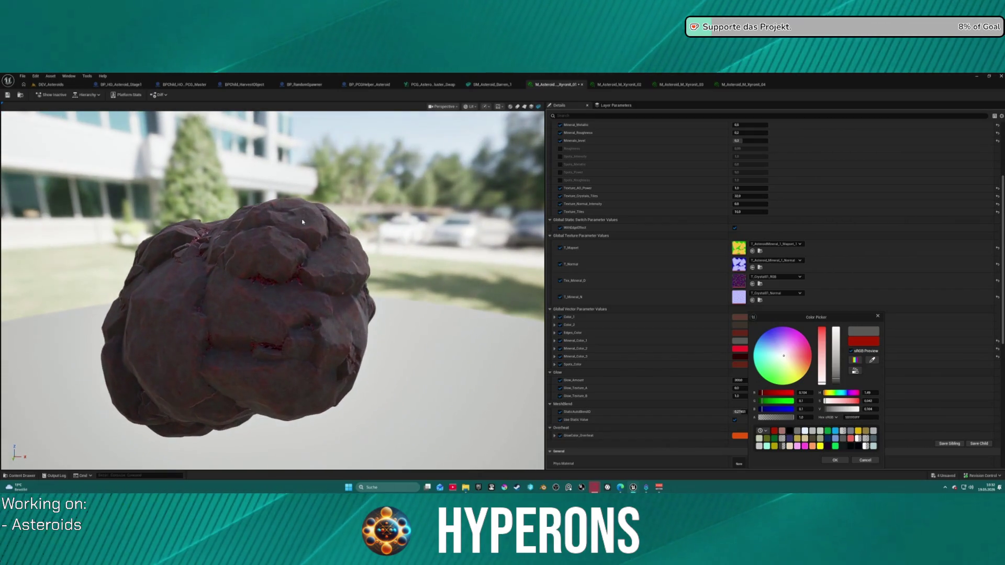
scroll(303, 221, "up", 5)
scroll(303, 221, "down", 8)
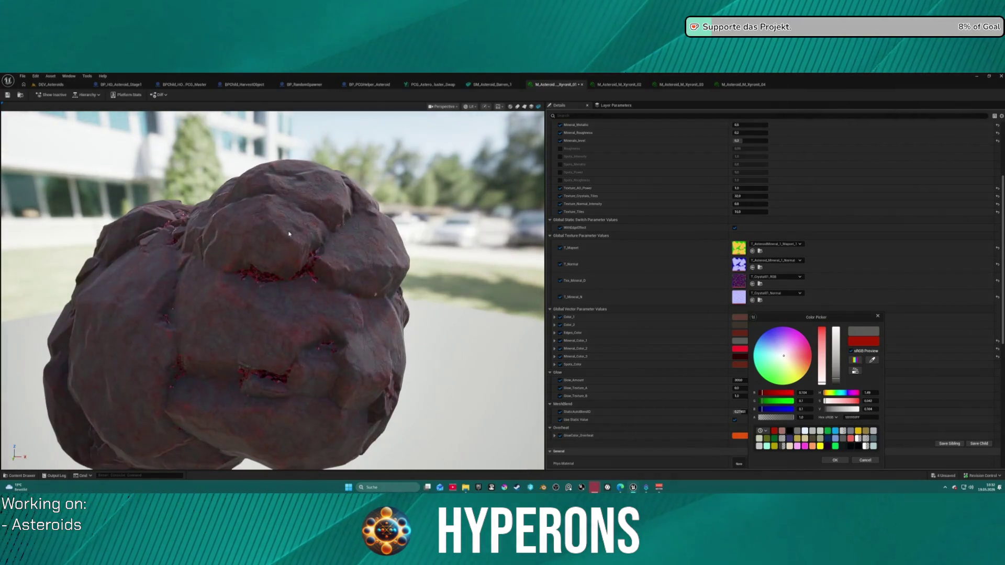
left_click_drag(303, 221, 527, 285)
left_click(739, 356)
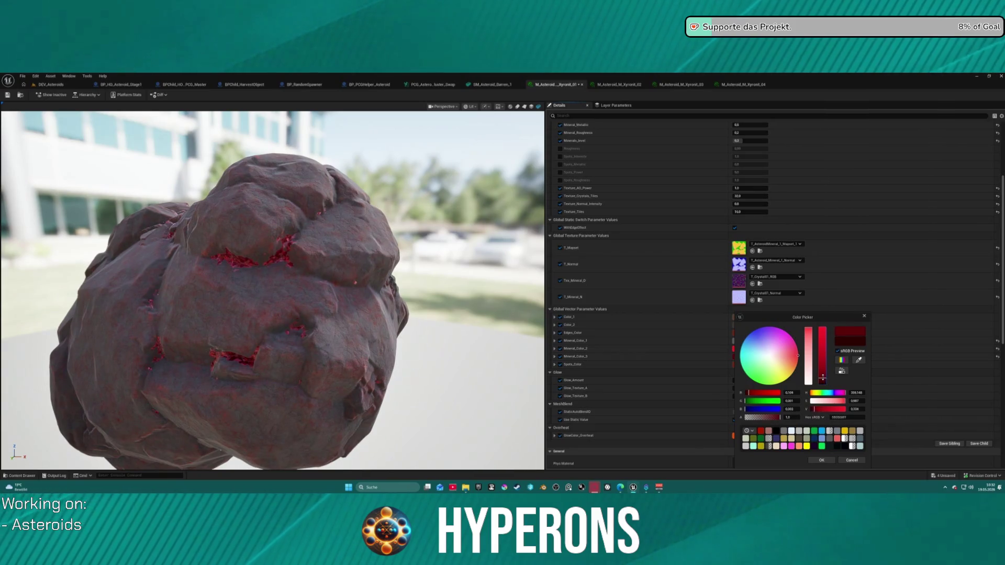
left_click_drag(418, 262, 539, 246)
left_click(843, 293)
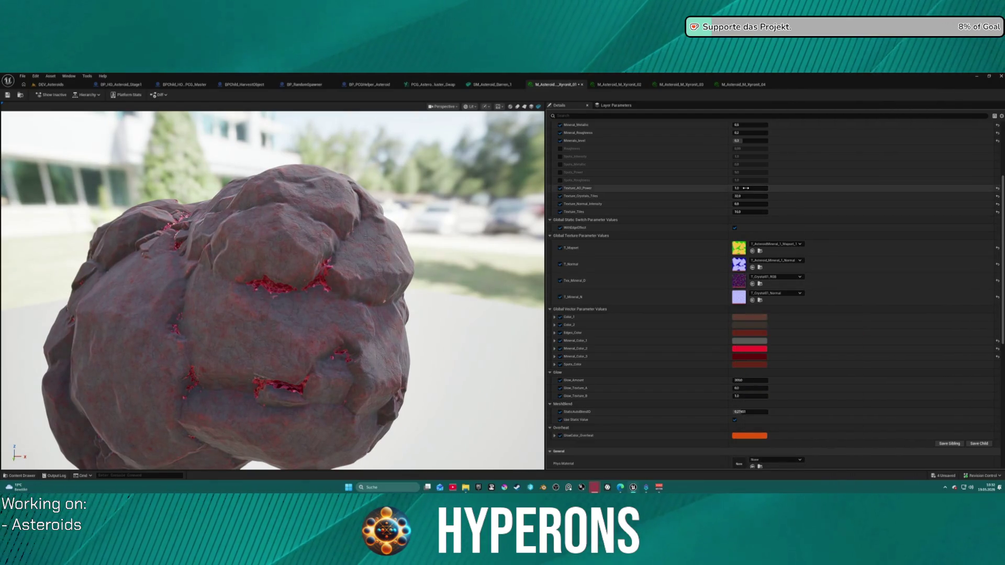
Step: Drop Mineral_Roughness to 0.088 and raise Mineral_Metallic to about 0.85
scroll(741, 173, "up", 3)
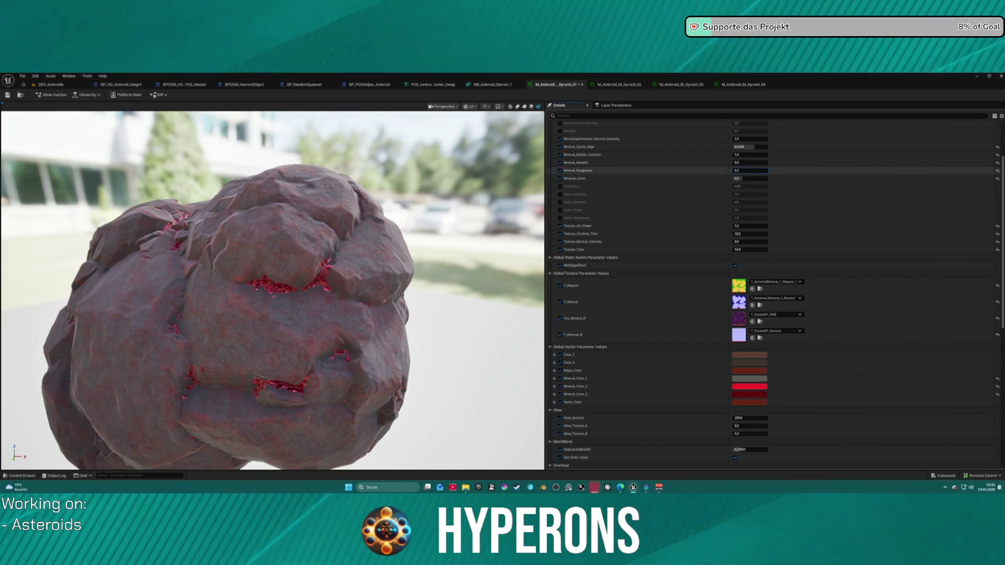
left_click_drag(749, 171, 739, 170)
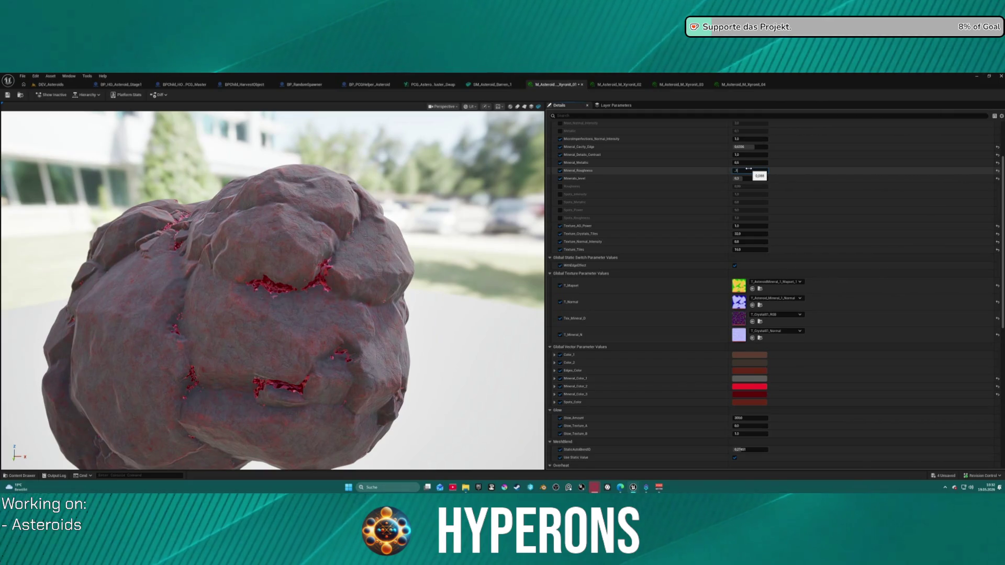
scroll(277, 277, "up", 8)
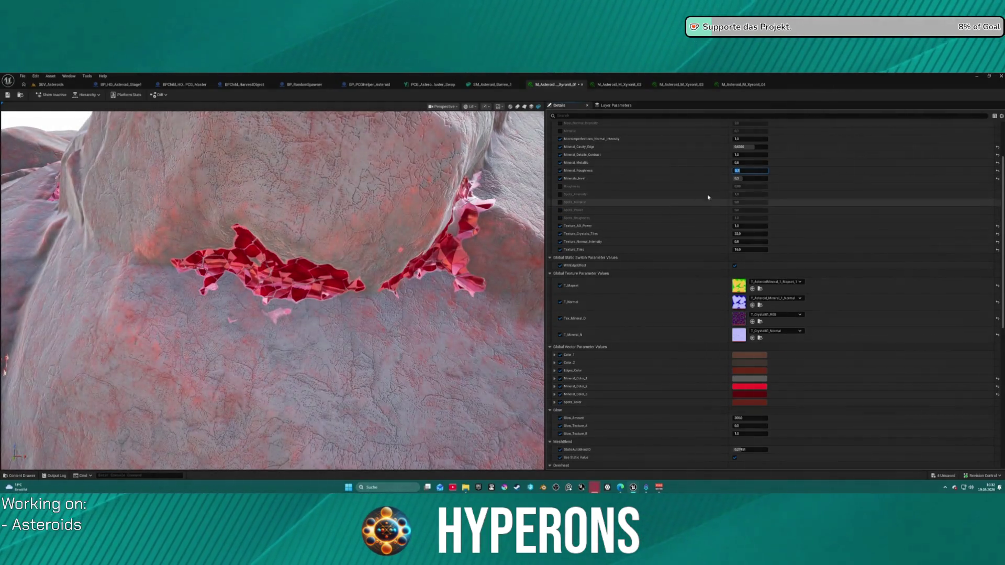
left_click_drag(755, 163, 785, 163)
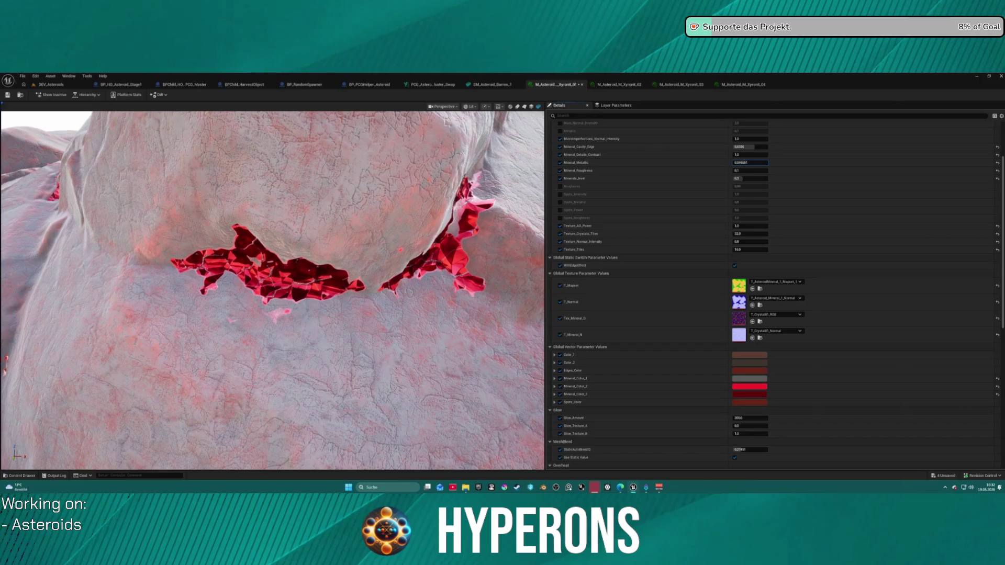
scroll(320, 320, "down", 10)
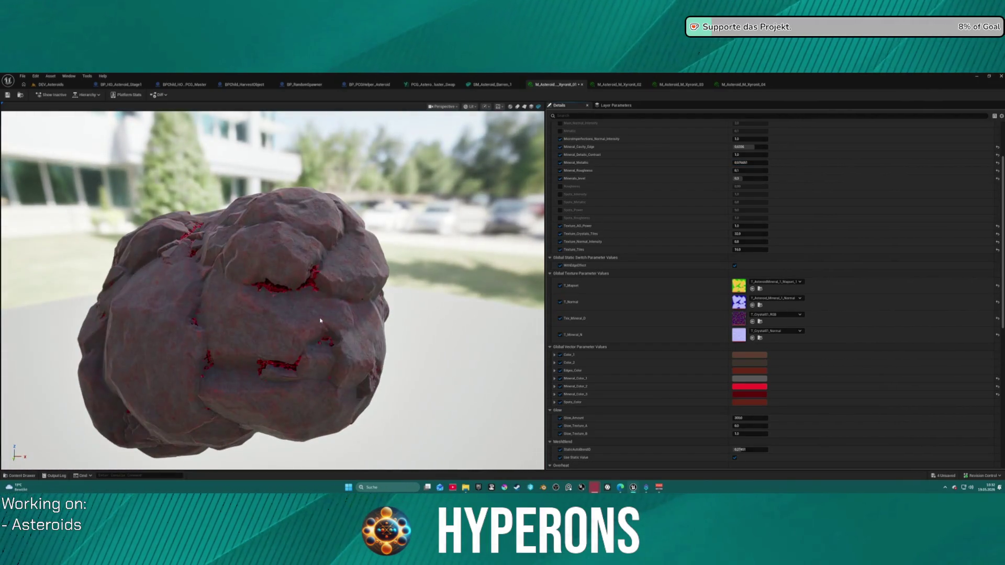
Step: Raise Minerals_level slightly and increase Mineral_Cavity_Edge to widen the red mineral cracks
left_click_drag(320, 320, 298, 320)
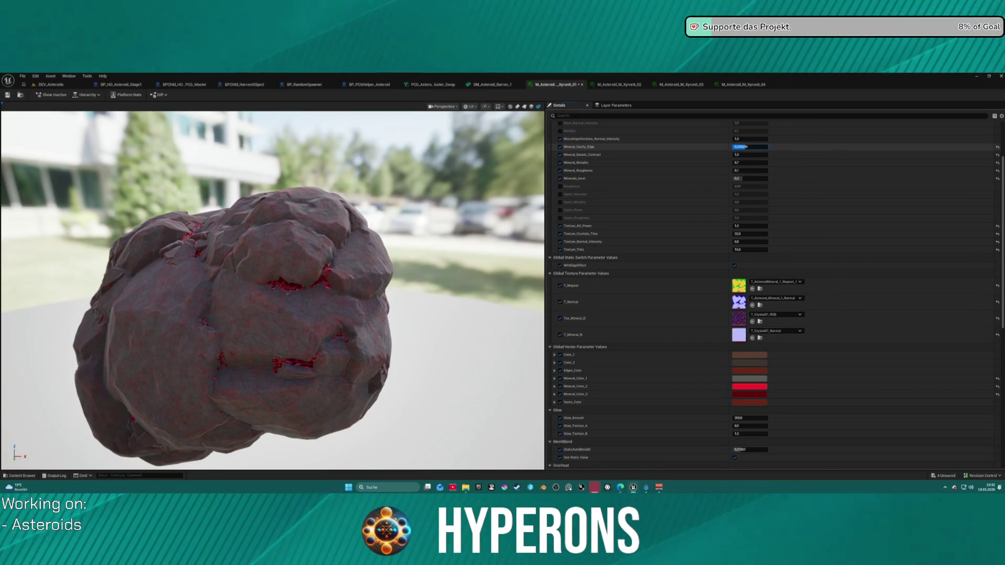
left_click(749, 146)
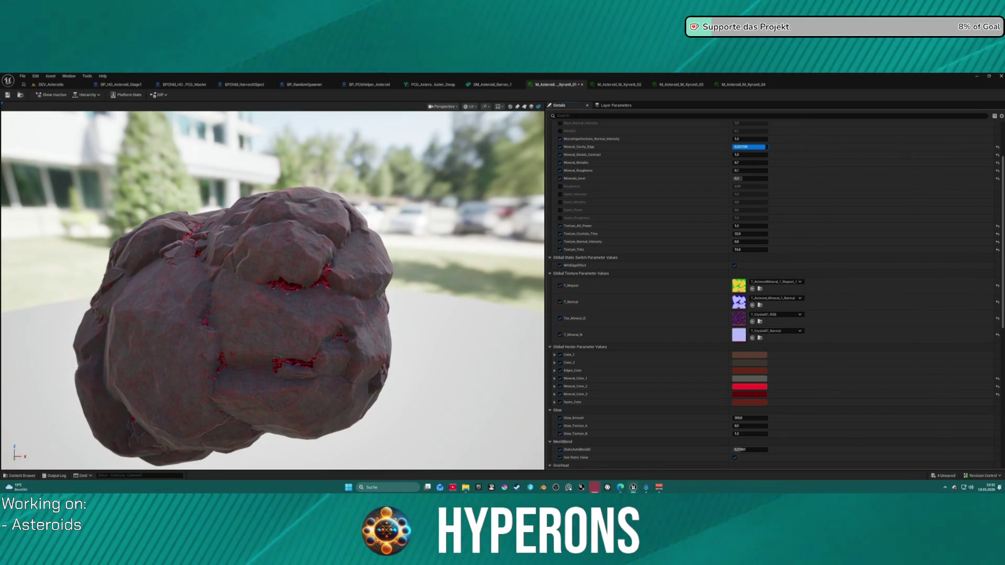
key("Return")
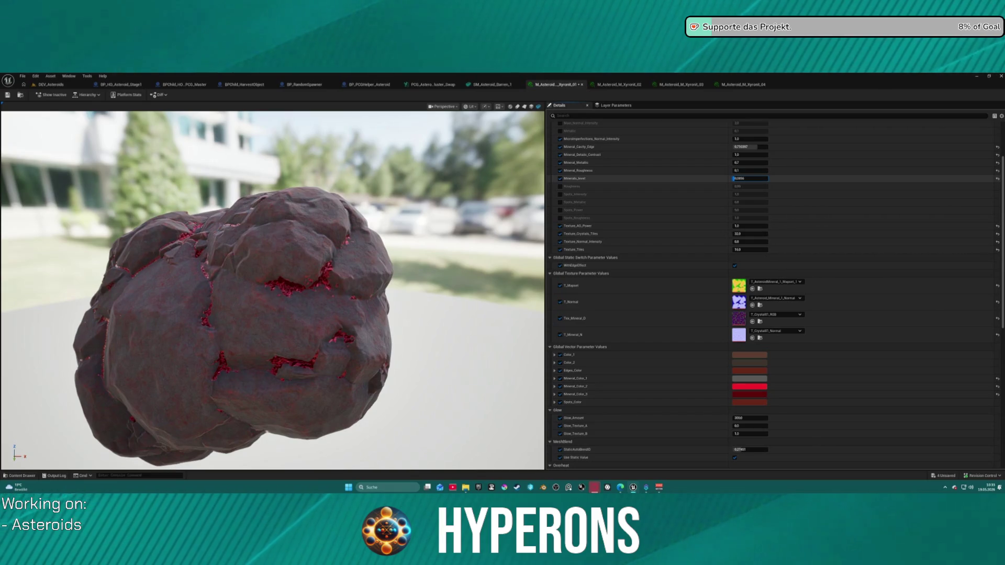
left_click_drag(735, 178, 738, 178)
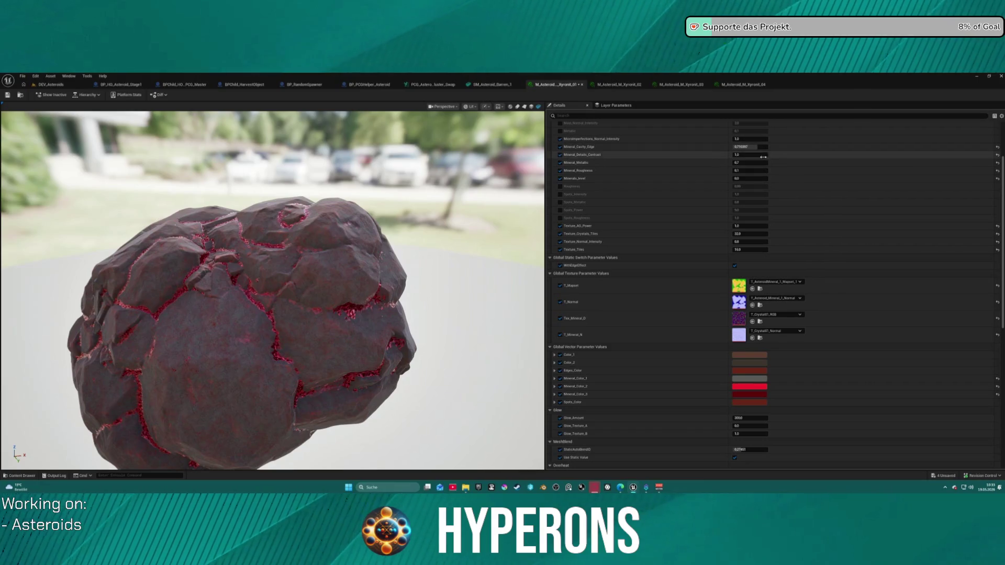
left_click(749, 147)
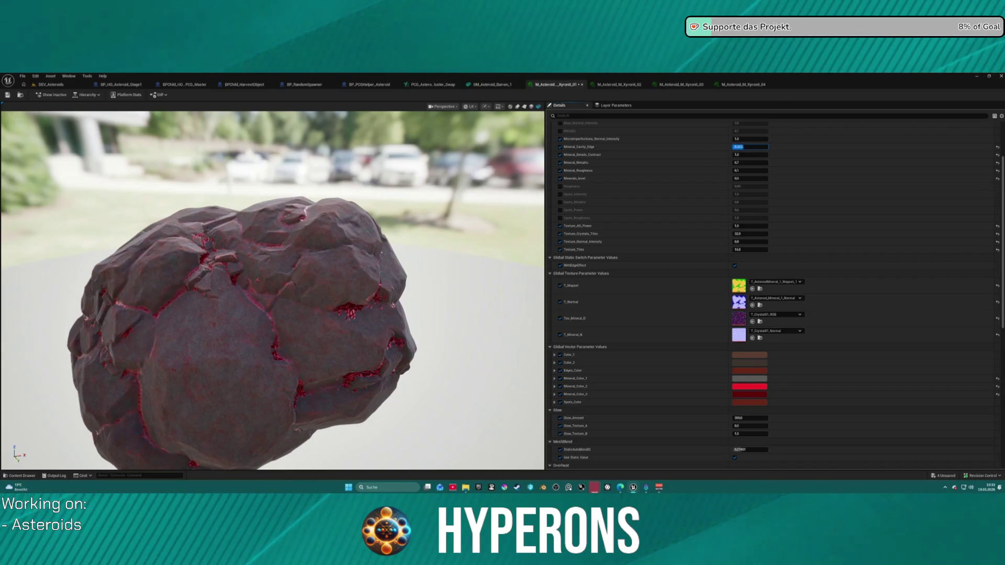
left_click_drag(750, 147, 769, 146)
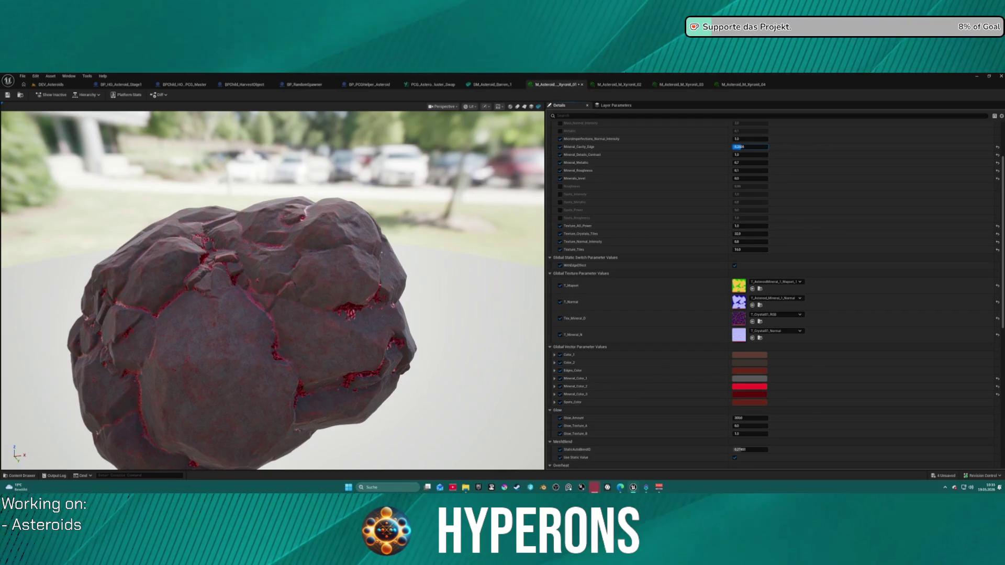
Step: Orbit and zoom in on the asteroid preview to inspect the red crystal cracks
mouse_move(301, 404)
left_mouse_down()
mouse_move(445, 407)
mouse_move(455, 419)
mouse_move(476, 387)
mouse_move(497, 392)
mouse_move(505, 419)
mouse_move(494, 401)
left_mouse_up()
mouse_move(314, 383)
left_mouse_down()
mouse_move(314, 366)
mouse_move(335, 369)
mouse_move(315, 383)
left_mouse_up()
scroll(315, 383, "up", 8)
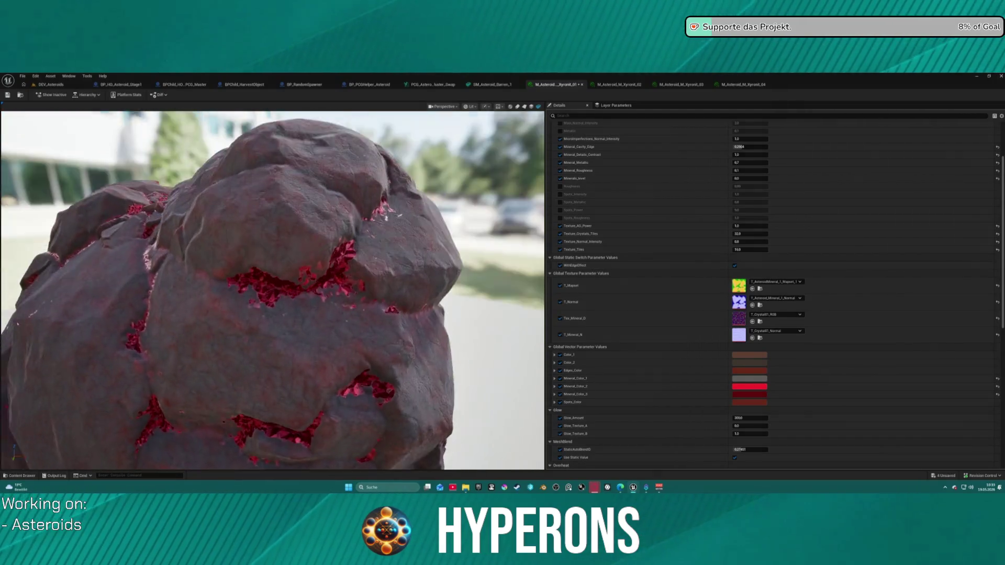
mouse_move(266, 272)
left_mouse_down()
mouse_move(293, 272)
mouse_move(248, 279)
mouse_move(244, 266)
mouse_move(236, 281)
left_mouse_up()
scroll(249, 280, "up", 6)
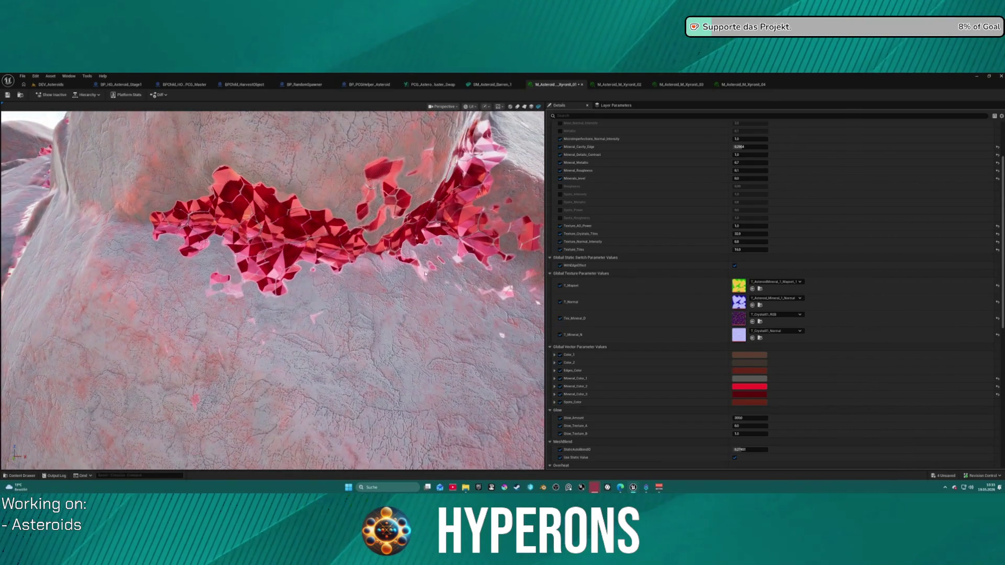
Step: Set Mineral_Color_1 to a dark grey, about 0.167 value, and confirm it
left_click(755, 380)
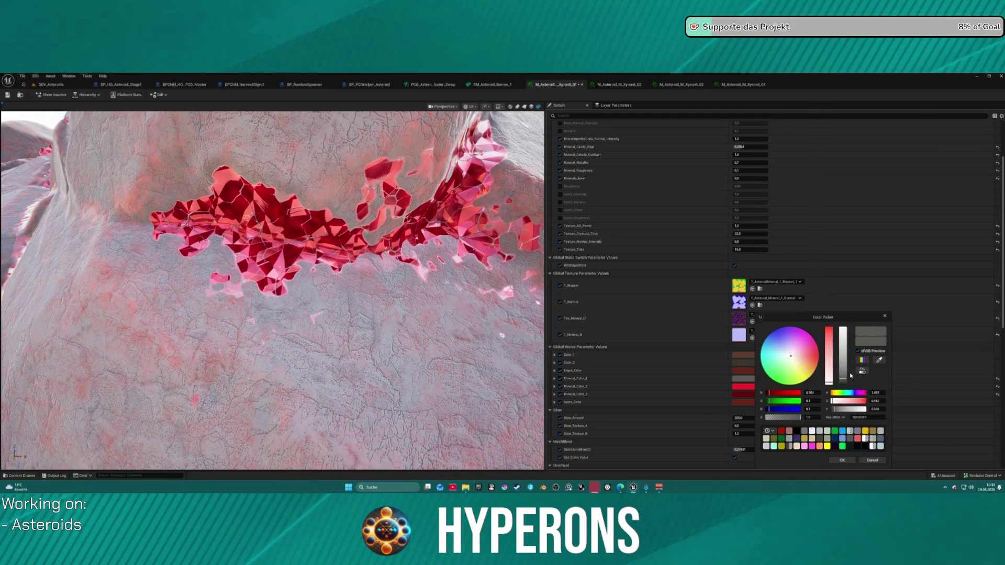
mouse_move(851, 376)
left_mouse_down()
mouse_move(854, 322)
mouse_move(854, 393)
left_mouse_up()
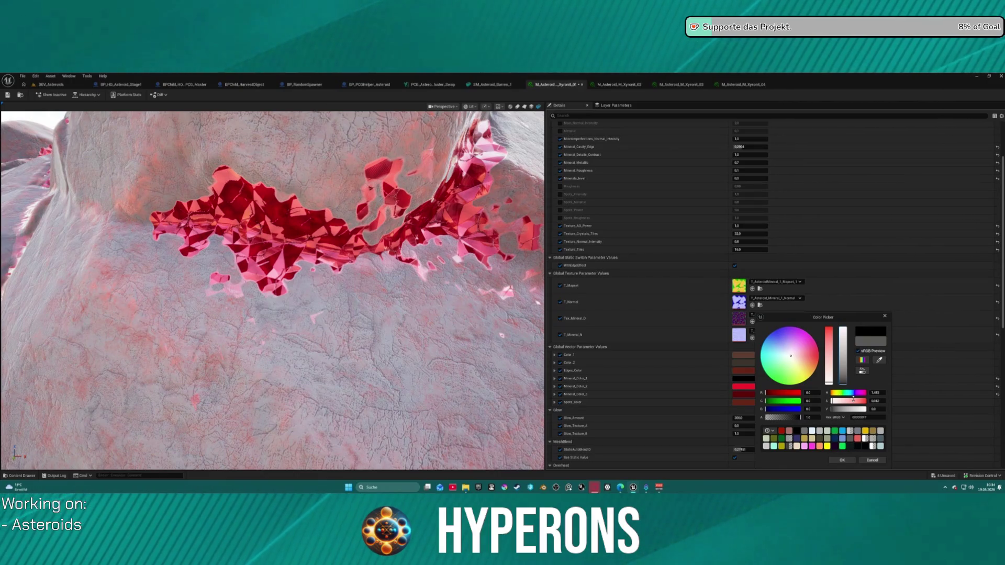
left_click_drag(857, 381, 862, 370)
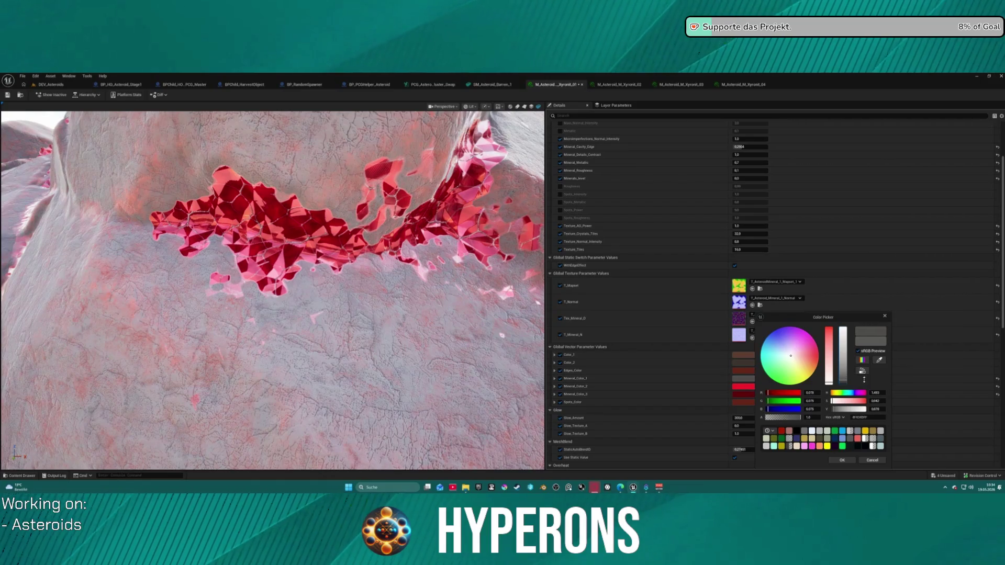
mouse_move(435, 302)
left_mouse_down()
mouse_move(335, 280)
mouse_move(427, 298)
left_mouse_up()
scroll(415, 298, "down", 5)
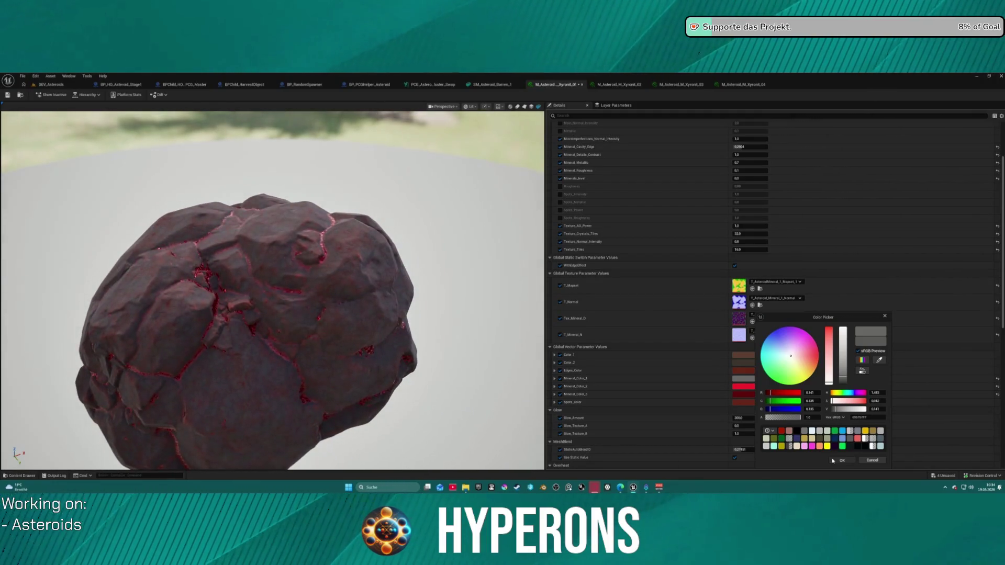
left_click(833, 460)
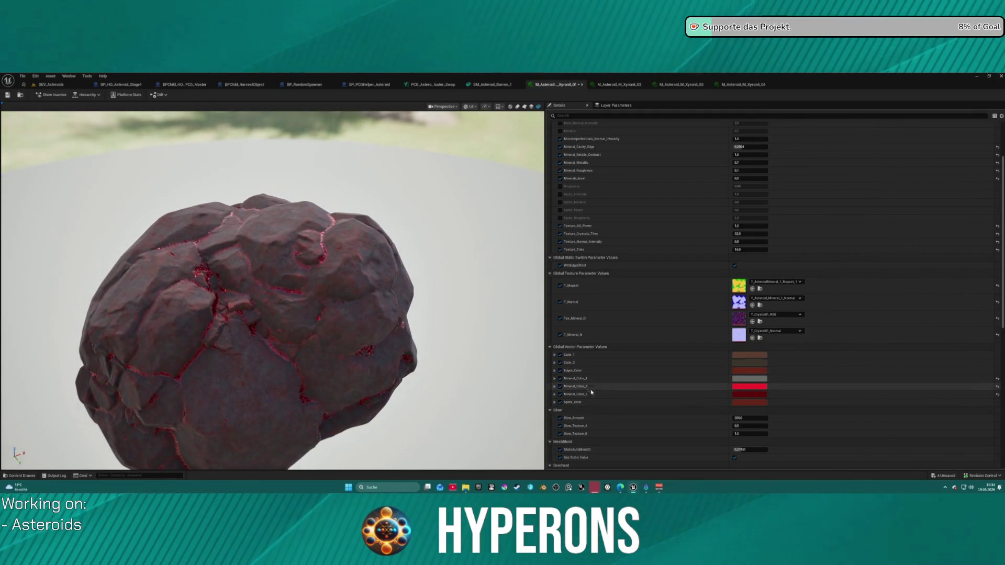
Step: Try a bright red for Spots_Color, then cancel to keep the original colour
left_click(745, 403)
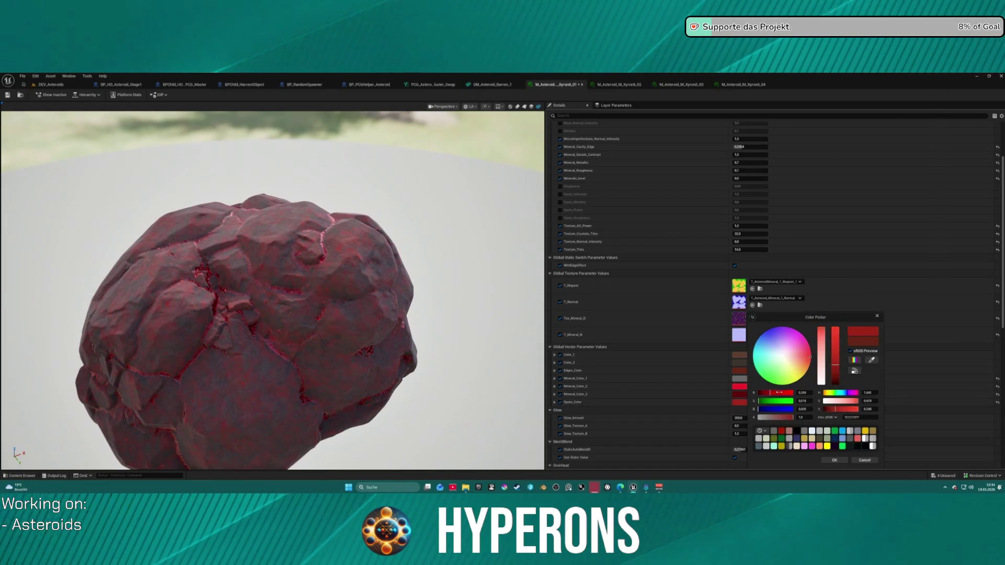
left_click_drag(780, 393, 791, 393)
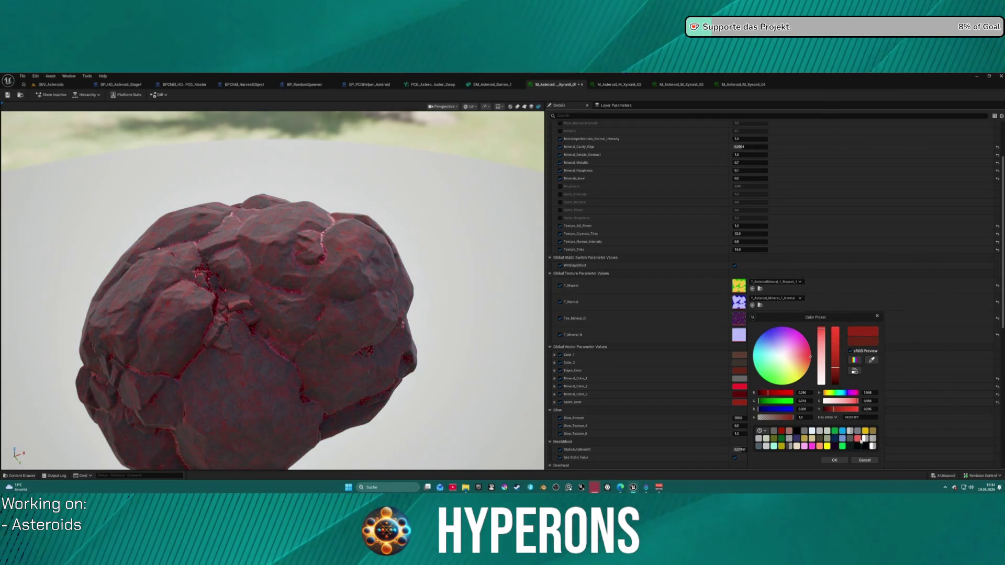
left_click(864, 460)
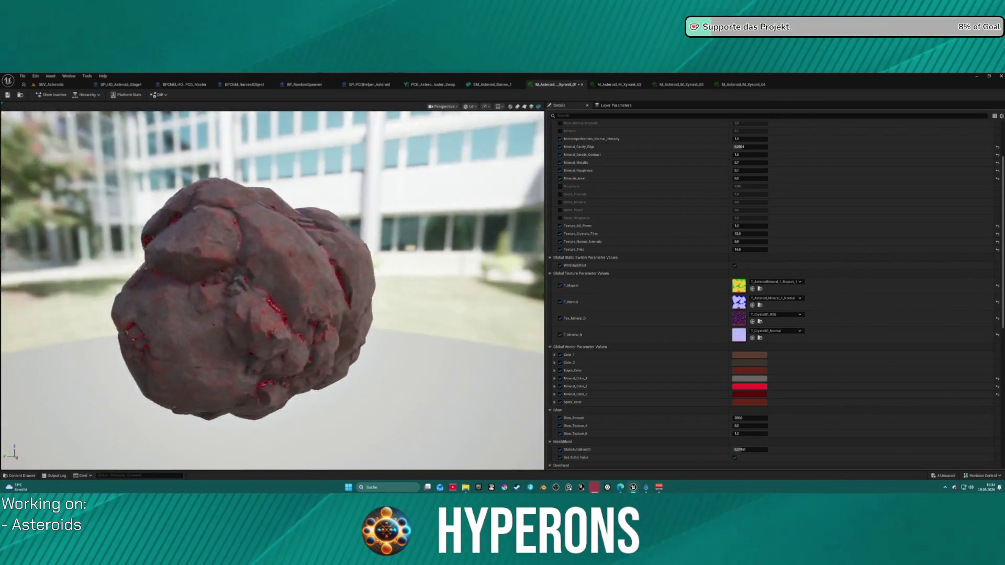
left_click_drag(358, 349, 359, 350)
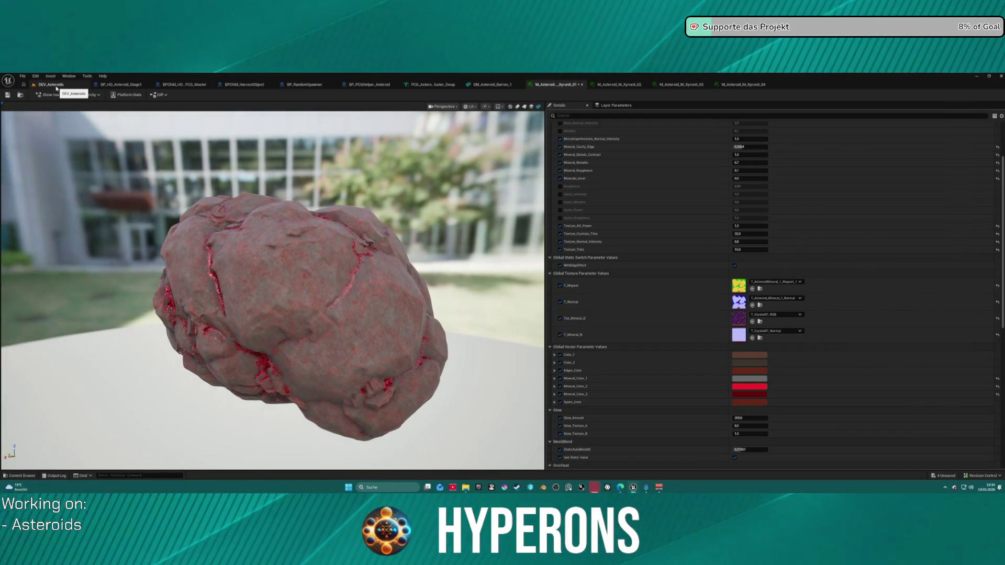
Step: Move between the level, mesh and Xyronit_01/02 editors to copy Xyronit_01's parameters
left_click(51, 84)
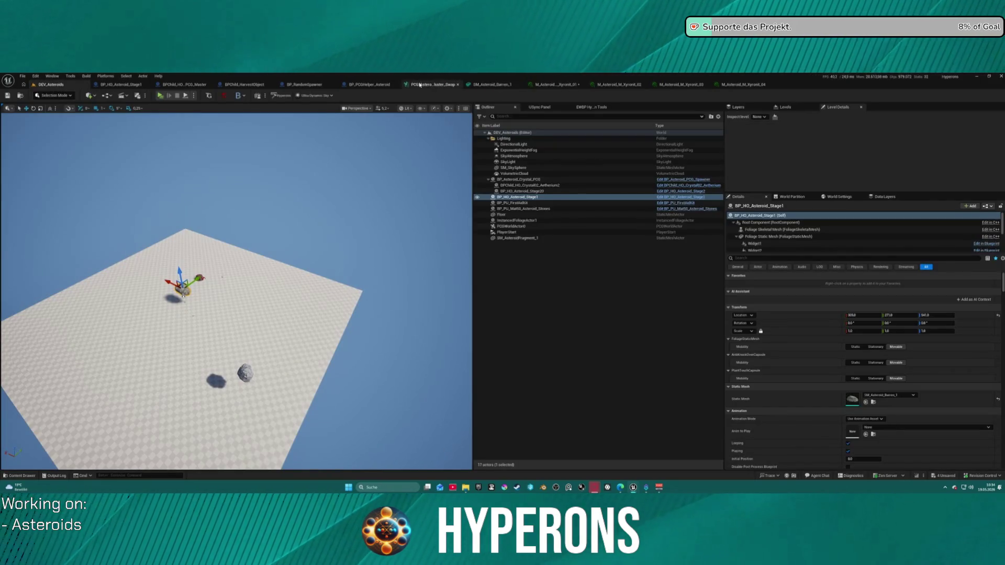
left_click(548, 85)
left_click(620, 86)
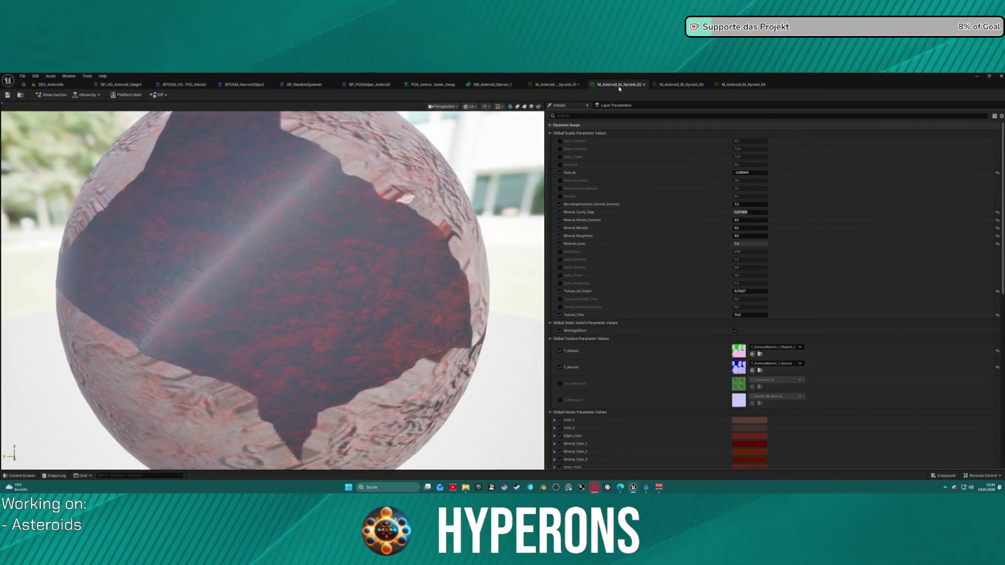
key("ctrl+space")
left_click(454, 225)
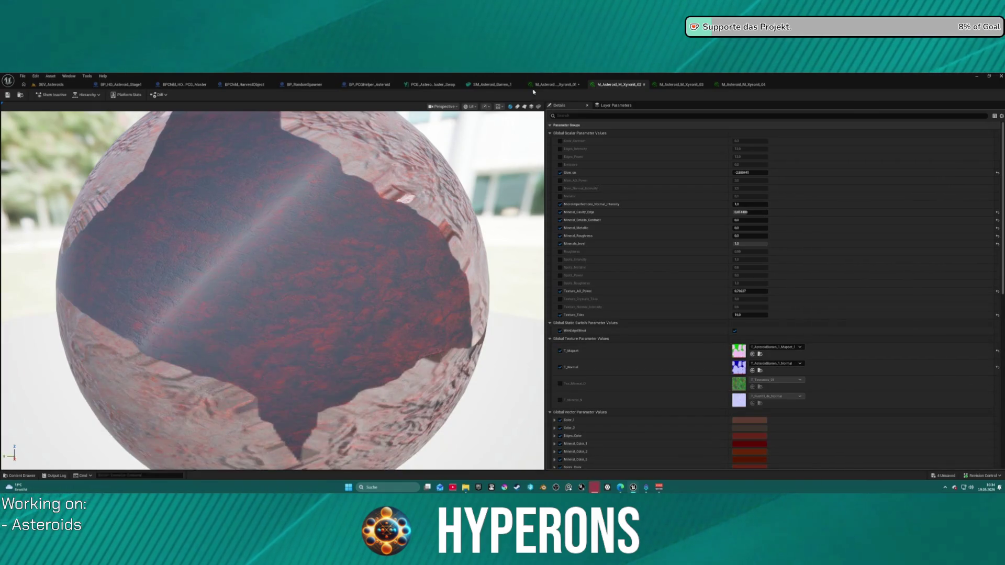
left_click(492, 85)
key("ctrl+space")
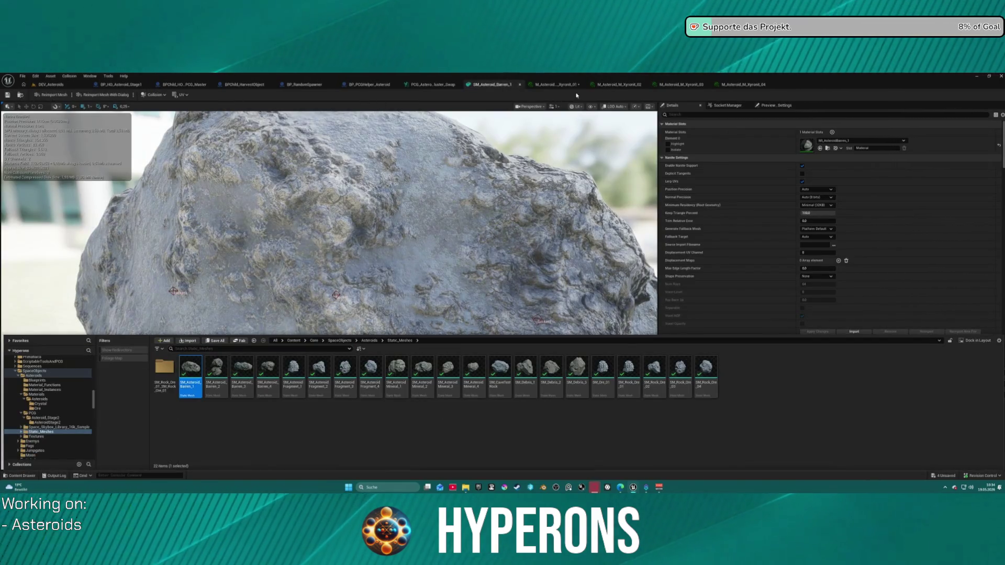
left_click(619, 85)
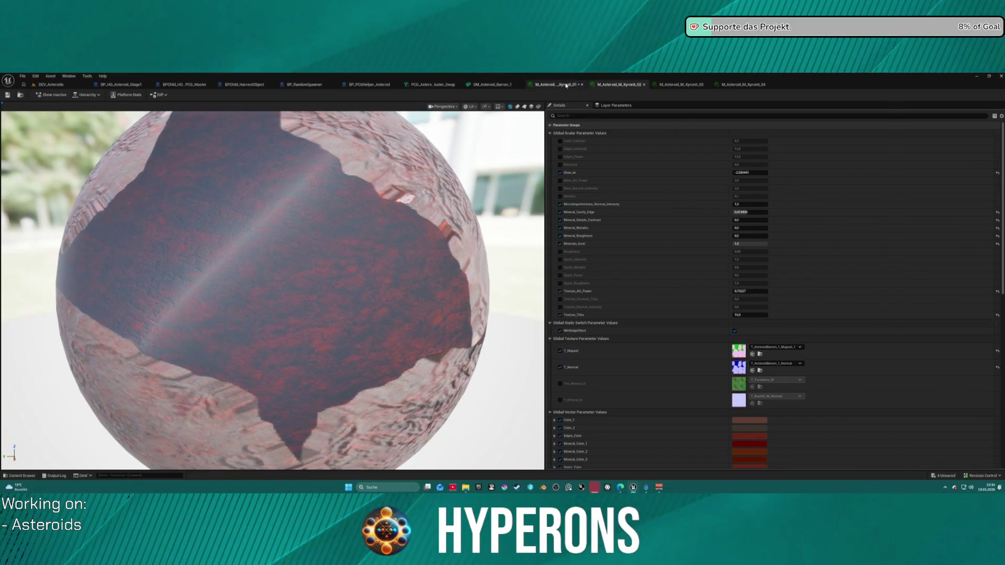
left_click(566, 85)
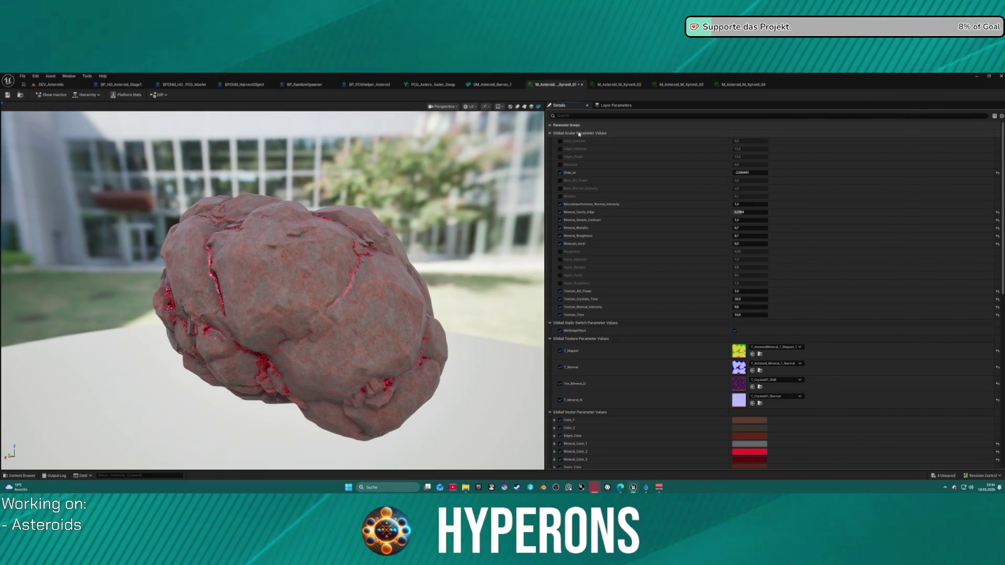
Step: Paste the copied Xyronit_01 parameter values into the Xyronit_03 material instance
left_click(613, 87)
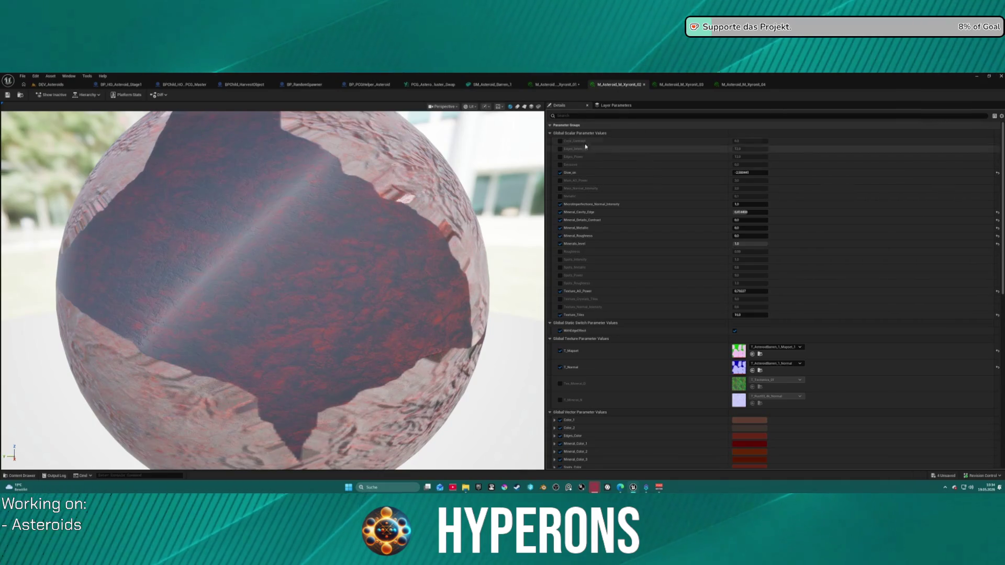
left_click(663, 88)
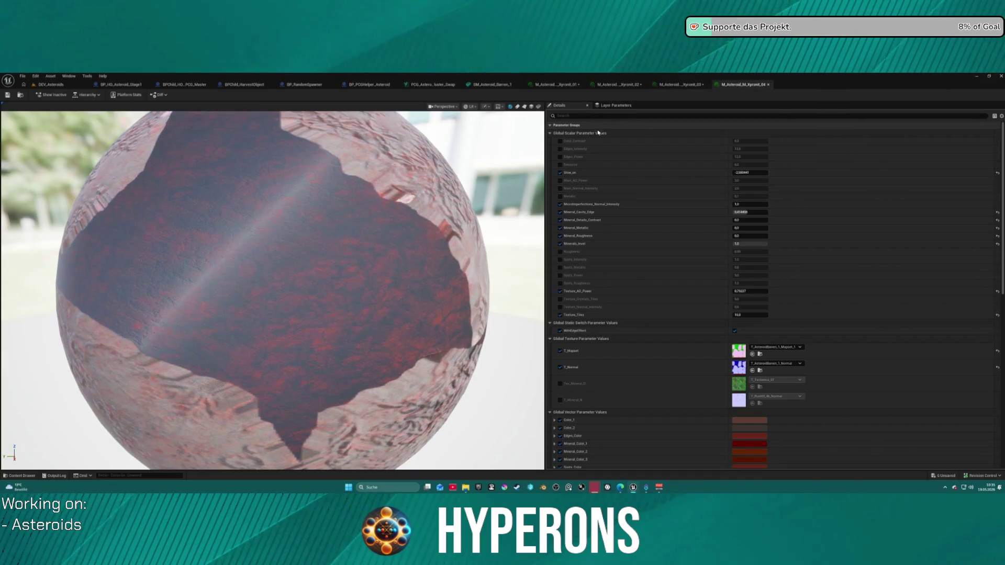
key("ctrl+v")
left_click(609, 86)
left_click(579, 85)
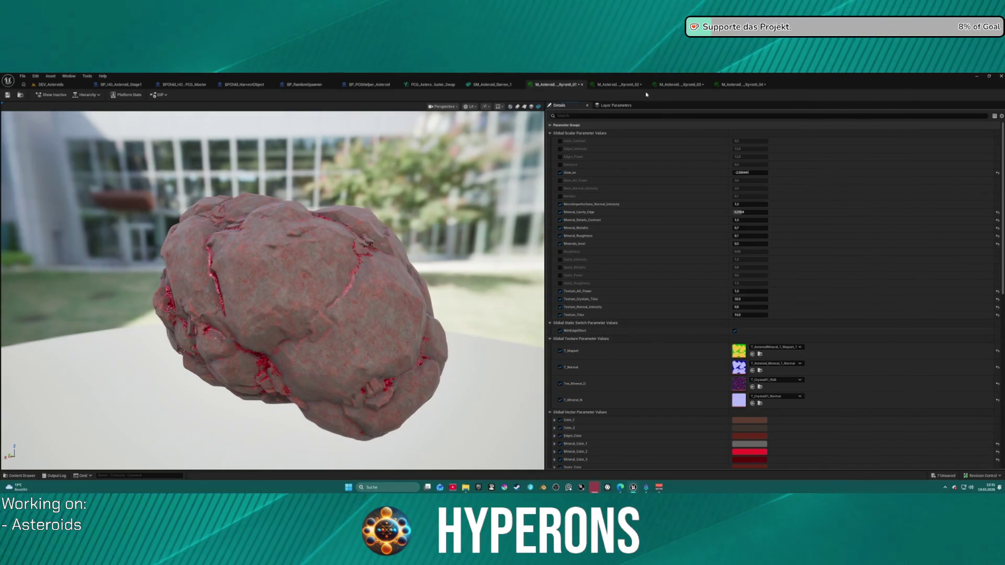
Step: Check Xyronit_02, 03 and 04 for the pasted red-cracked look, then open Static_Meshes
left_click(617, 84)
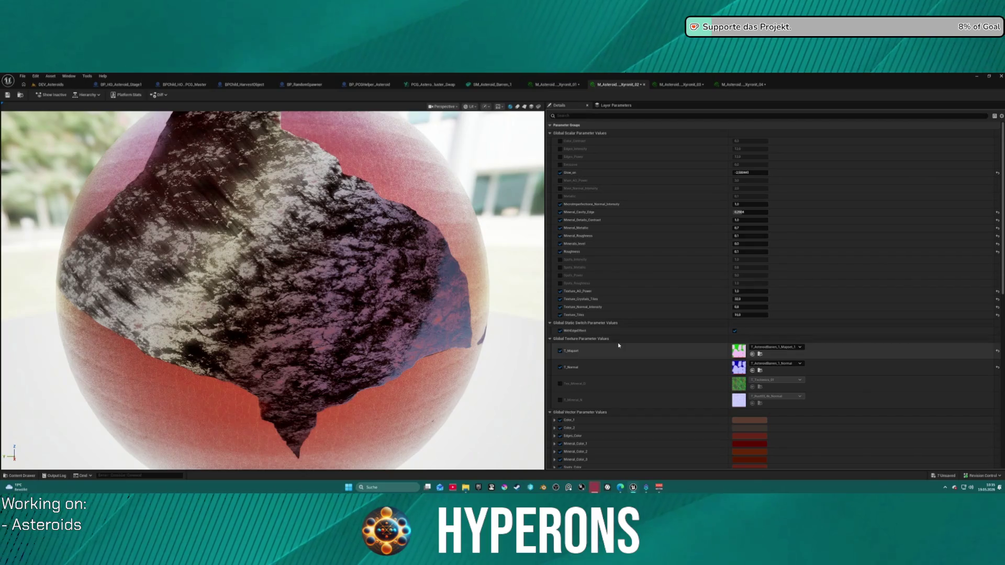
left_click(684, 84)
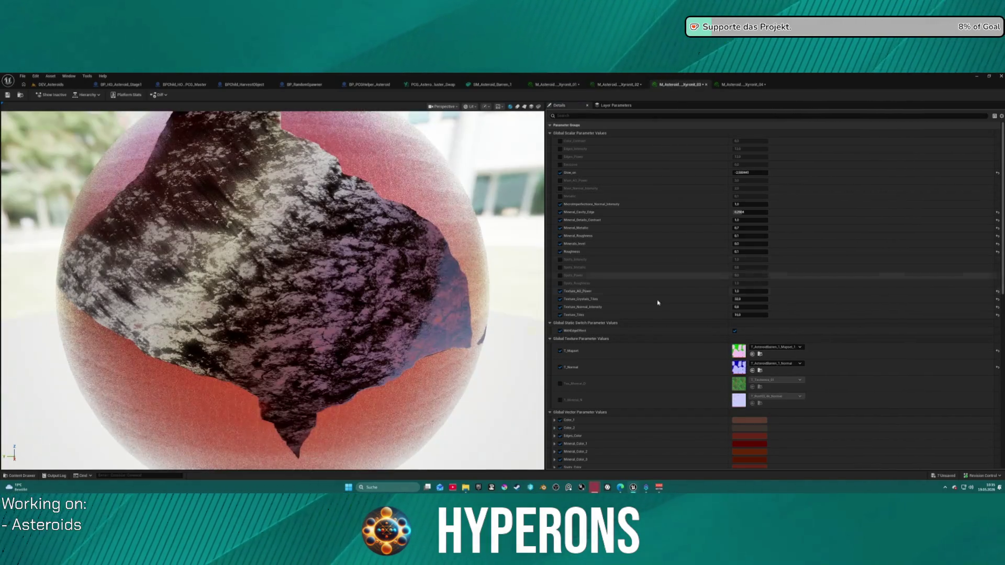
left_click(745, 87)
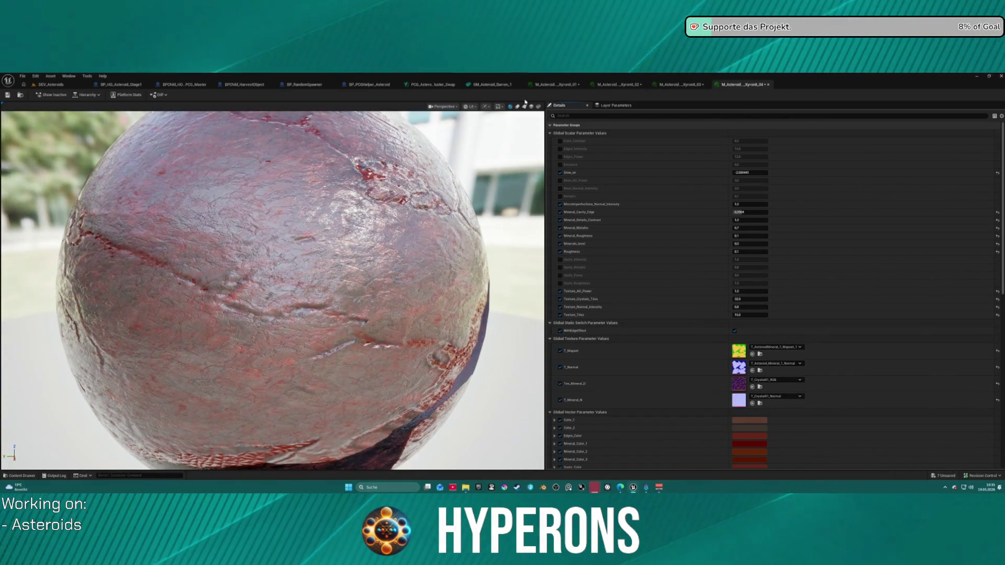
key("ctrl+space")
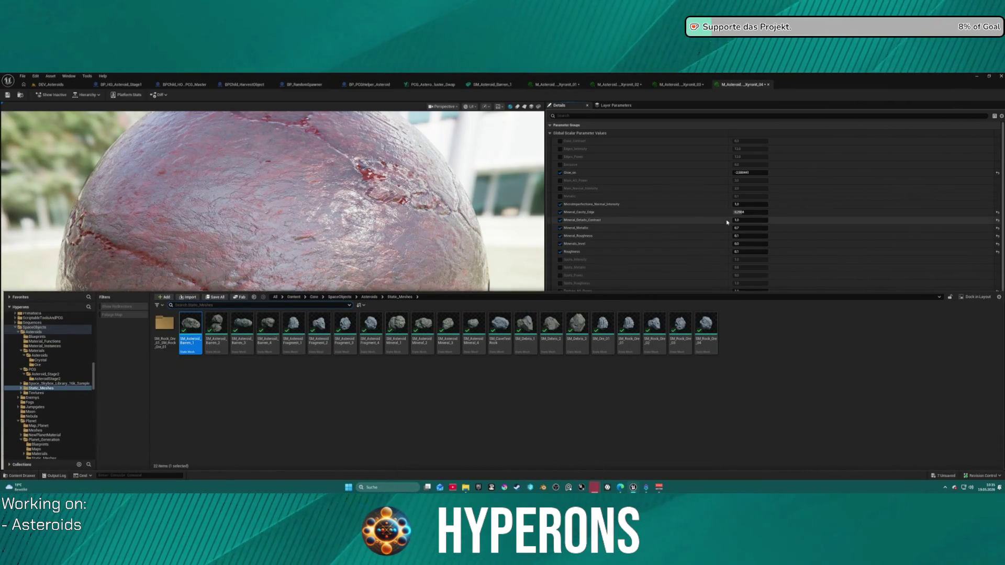
Step: Reset Xyronit_04's Glow_on to 0, then preview Xyronit_02 on the SM_Asteroid_Mineral_1 mesh
left_click(997, 173)
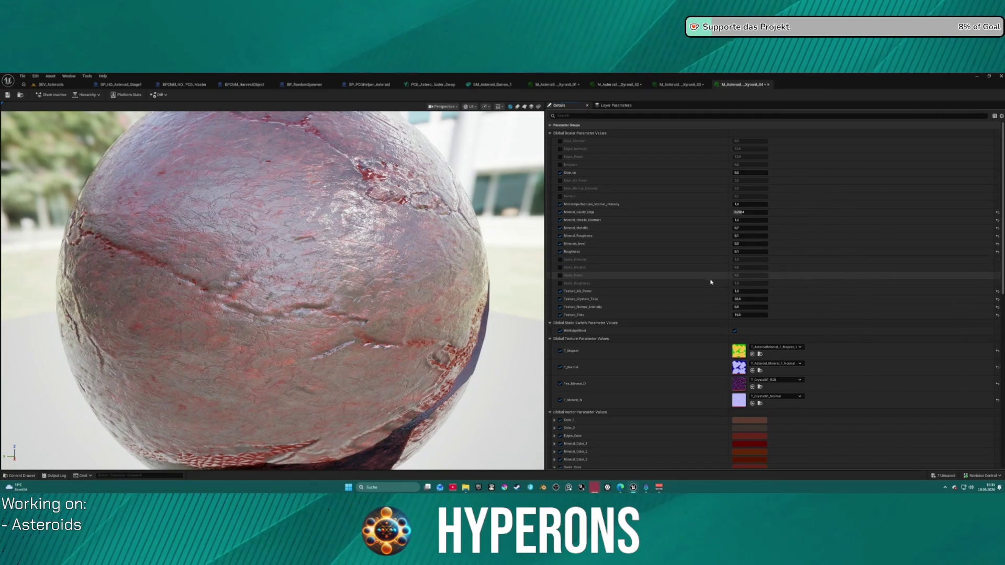
mouse_move(289, 257)
left_mouse_down()
mouse_move(283, 325)
mouse_move(246, 334)
mouse_move(364, 252)
left_mouse_up()
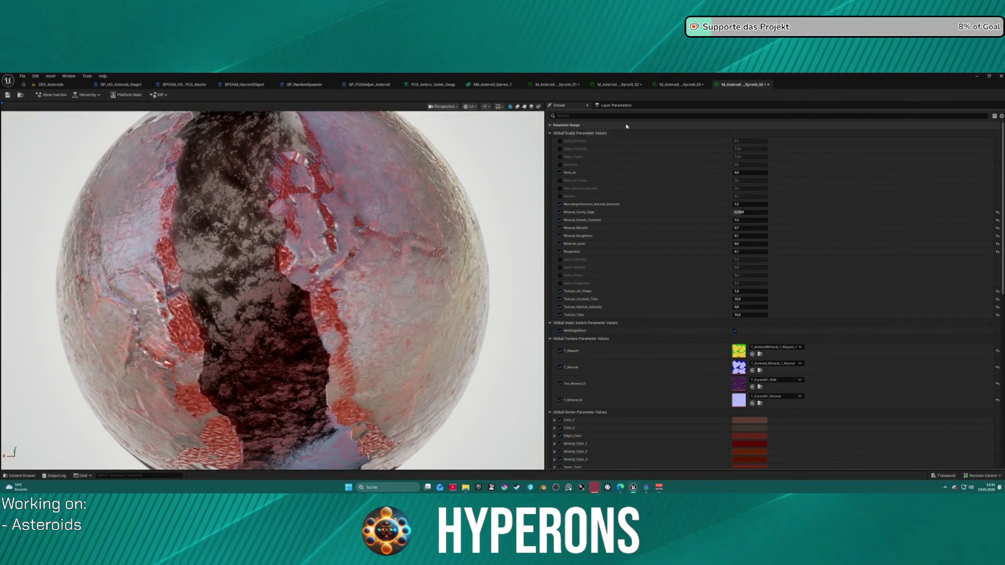
left_click(610, 85)
key("ctrl+space")
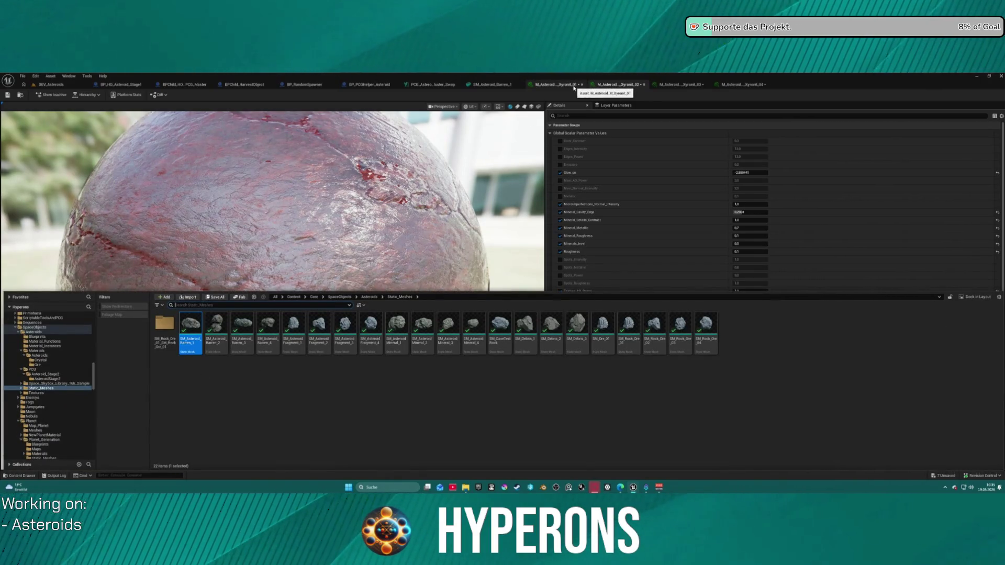
key("ctrl+space")
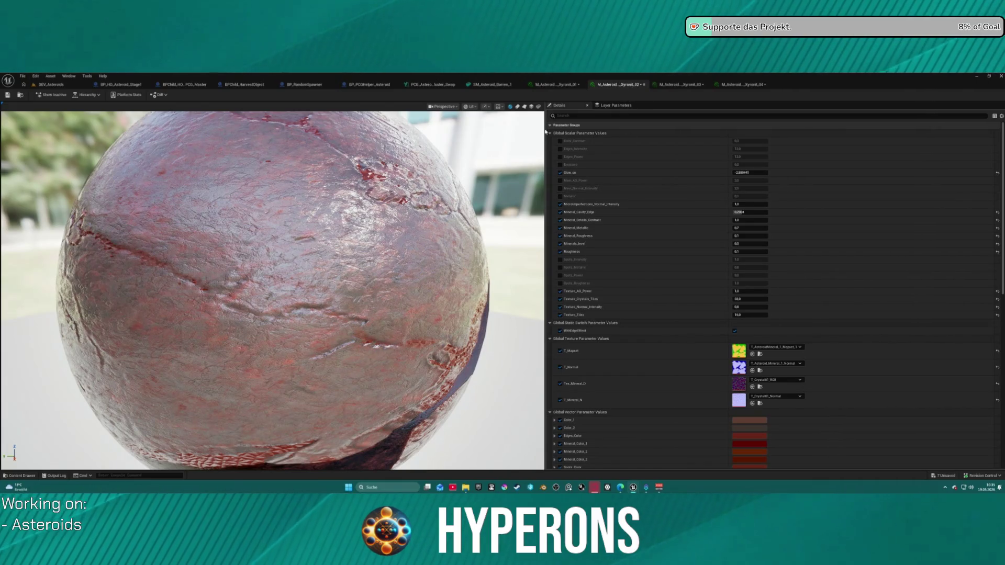
key("ctrl+space")
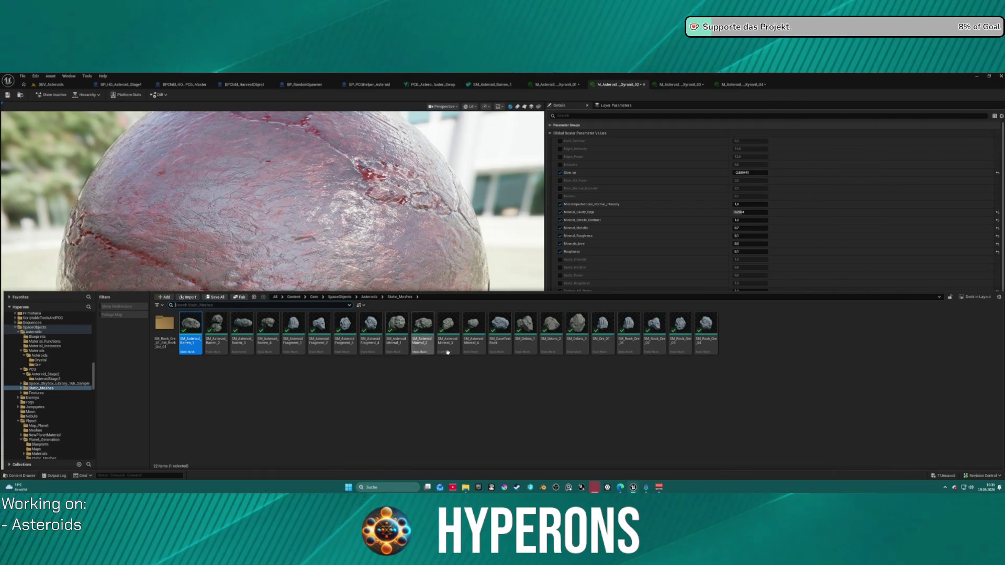
left_click(532, 106)
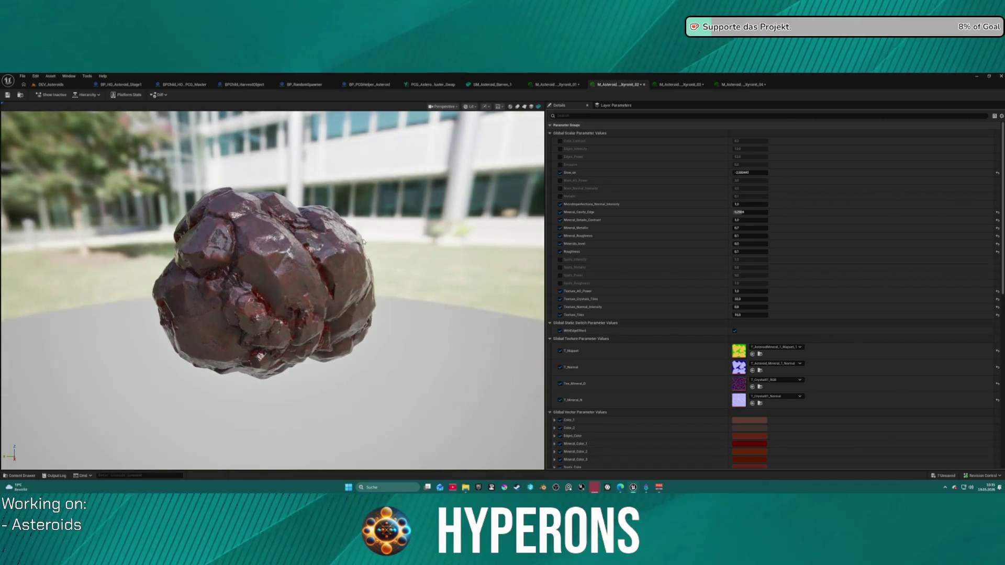
scroll(363, 241, "up", 2)
left_click(549, 85)
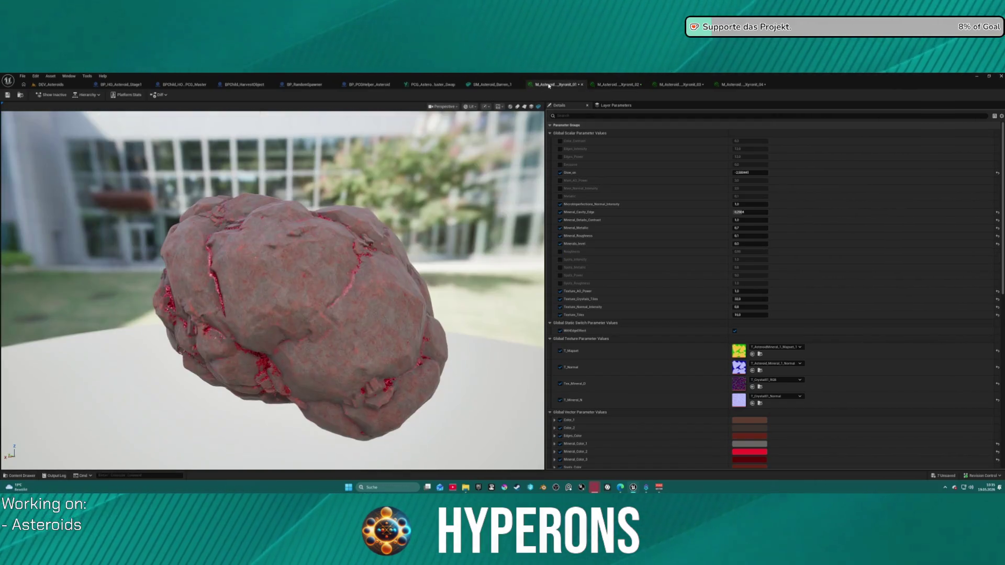
Step: Bring up M_Asteroid_Xyronit_02 and browse to its T_Mapset texture in Asteroids_Mineral
left_click(621, 85)
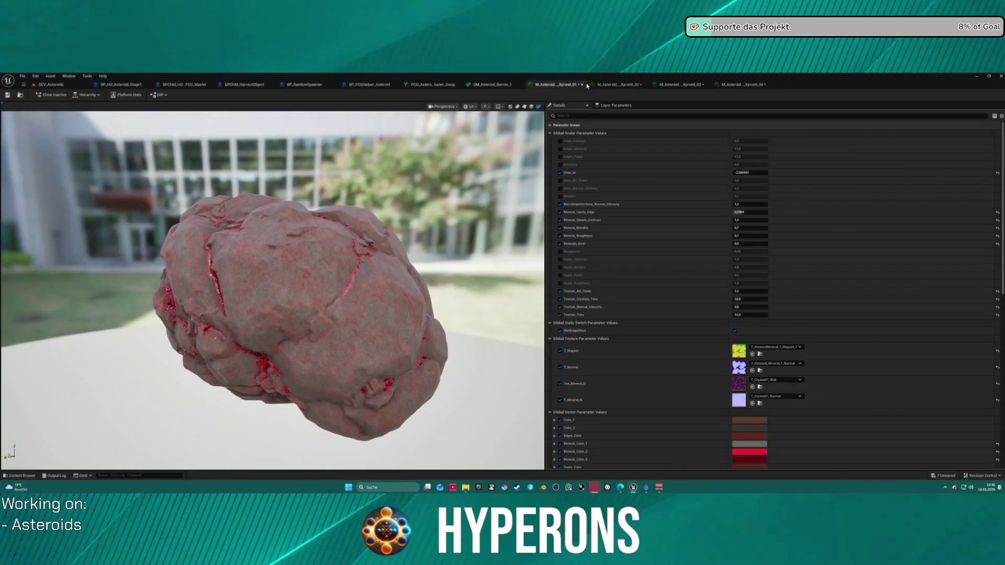
left_click(605, 86)
left_click(509, 86)
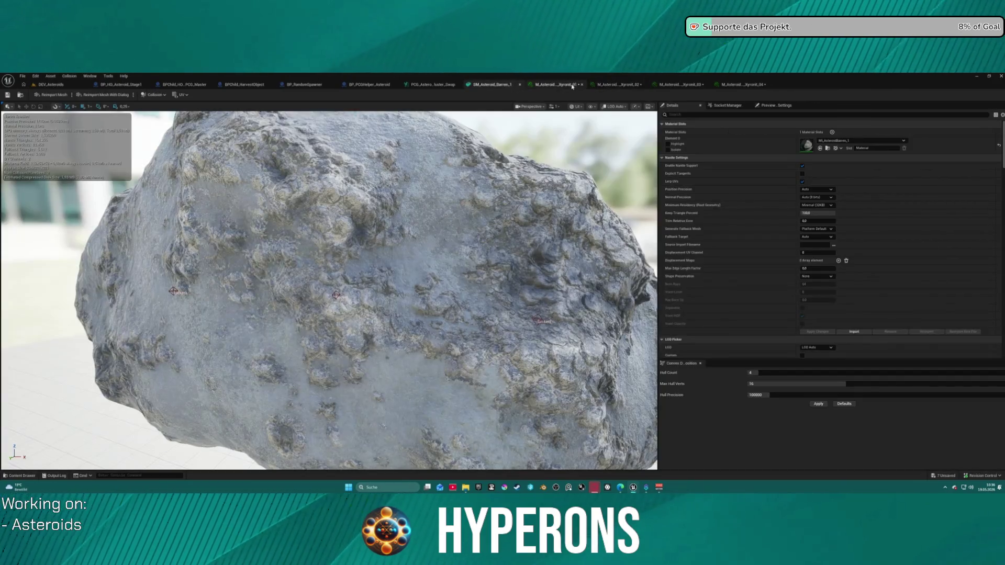
left_click(564, 85)
left_click(610, 85)
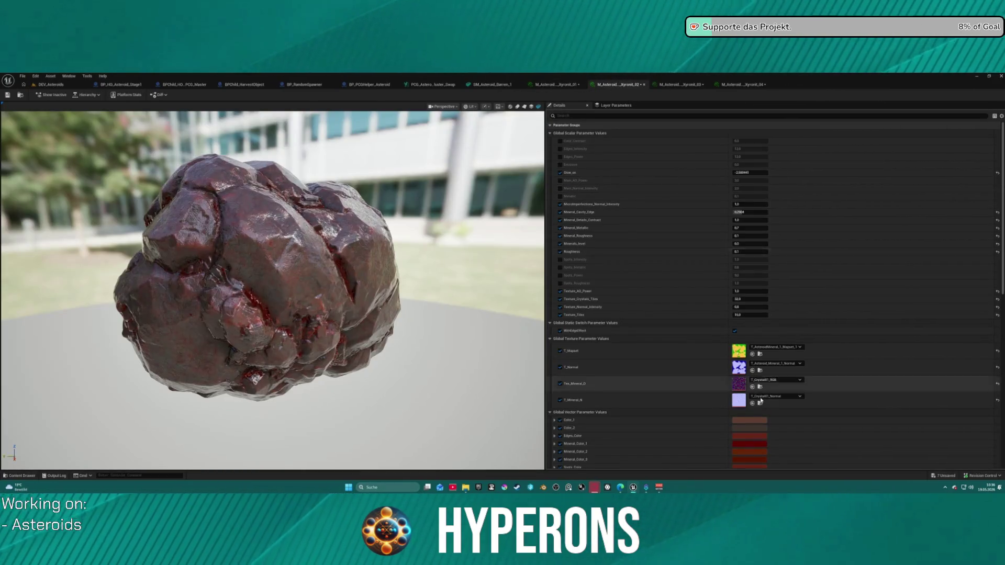
left_click(753, 354)
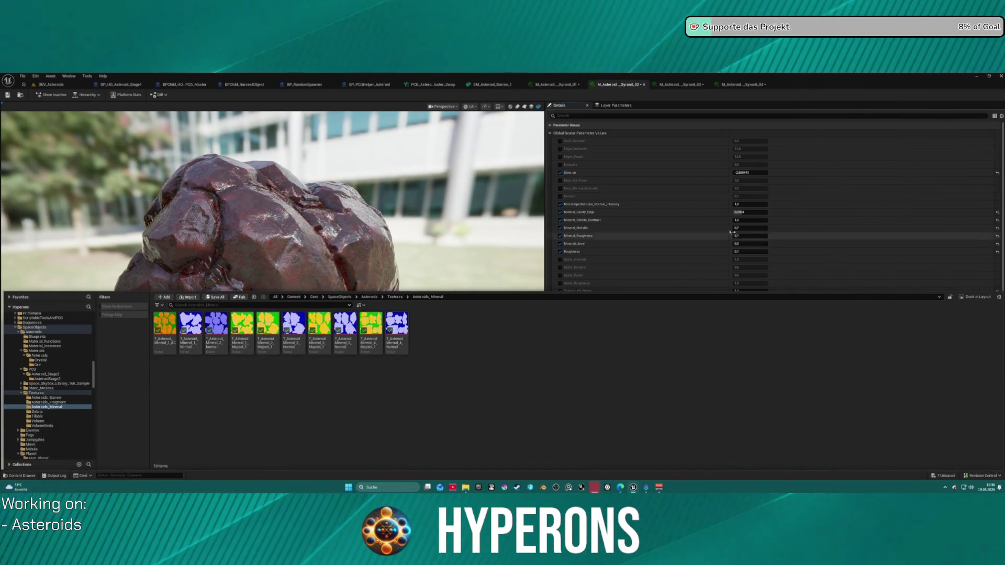
left_click(778, 241)
Step: Assign the Asteroid Mineral 2 normal map and a mineral mapset texture to Xyronit_02
left_click(776, 347)
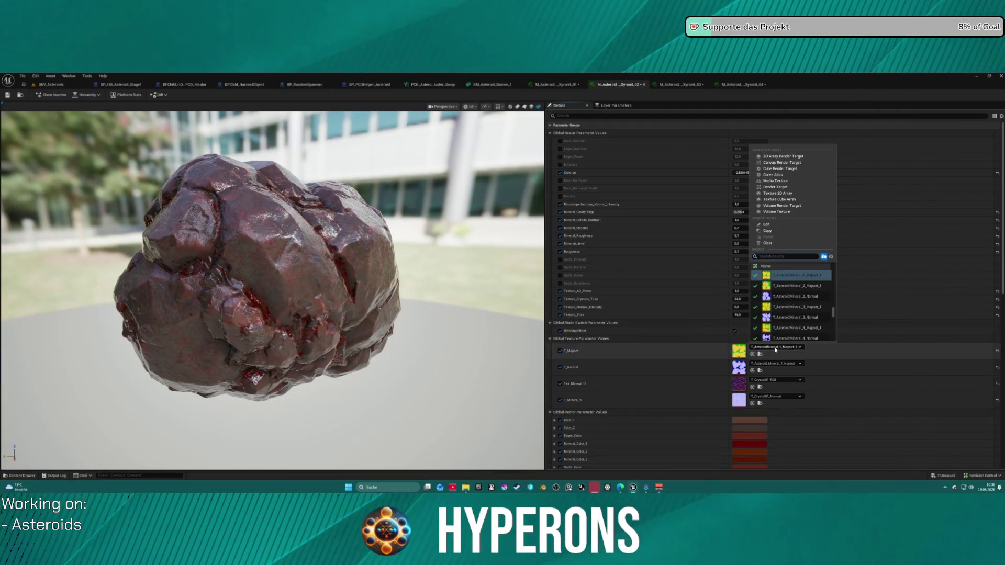
left_click(785, 298)
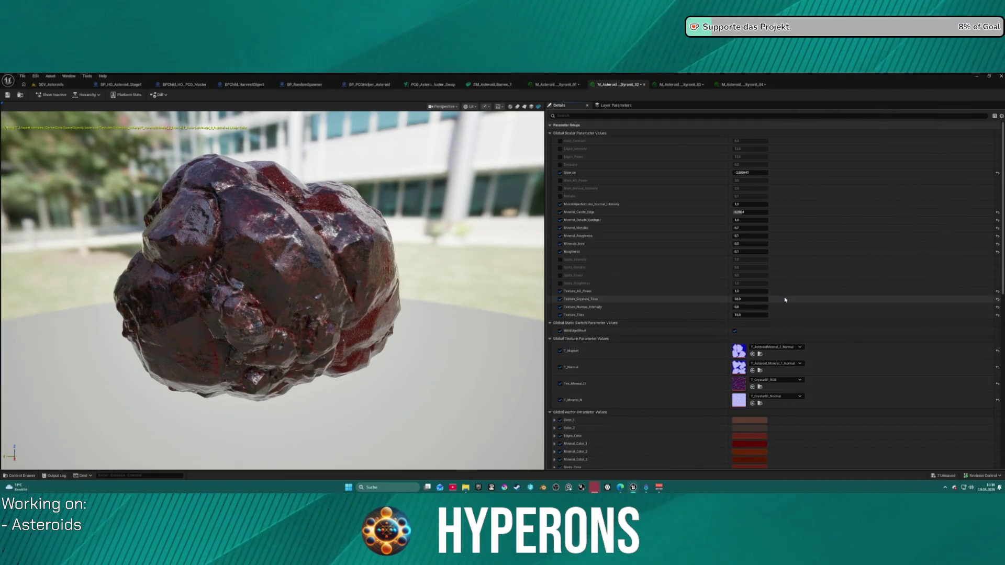
right_click(692, 354, "shift")
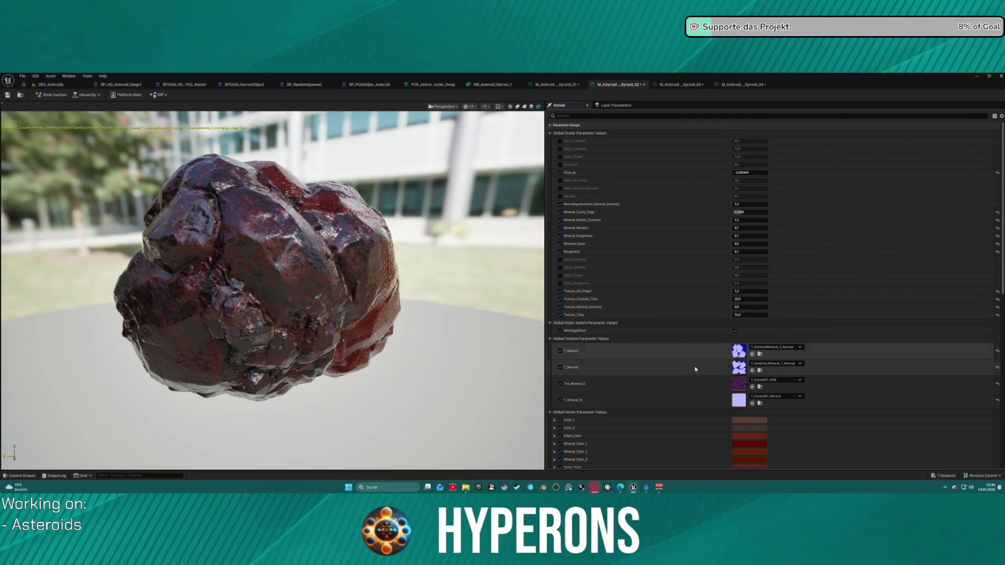
left_click(696, 366, "shift")
left_click(766, 346)
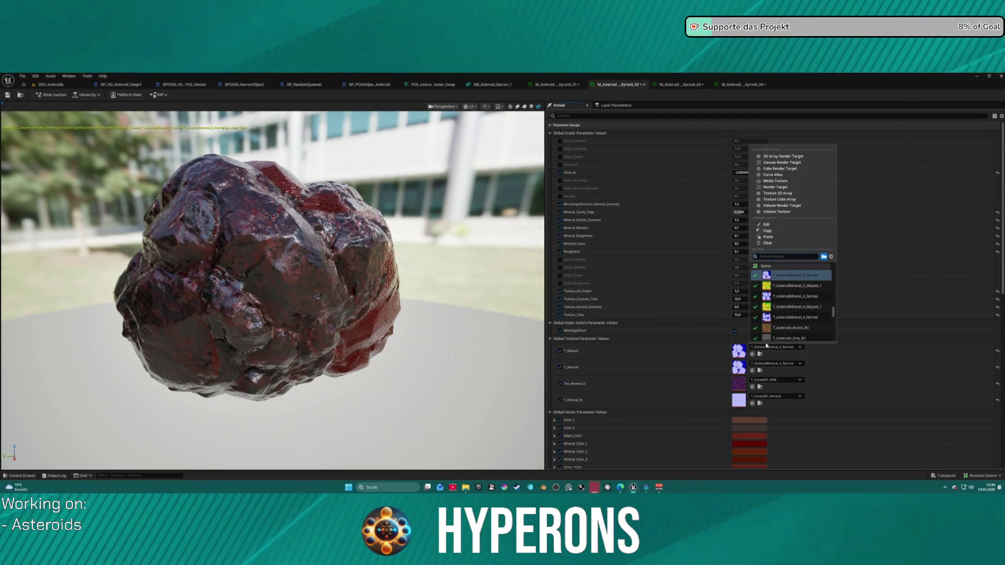
left_click(797, 286)
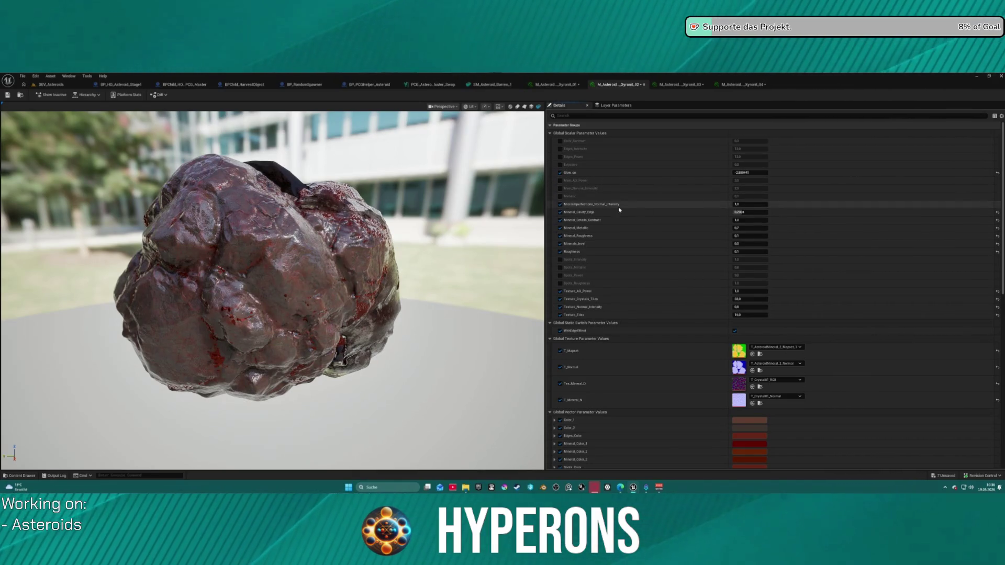
mouse_move(272, 261)
left_mouse_down()
mouse_move(355, 235)
mouse_move(377, 272)
left_mouse_up()
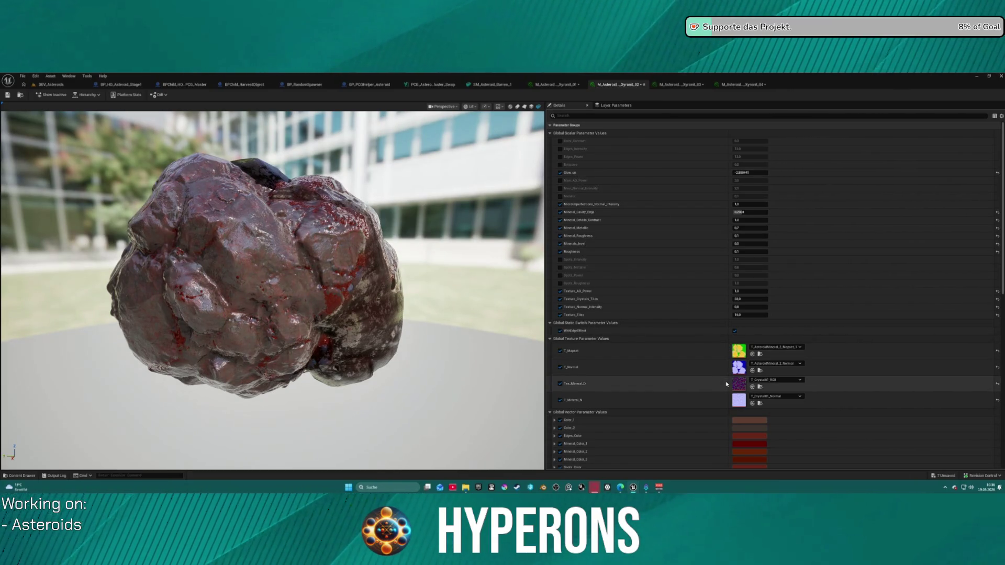
scroll(674, 374, "down", 3)
scroll(669, 391, "up", 3)
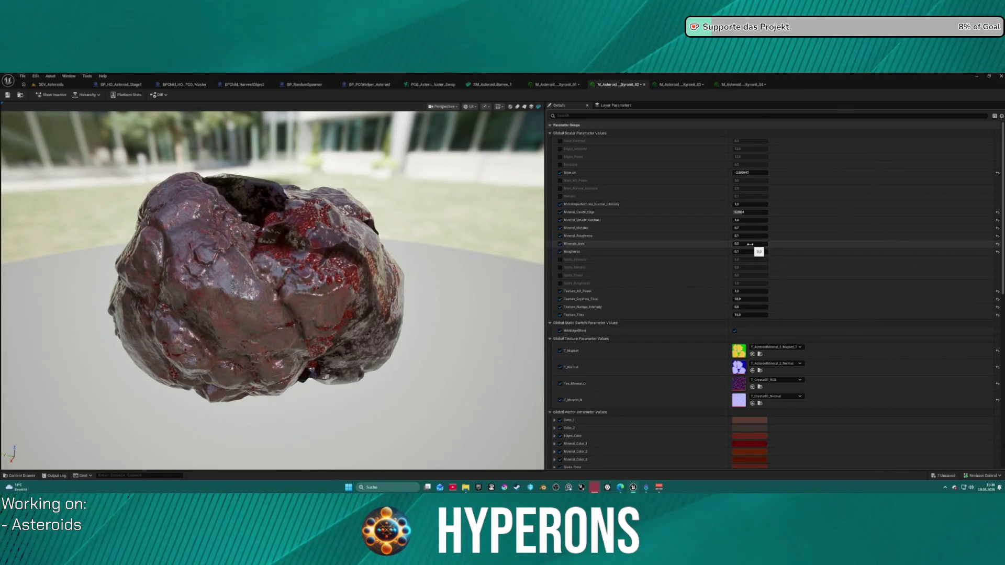
Step: Set Minerals_level on Xyronit_02 to 0.0008
left_click(739, 244)
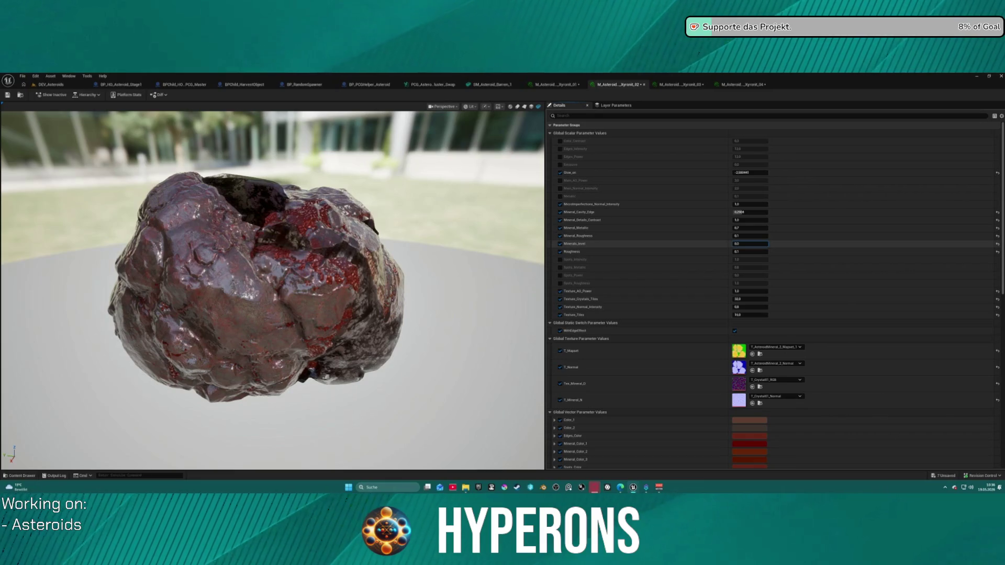
type("008")
key("Return")
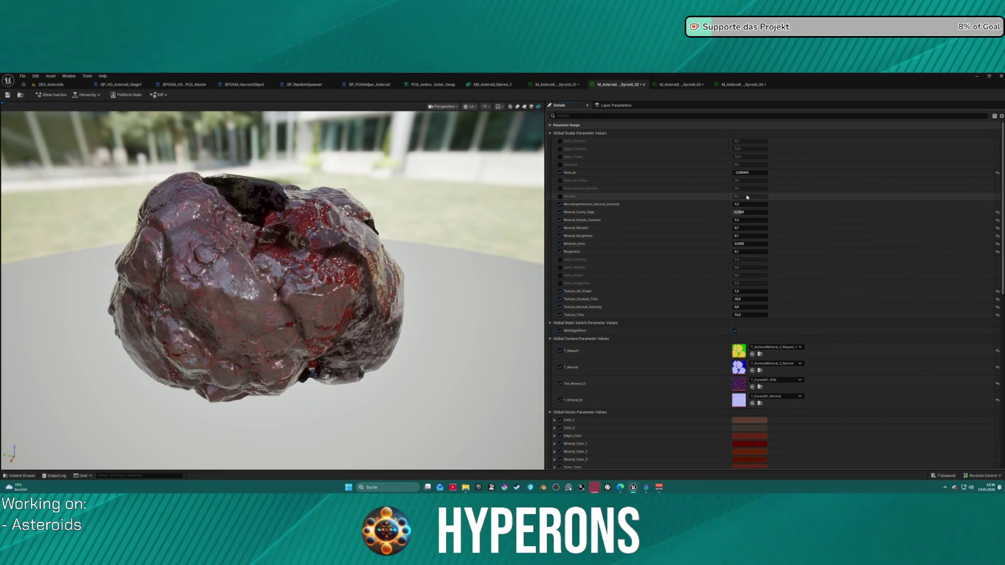
Step: Enable the AO, normal, metallic, emissive, edges, contrast and four Spots scalar overrides
left_click(560, 181)
left_click(560, 196)
left_click(560, 189)
left_click(560, 164)
left_click(560, 157)
left_click(560, 149)
left_click(560, 141)
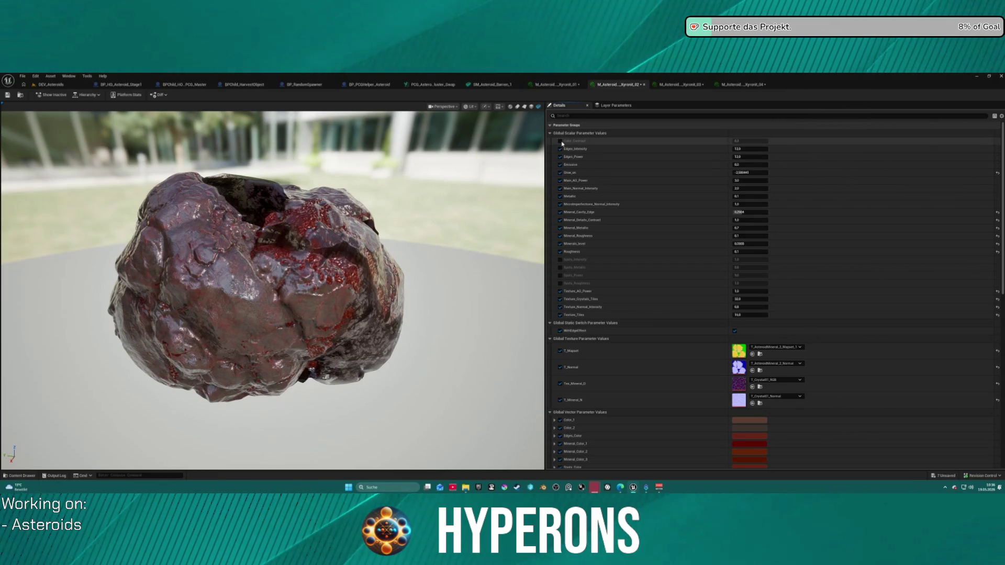
left_click(560, 259)
left_click(560, 267)
left_click(560, 276)
left_click(560, 283)
left_click(557, 85)
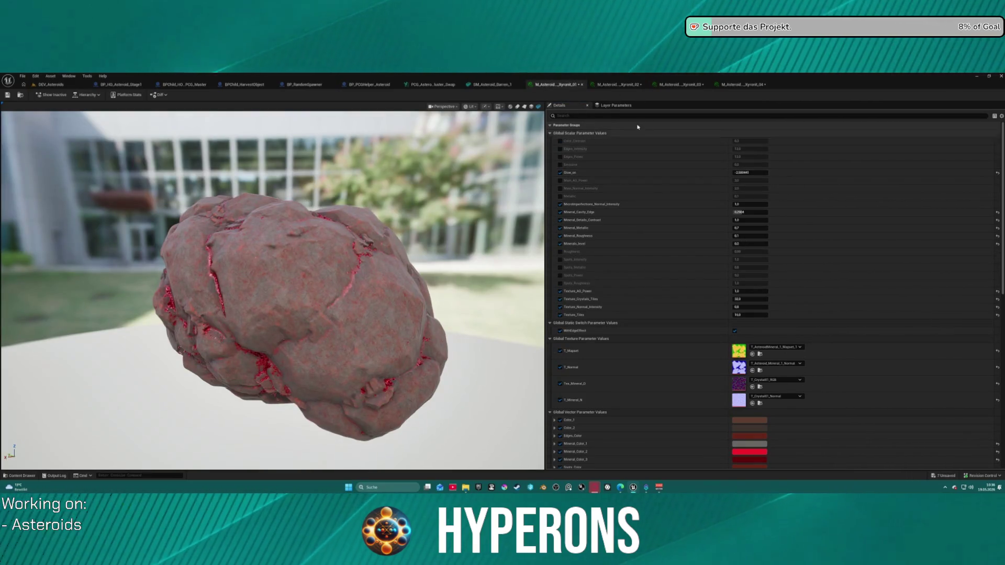
Step: Return to Xyronit_02, review its T_Mapset texture choices, and locate the mapset in the Content Drawer
left_click(618, 84)
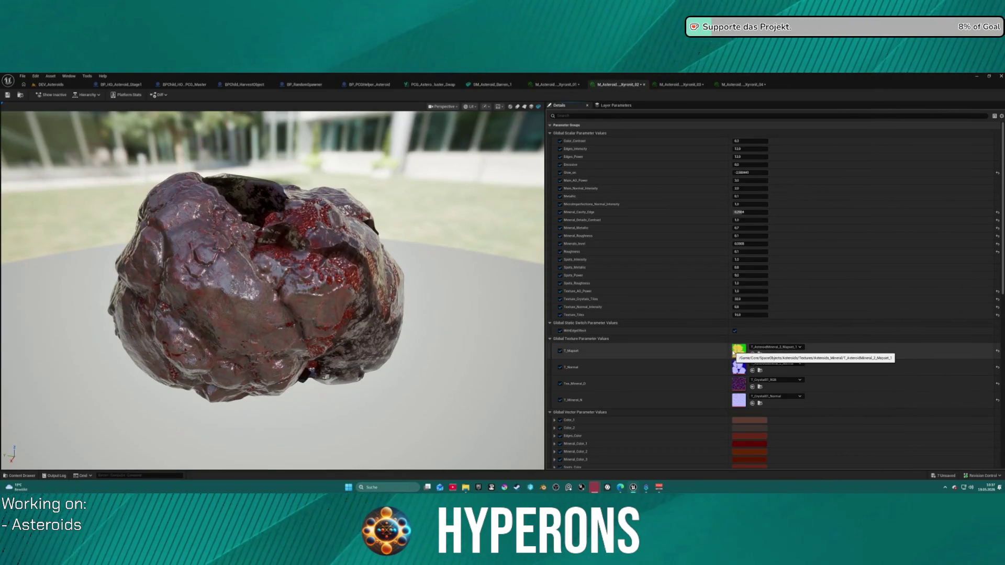
left_click_drag(273, 282, 366, 275)
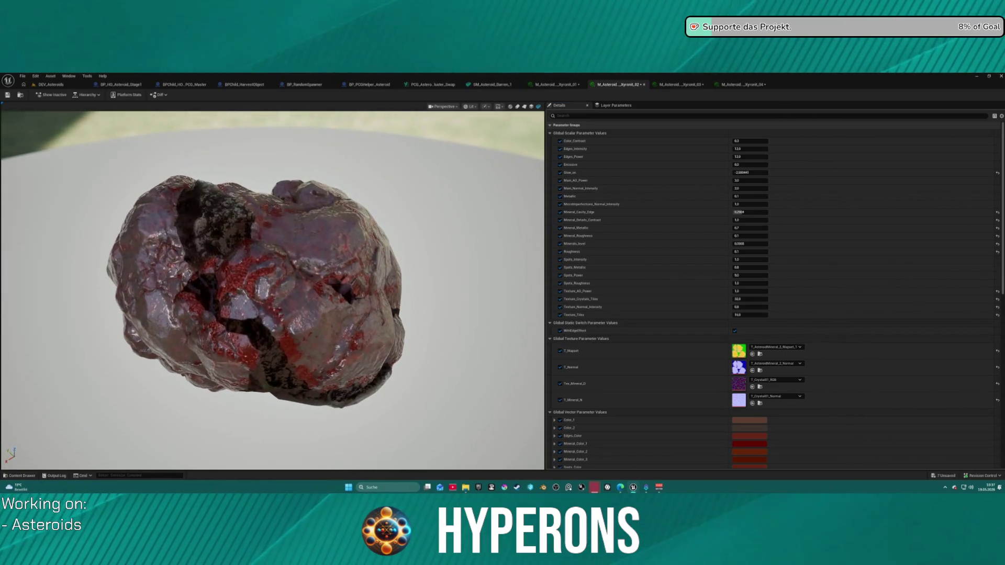
left_click(775, 347)
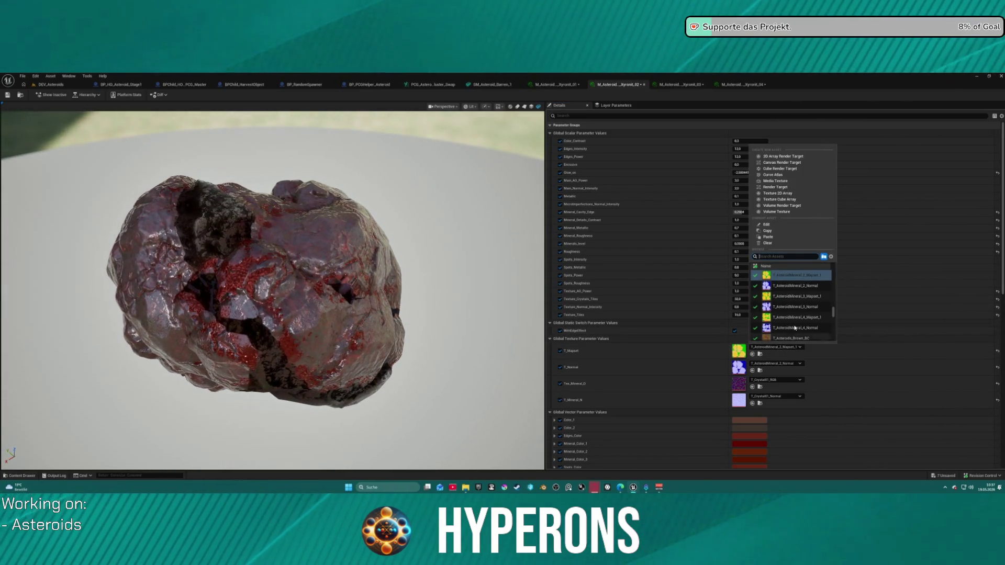
scroll(819, 324, "down", 2)
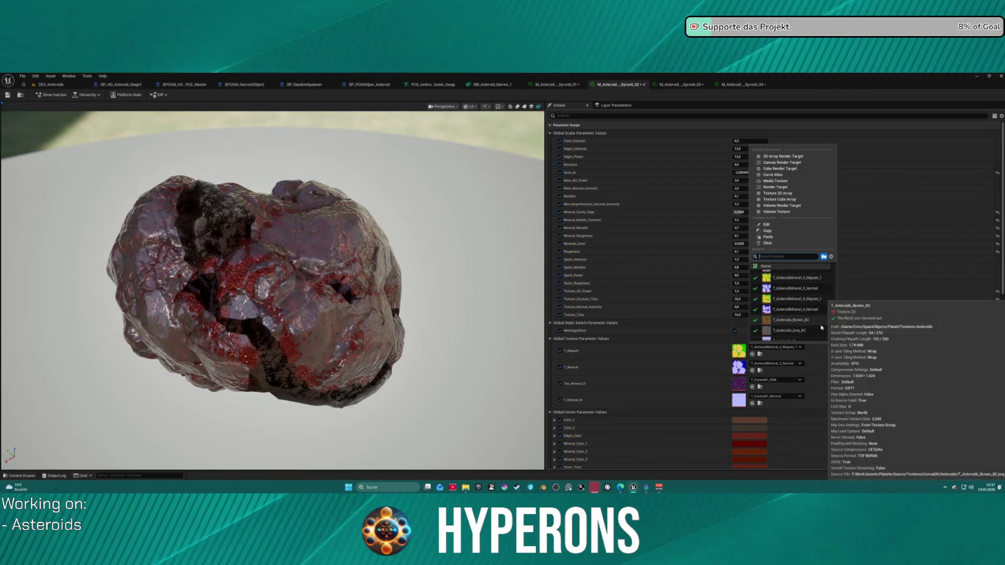
key("Escape")
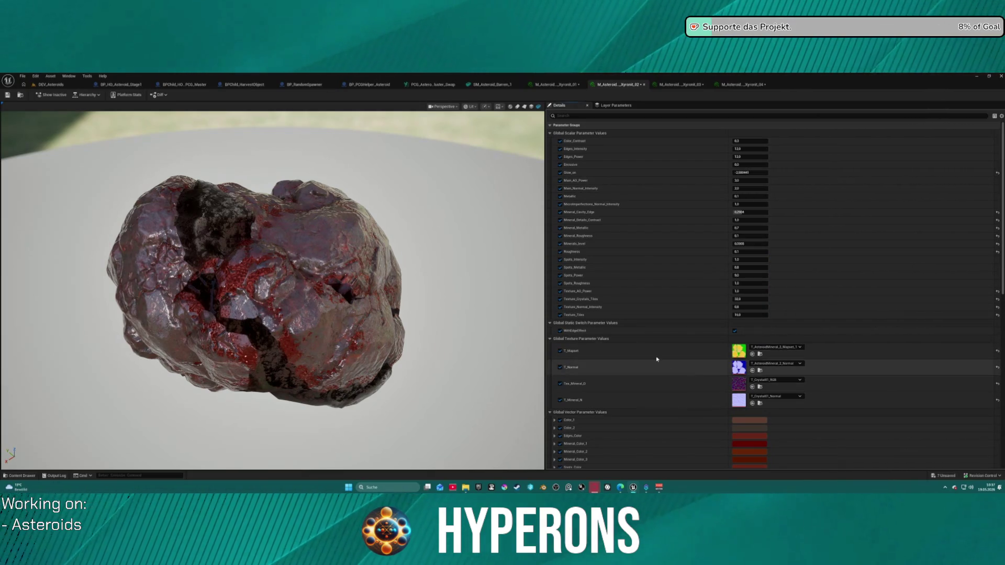
key("ctrl+space")
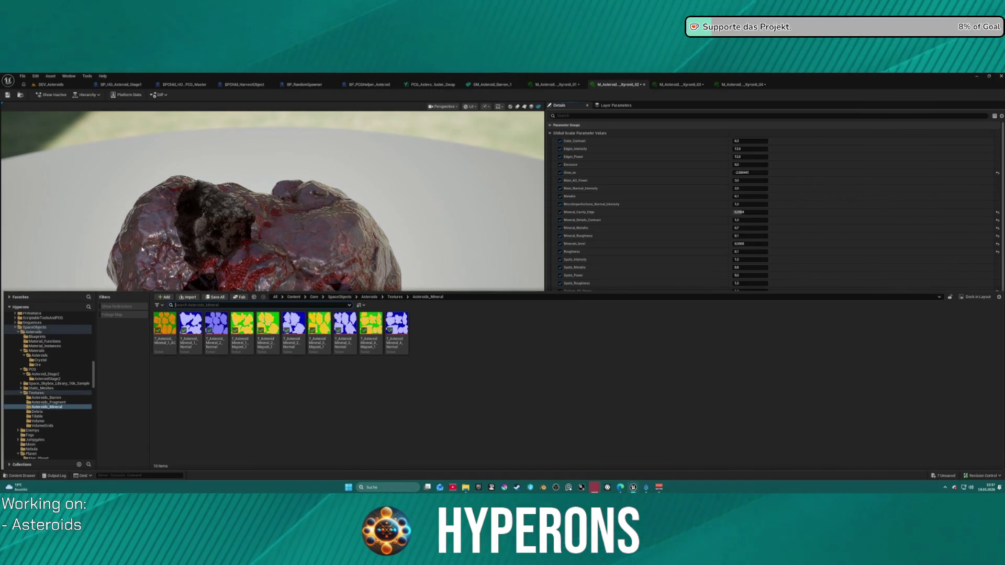
Step: Inspect the SM_Asteroid_Barren_1 mesh from the Content Drawer, then go back to Xyronit_02
left_click(487, 85)
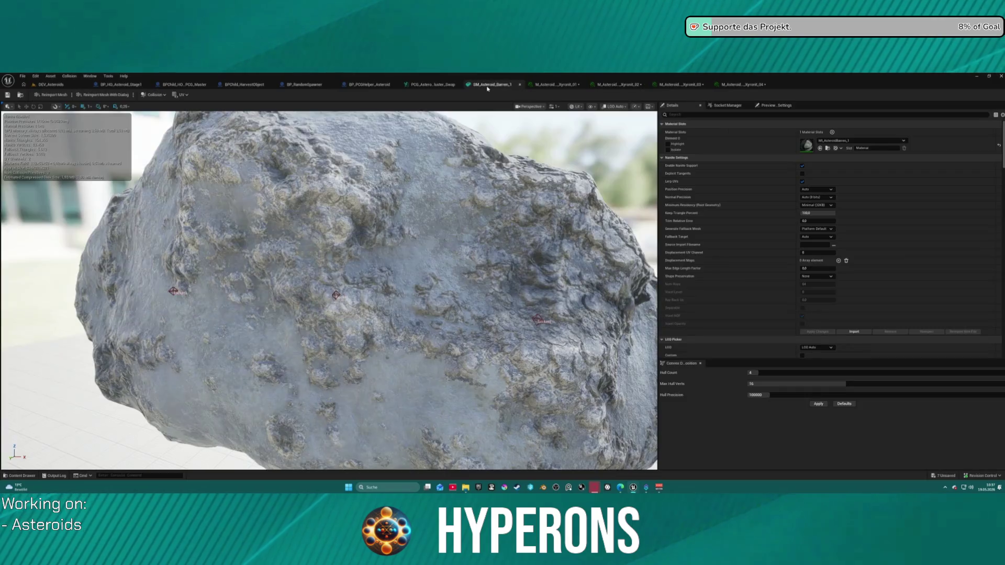
left_click(24, 95)
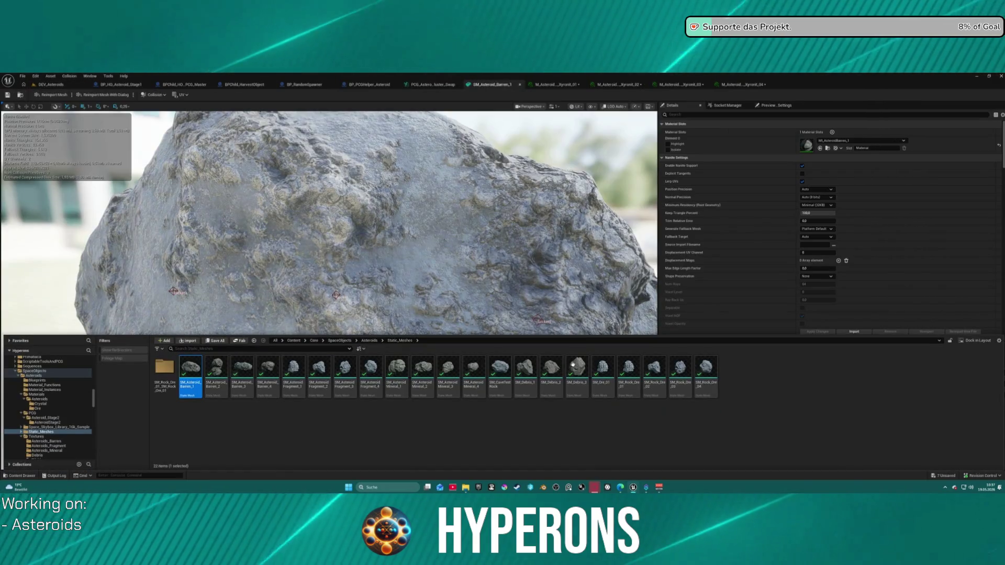
double_click(421, 386)
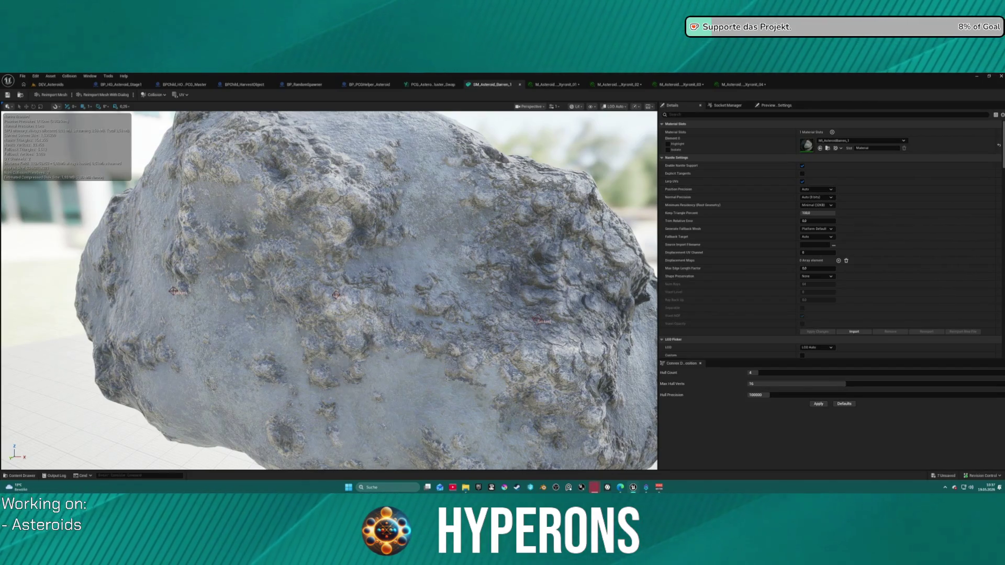
left_click_drag(490, 193, 340, 204)
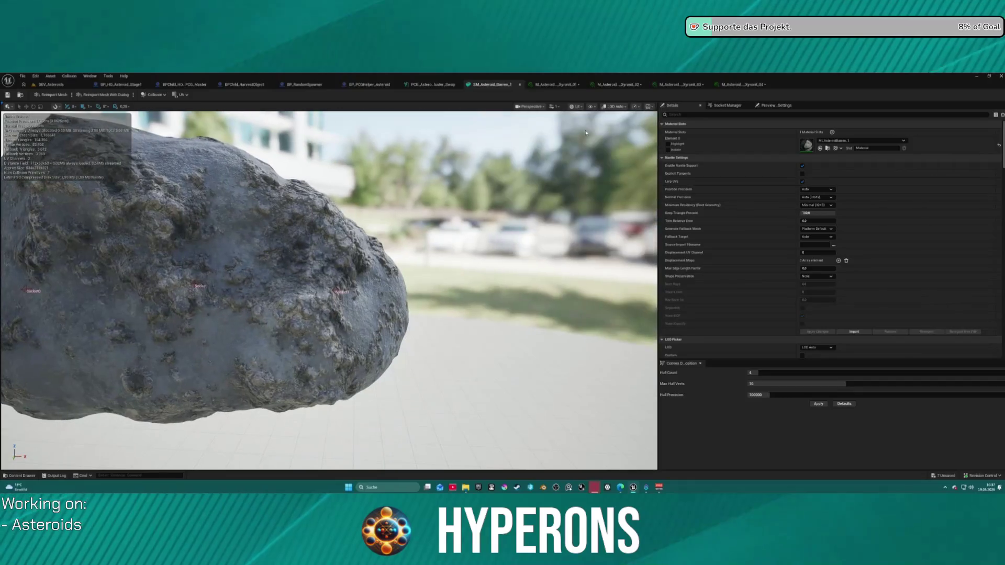
left_click(617, 85)
mouse_move(524, 157)
left_mouse_down()
mouse_move(63, 209)
mouse_move(415, 181)
left_mouse_up()
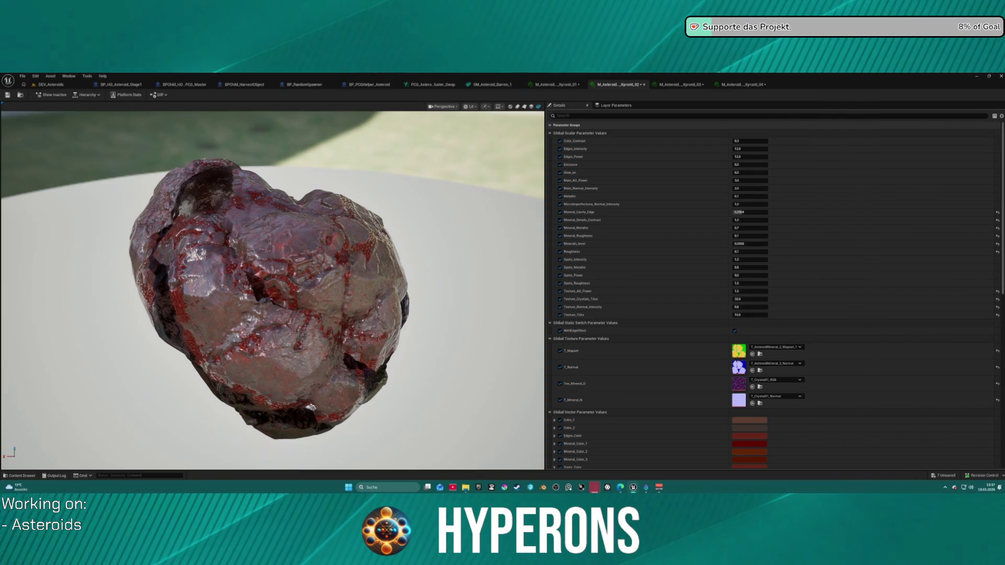
Step: Undo the recent Metallic and parameter edits to restore the pasted material values
key("ctrl+z")
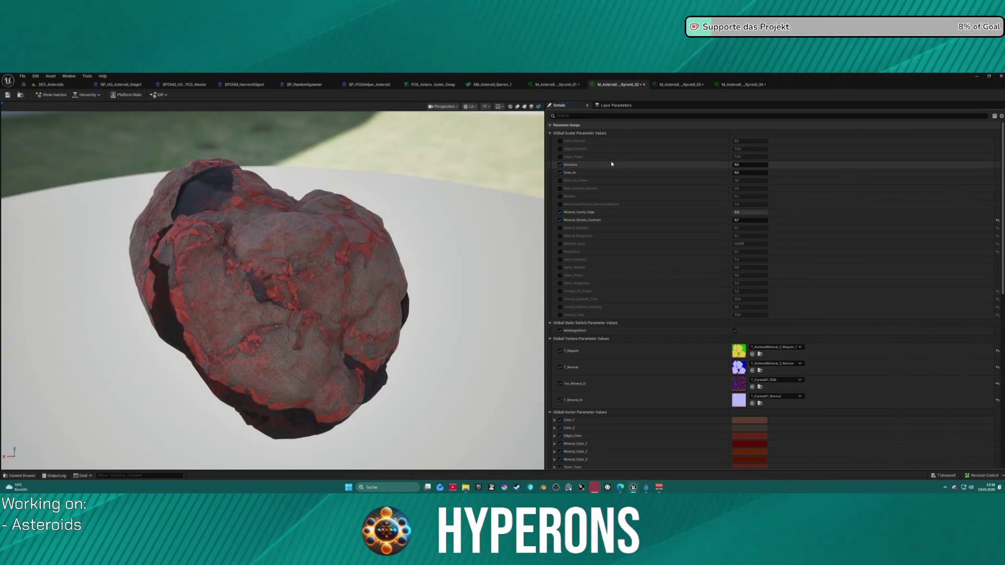
key("ctrl+z")
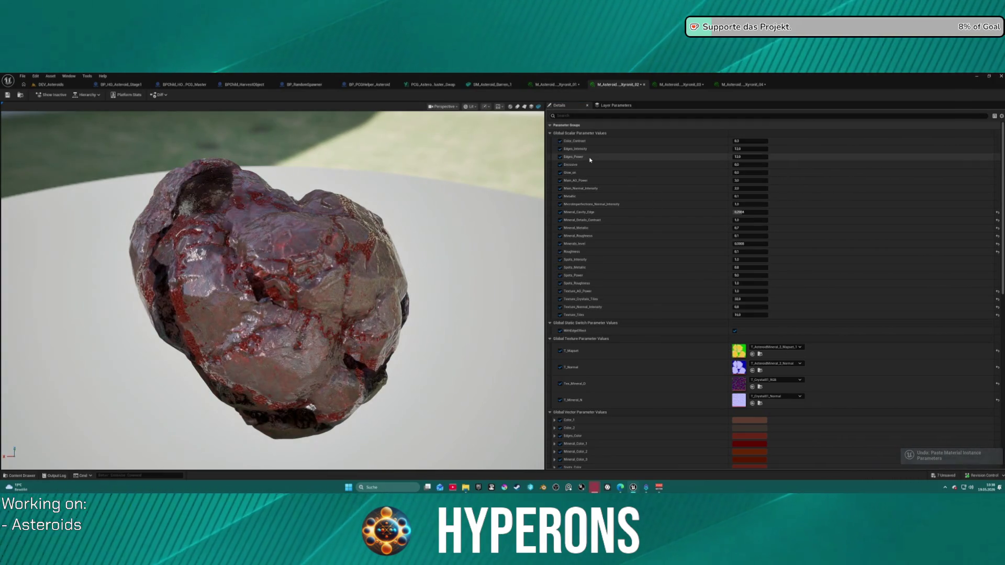
mouse_move(753, 198)
left_mouse_down()
mouse_move(722, 197)
mouse_move(747, 204)
left_mouse_up()
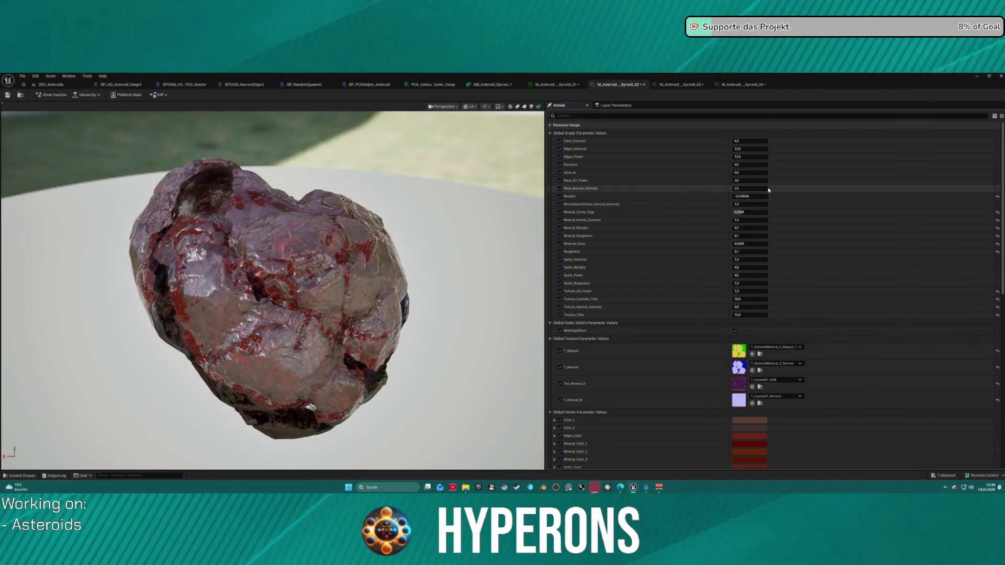
key("ctrl+z")
key("ctrl+z")
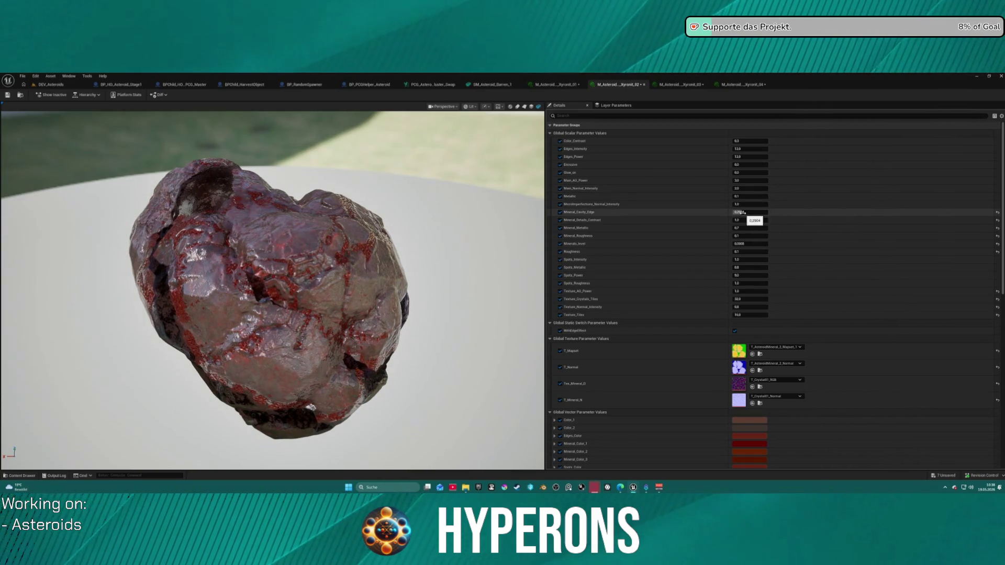
key("Return")
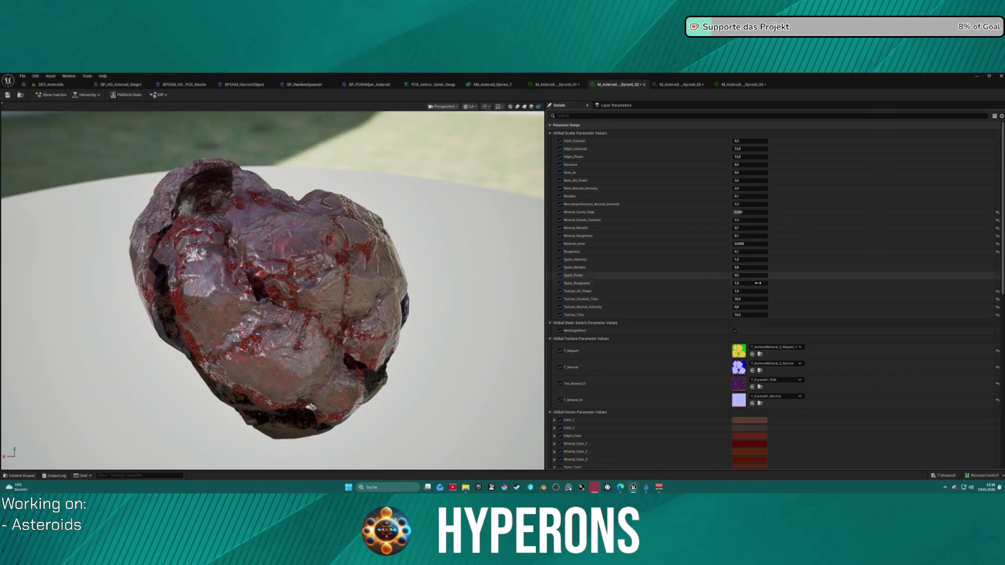
Step: Reset Texture_Normal_Intensity to its default 0.5, keeping Texture_AO_Power unchanged
mouse_move(743, 307)
left_mouse_down()
mouse_move(858, 307)
mouse_move(733, 307)
mouse_move(901, 313)
left_mouse_up()
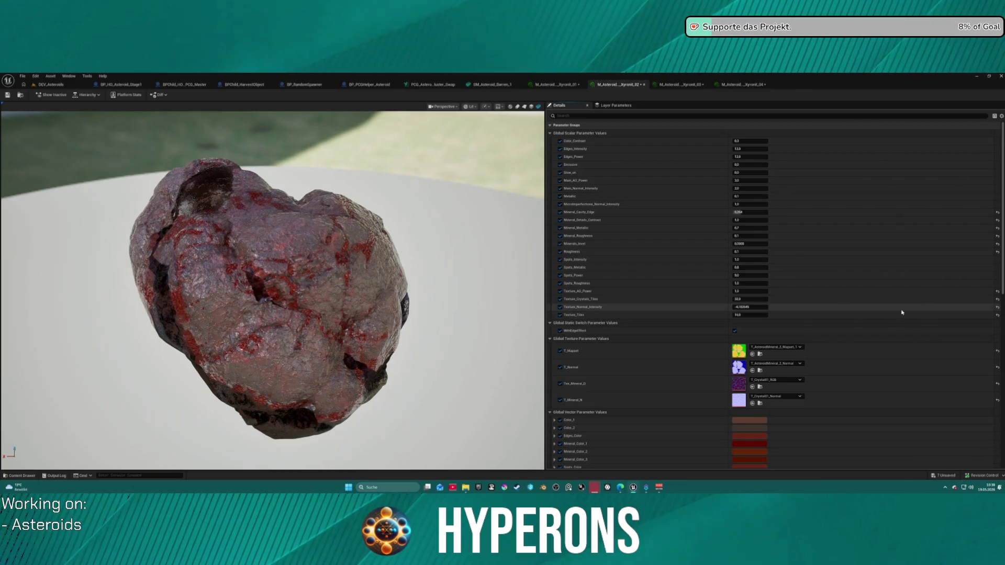
left_click(997, 308)
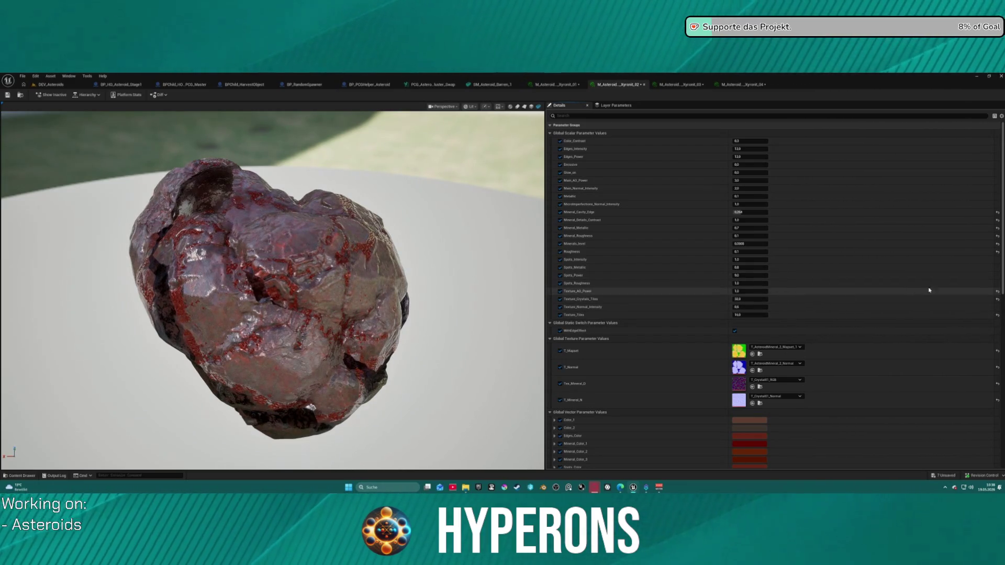
left_click(996, 292)
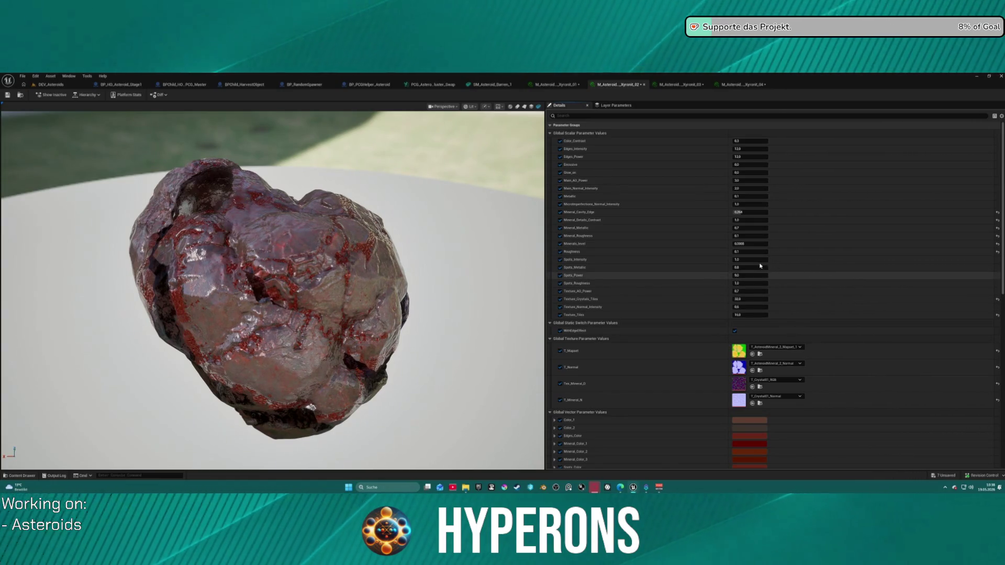
key("ctrl+z")
Step: Set Roughness to 1.0 and bring up the Xyronit_01 material instance
mouse_move(751, 251)
left_mouse_down()
mouse_move(777, 251)
mouse_move(743, 251)
left_mouse_up()
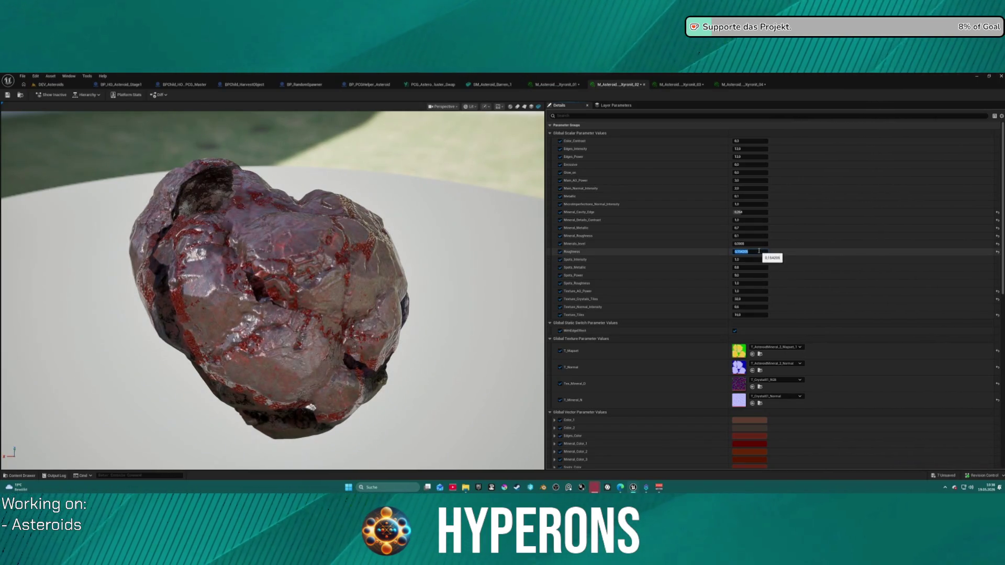
key("Return")
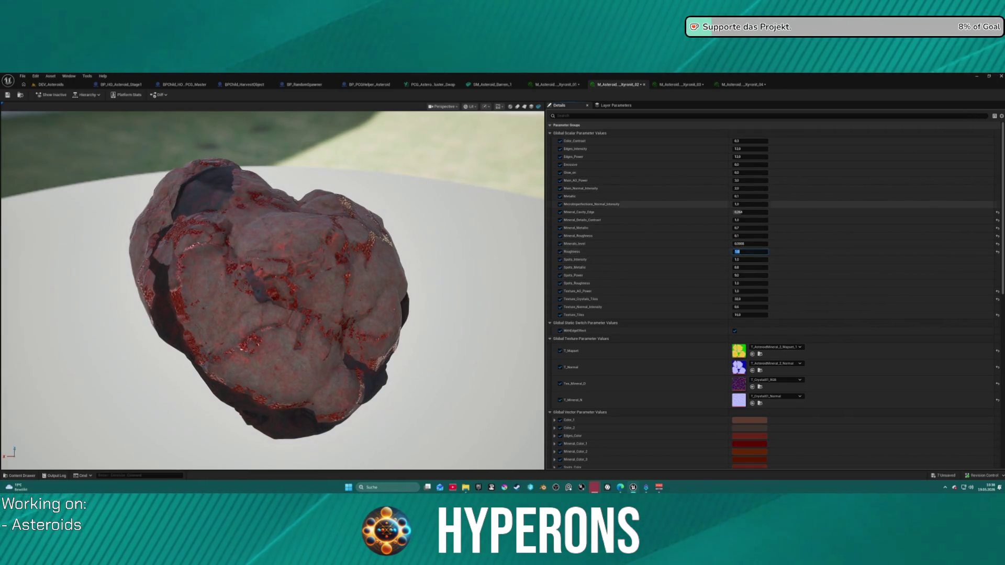
left_click(556, 85)
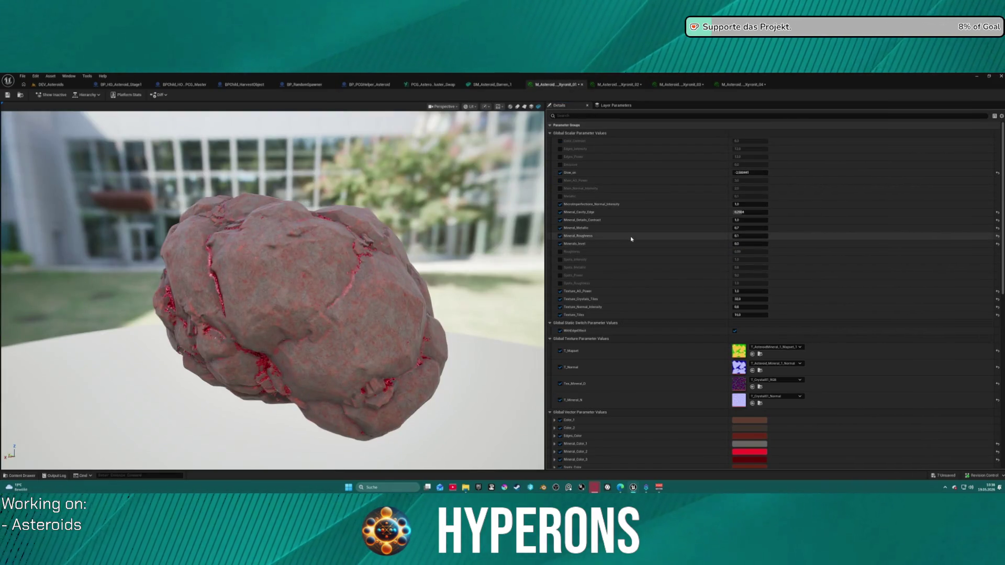
Step: Return to Xyronit_02, orbit its preview, and locate it in the Crystal materials folder
scroll(638, 335, "down", 3)
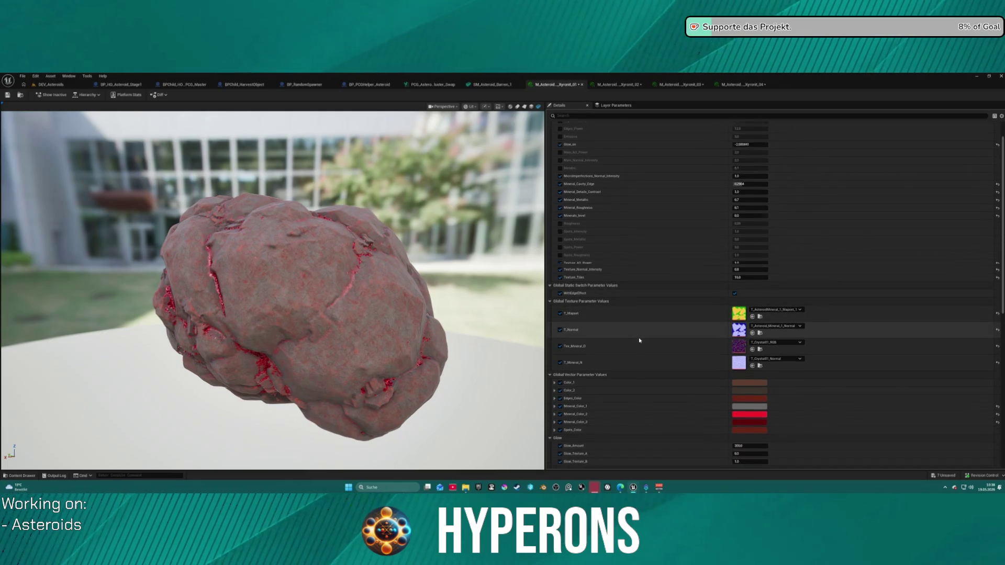
scroll(638, 335, "down", 1)
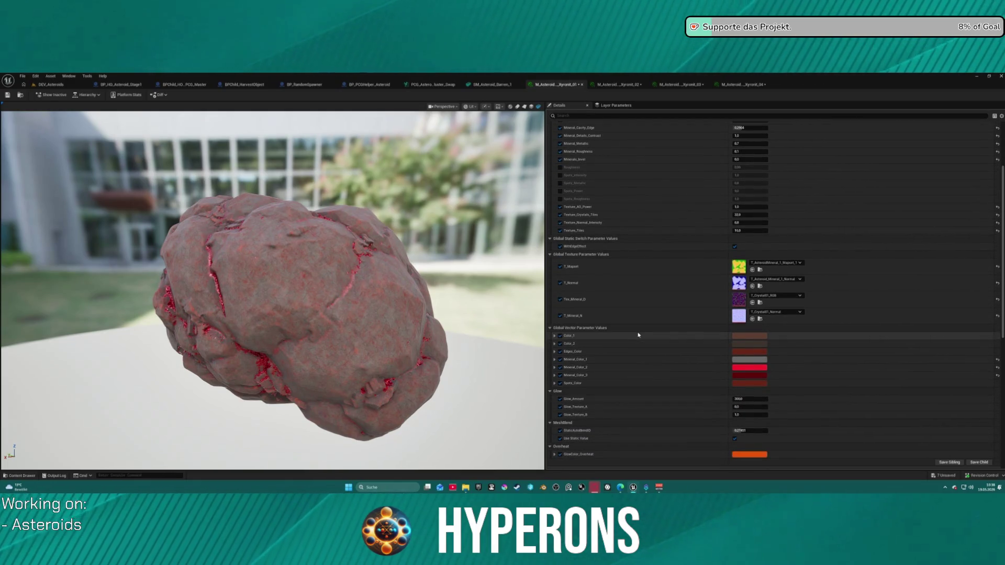
scroll(637, 329, "up", 3)
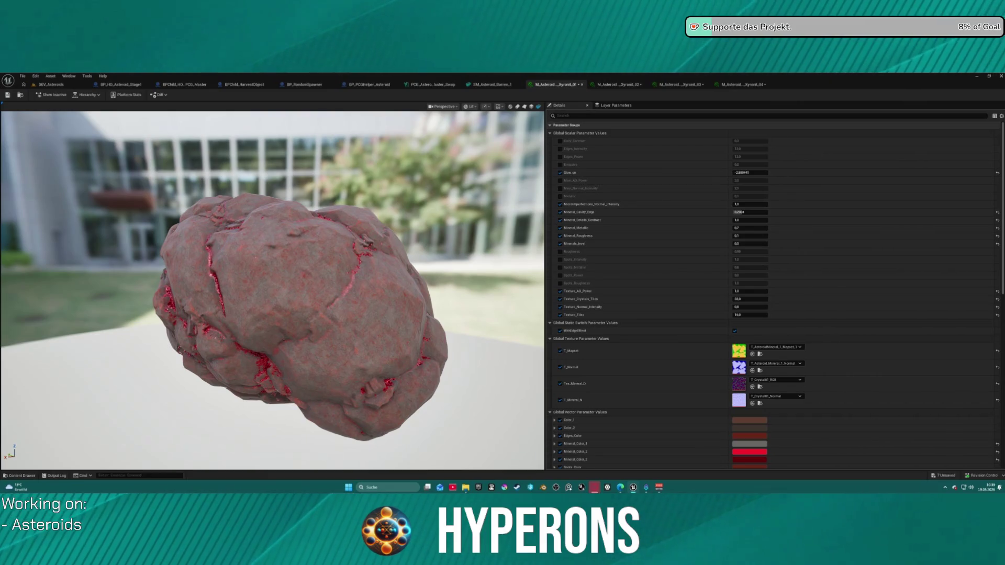
left_click(617, 84)
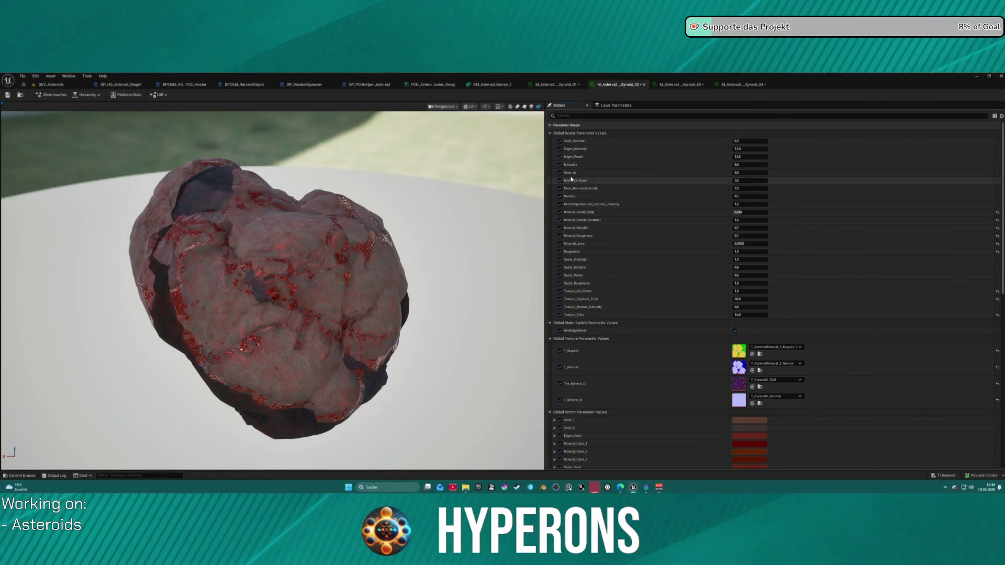
mouse_move(309, 235)
left_mouse_down()
mouse_move(346, 256)
mouse_move(351, 277)
mouse_move(408, 256)
mouse_move(373, 276)
left_mouse_up()
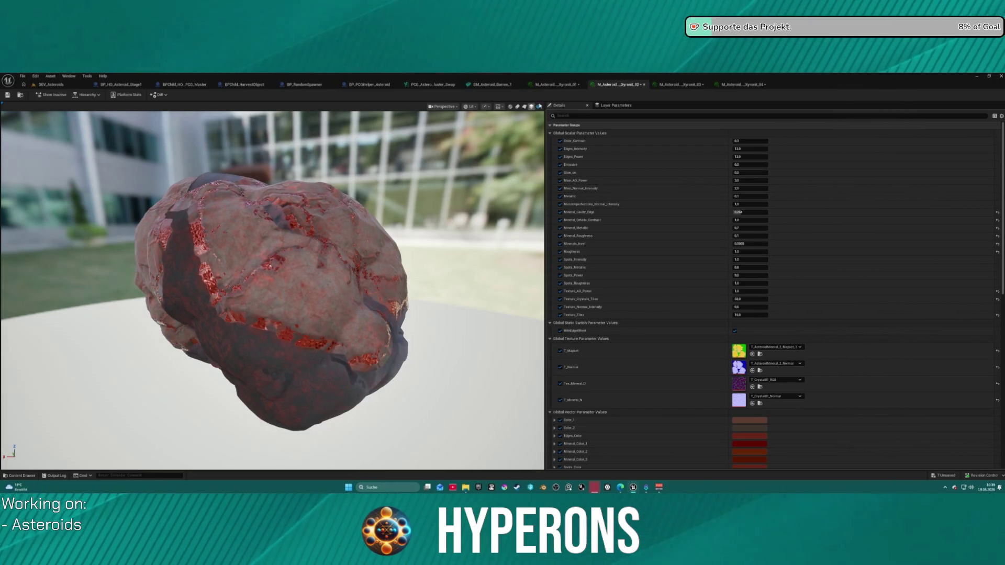
left_click(24, 95)
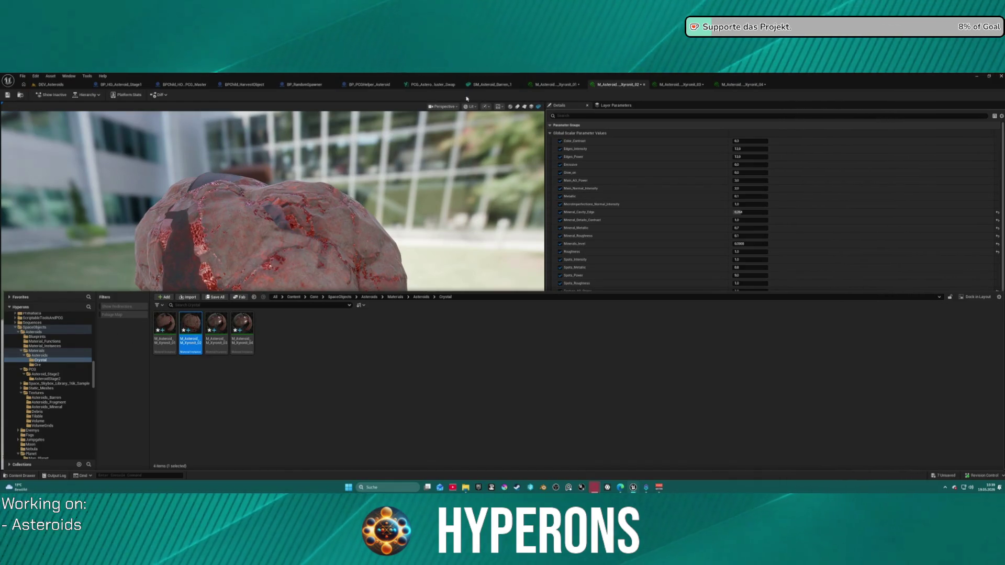
Step: Browse to the barren asteroid mesh, select SM_AsteroidMineral_1 in Static_Meshes, and return to Xyronit_02
left_click(476, 84)
left_click(22, 95)
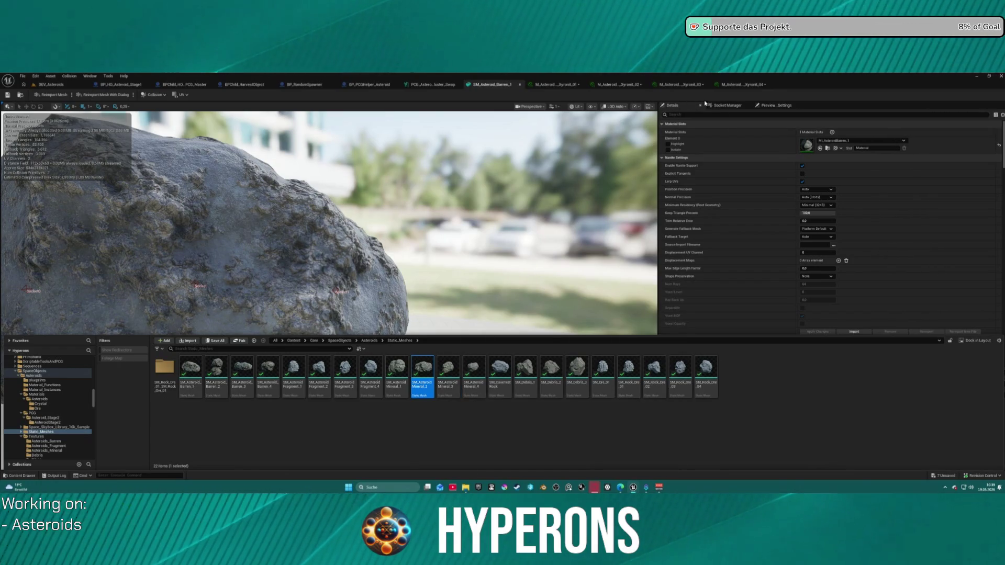
mouse_move(420, 369)
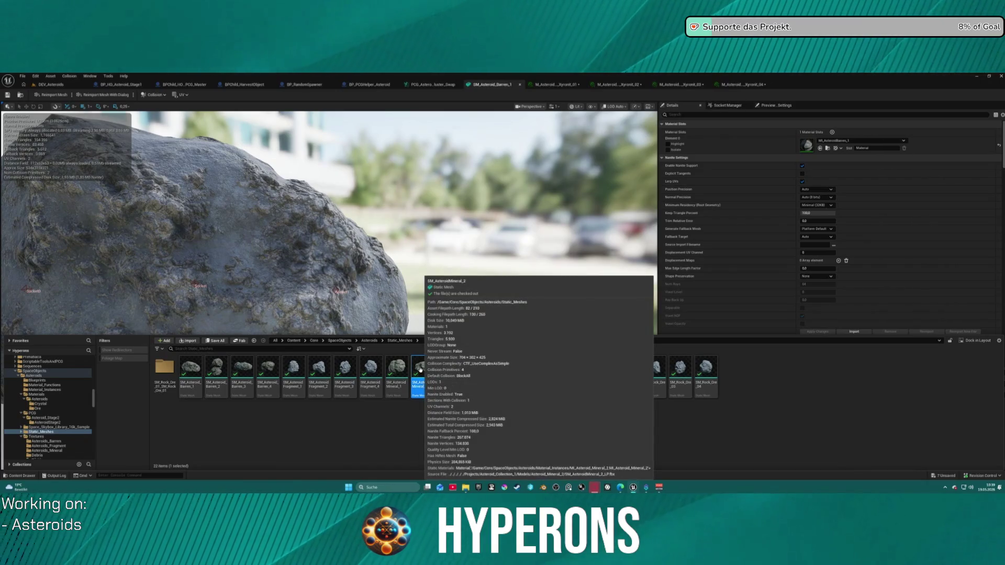
left_click(398, 424)
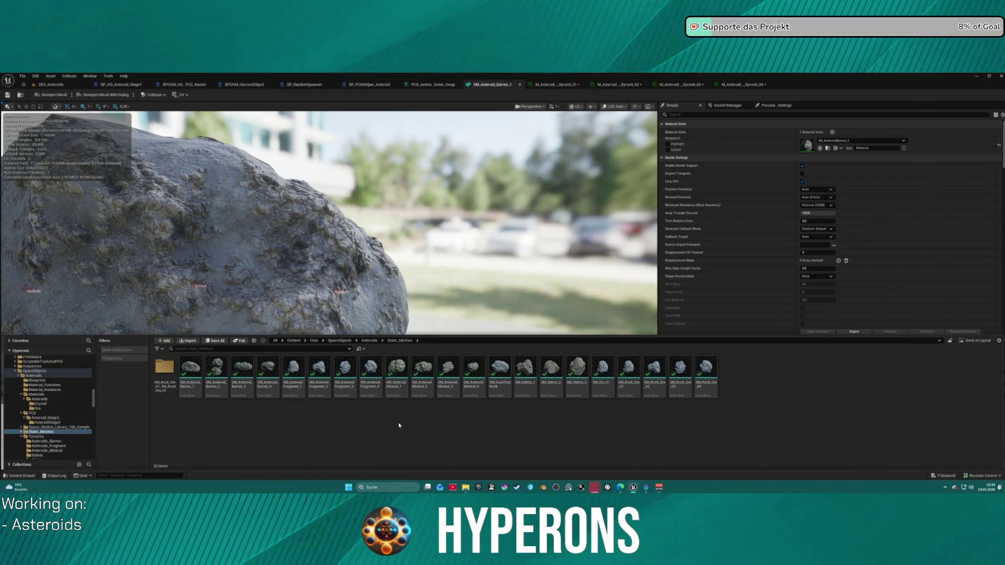
left_click(401, 371)
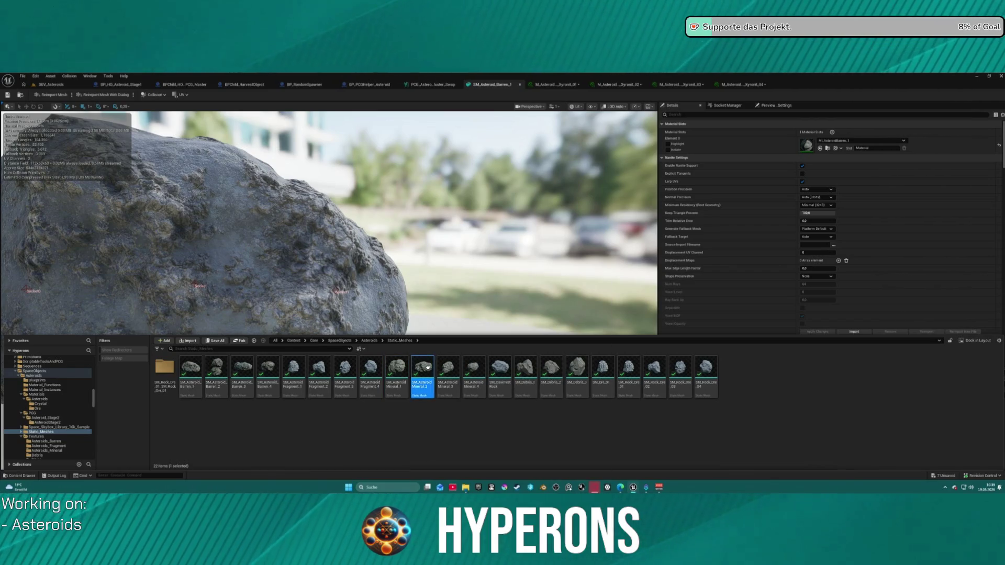
mouse_move(481, 257)
left_mouse_down()
mouse_move(445, 262)
mouse_move(541, 195)
left_mouse_up()
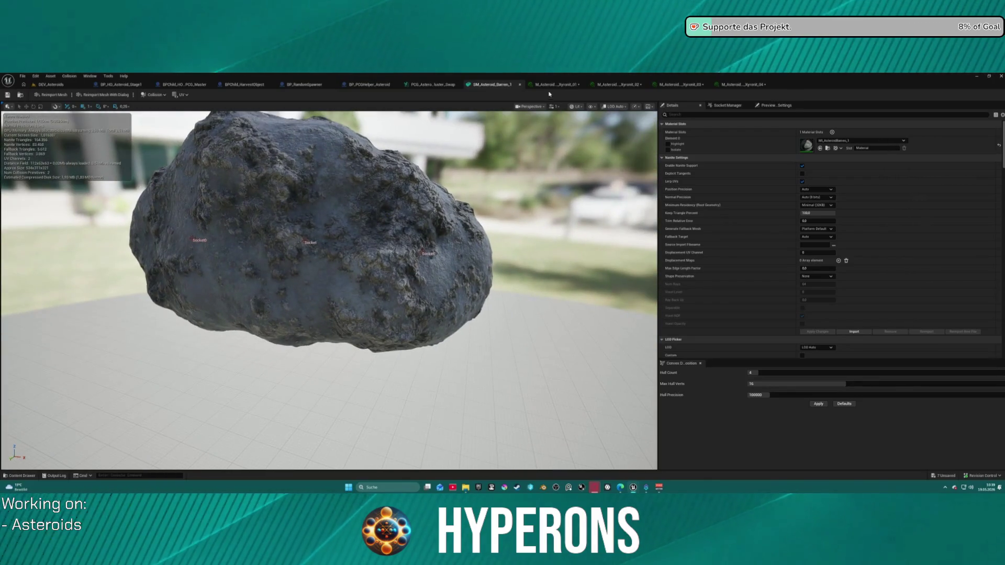
left_click(630, 84)
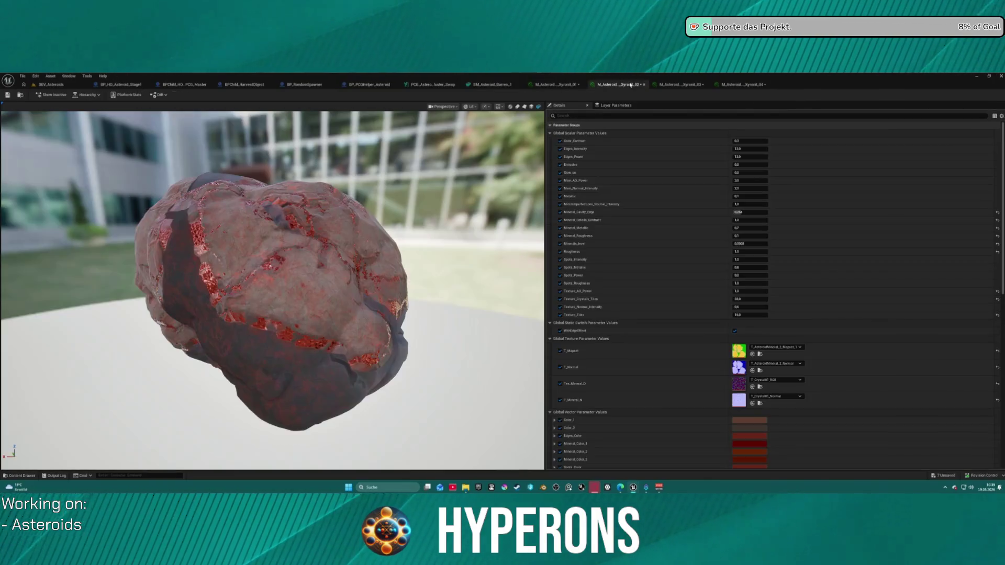
Step: Preview Xyronit_02 on SM_AsteroidMineral_1 and orbit it, comparing against Xyronit_01
left_click(539, 108)
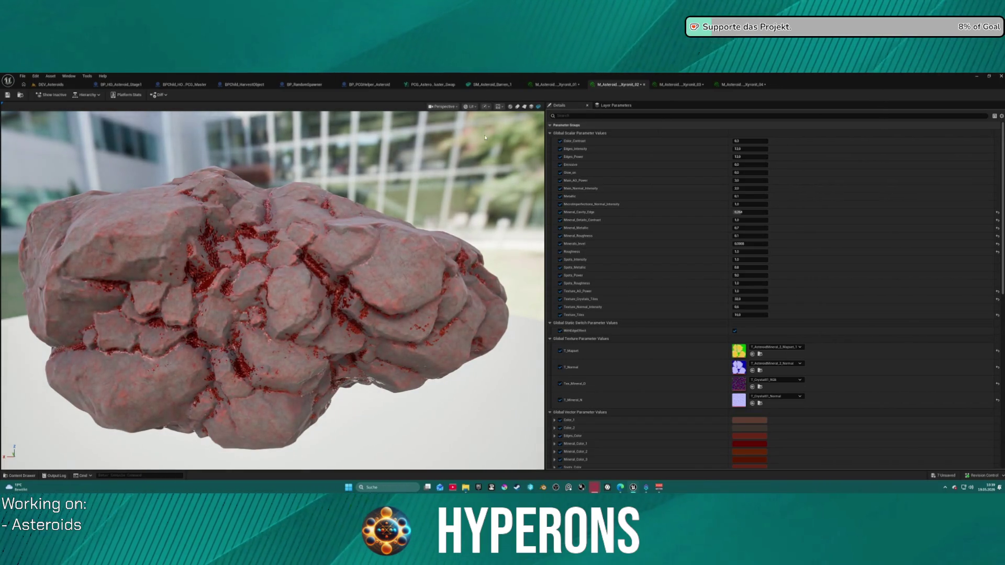
left_click_drag(373, 163, 241, 178)
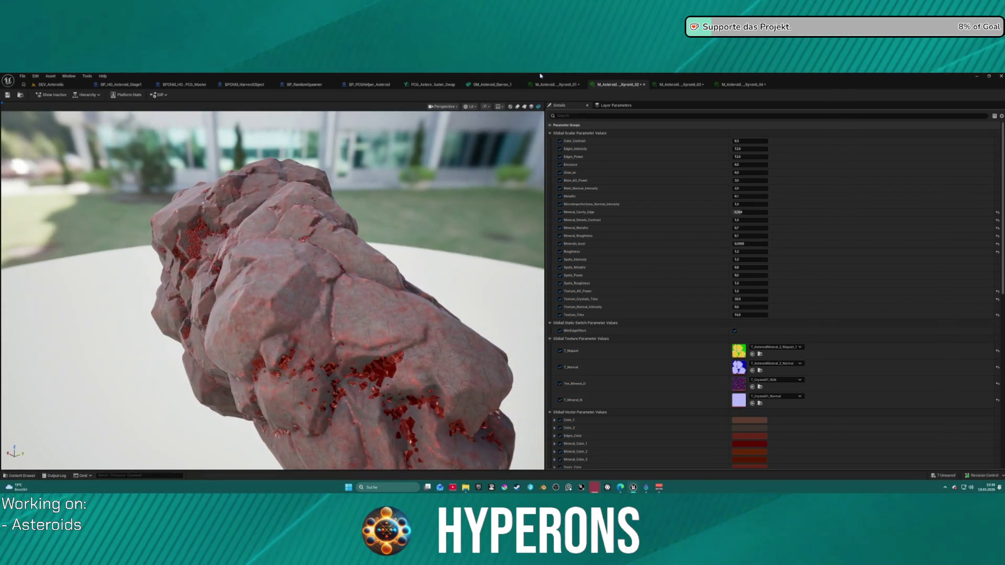
left_click(556, 84)
left_click_drag(495, 131, 432, 138)
left_click(597, 85)
left_click_drag(272, 236, 204, 241)
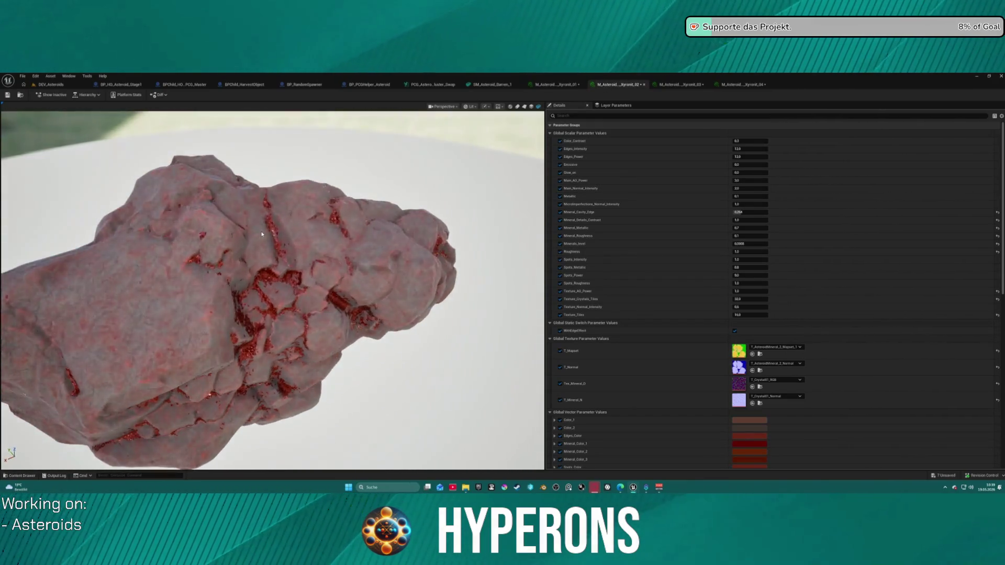
scroll(272, 291, "down", 5)
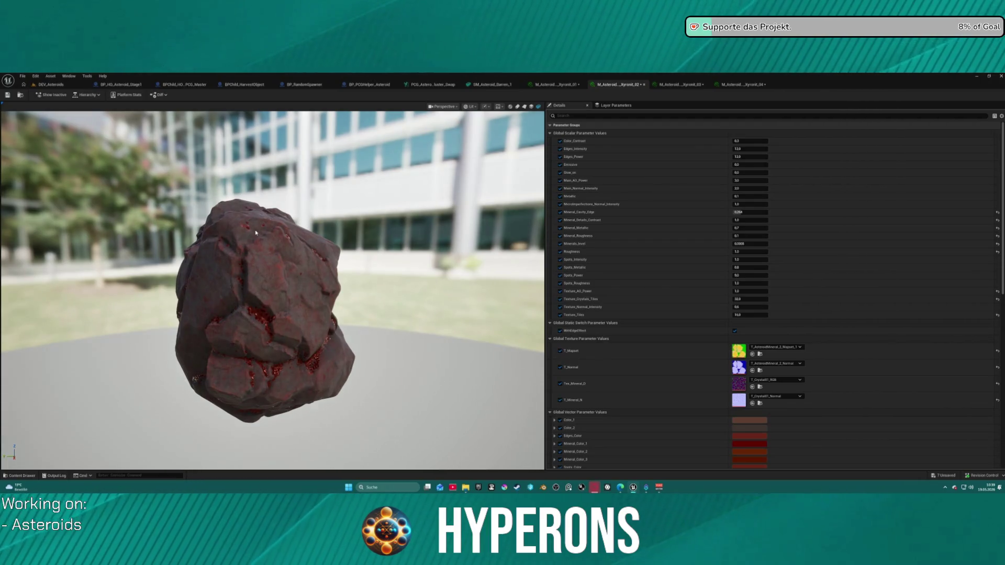
mouse_move(252, 245)
left_mouse_down()
mouse_move(189, 249)
mouse_move(181, 198)
mouse_move(181, 219)
left_mouse_up()
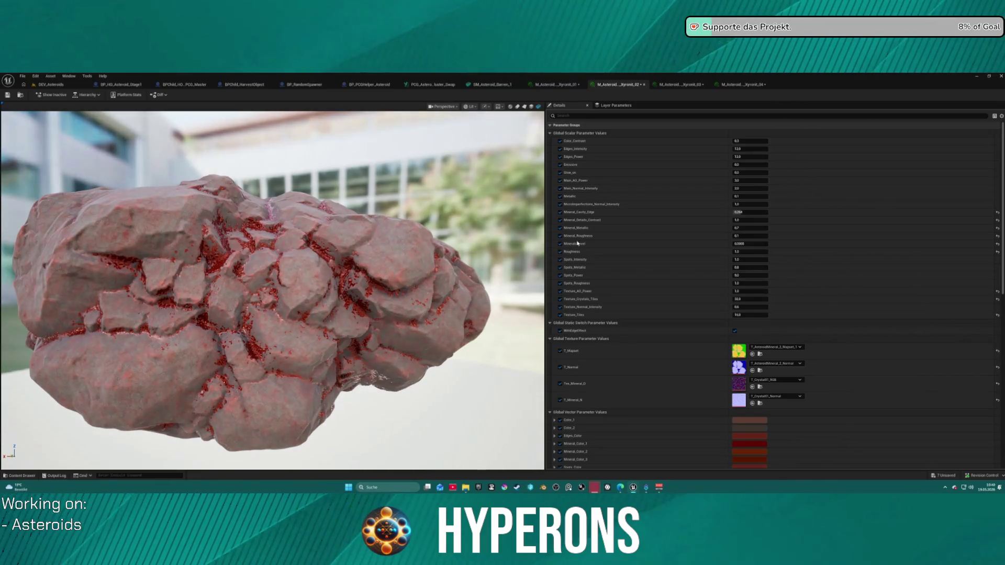
Step: Reset Xyronit_02's Roughness to its default after comparing it with Xyronit_01
left_click(550, 84)
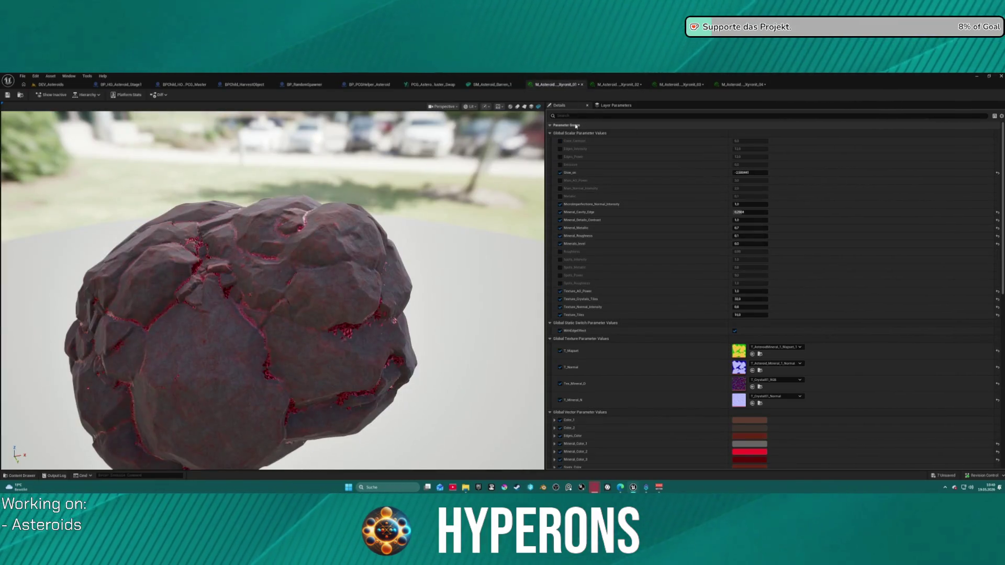
left_click(611, 84)
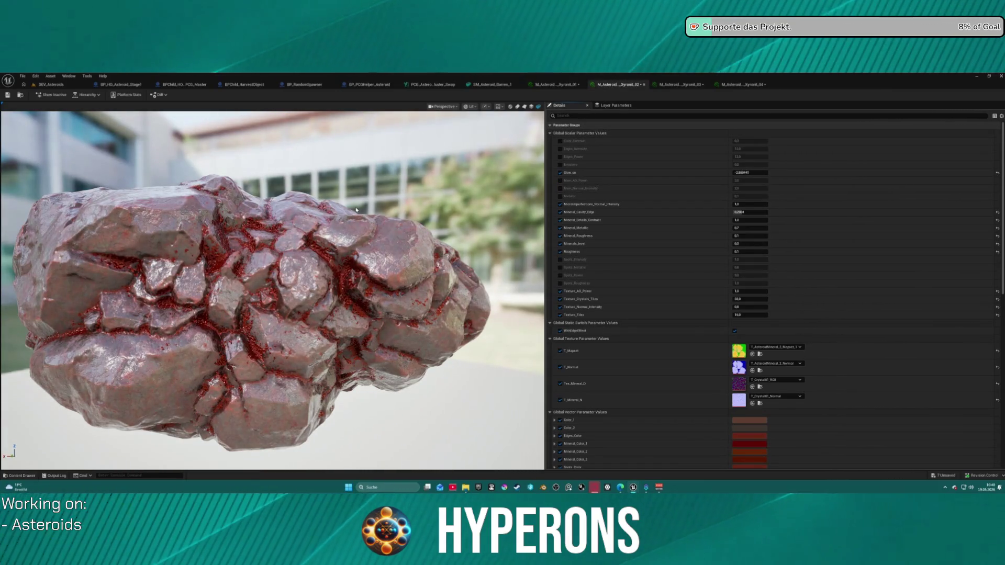
left_click_drag(369, 211, 450, 219)
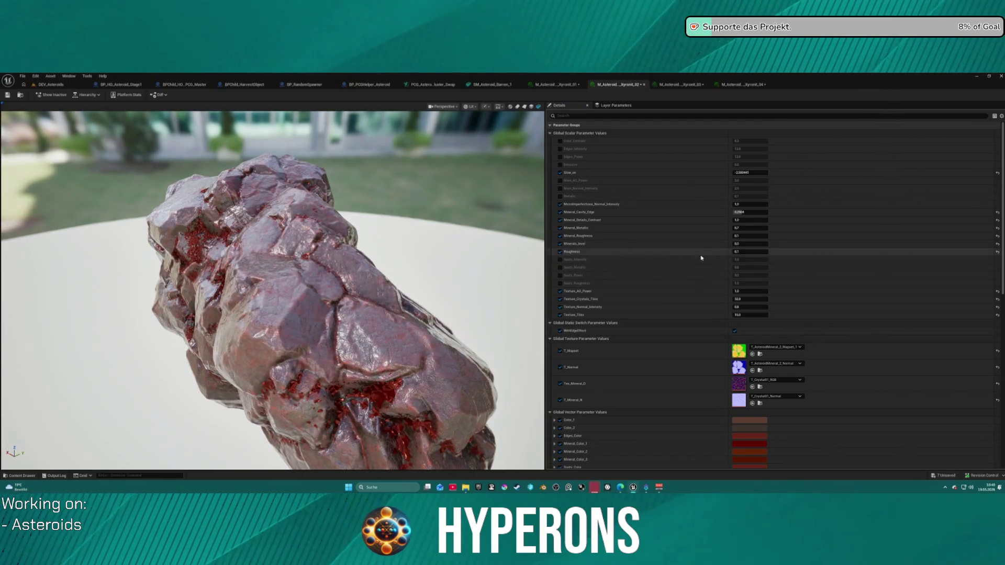
left_click(998, 252)
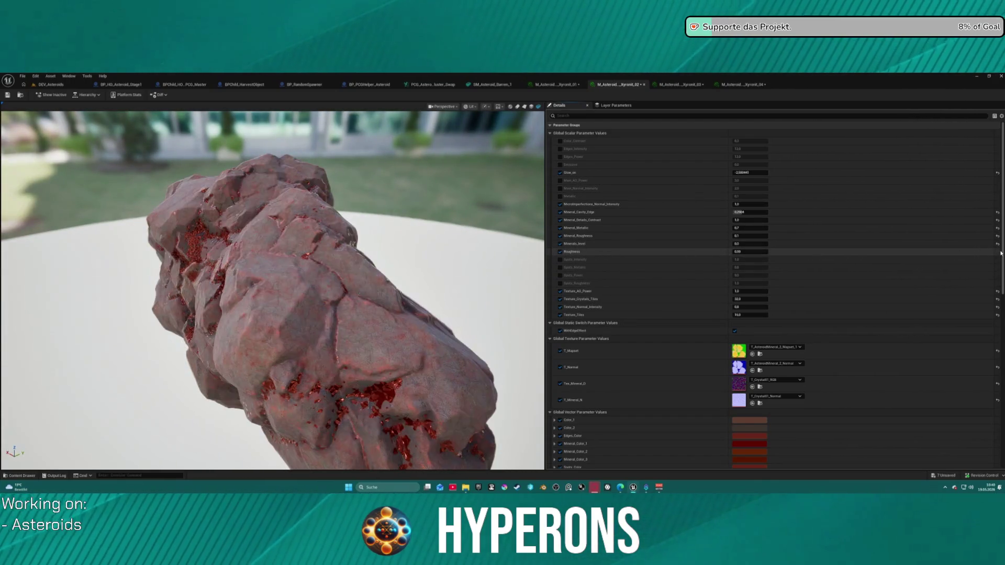
left_click_drag(314, 262, 408, 269)
Step: Enable the Roughness override on the Xyronit_01 material instance
left_click(555, 84)
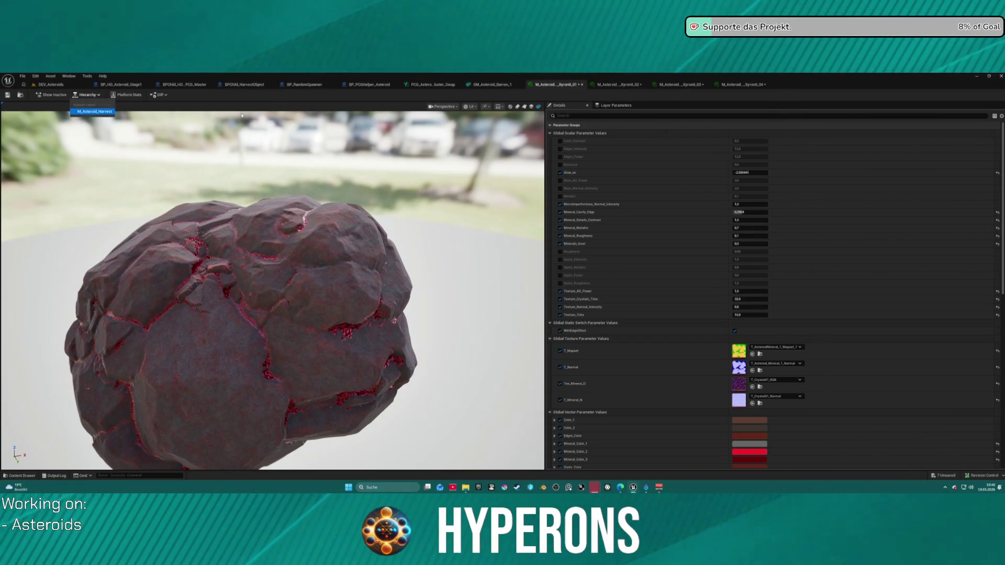
left_click(613, 87)
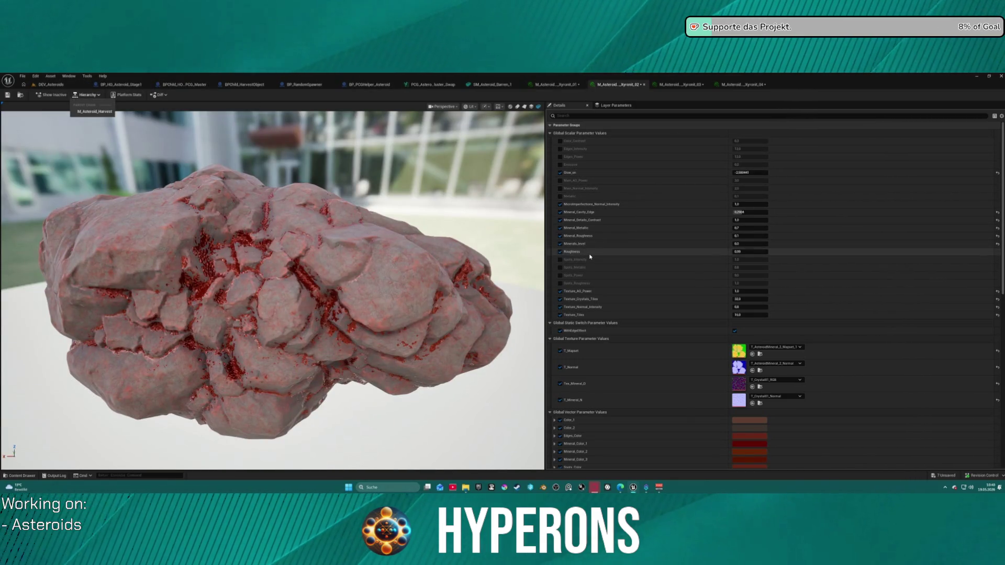
left_click(556, 84)
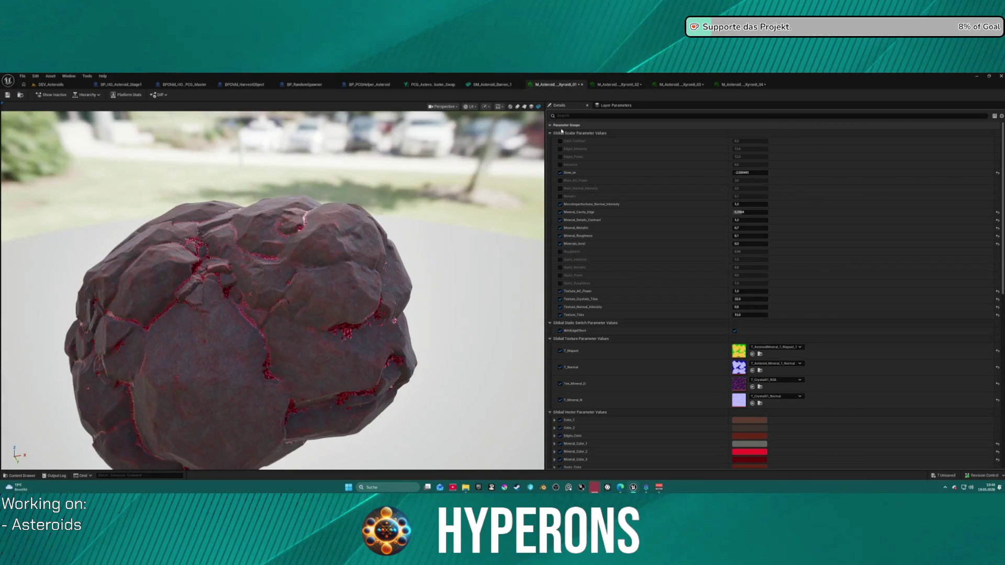
left_click(560, 251)
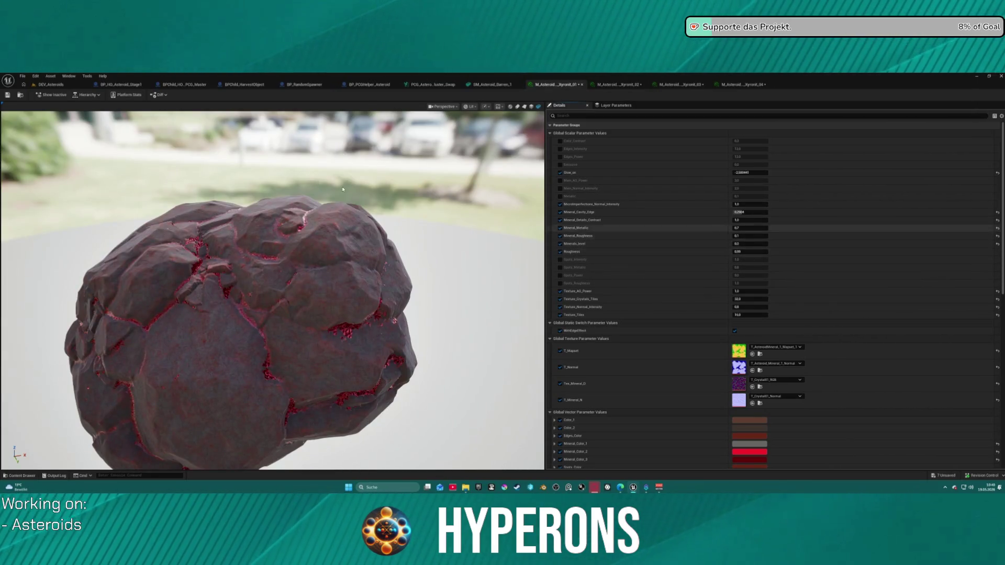
Step: Disable the Roughness override on Xyronit_03 and Xyronit_04
left_click(623, 85)
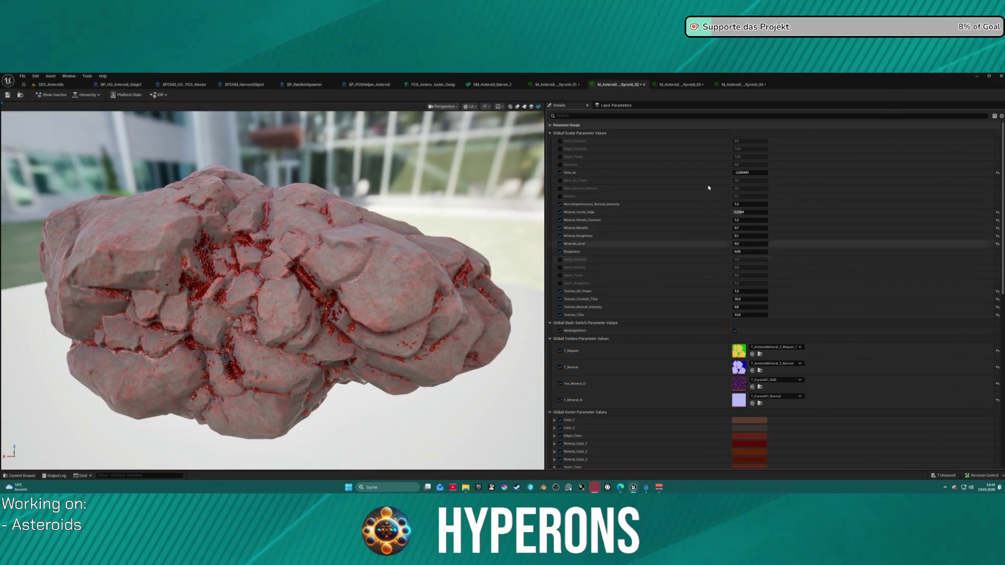
left_click(680, 84)
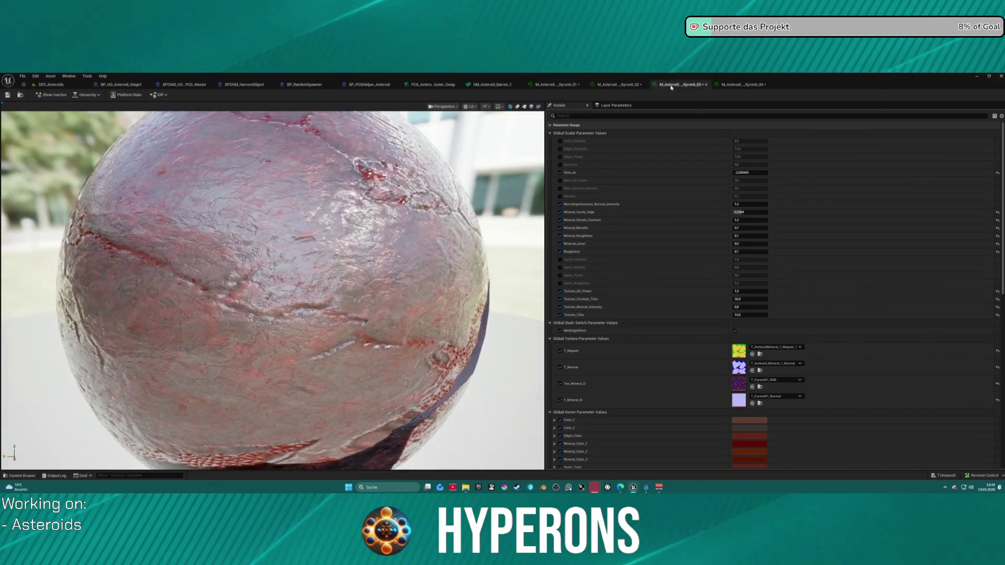
left_click(560, 251)
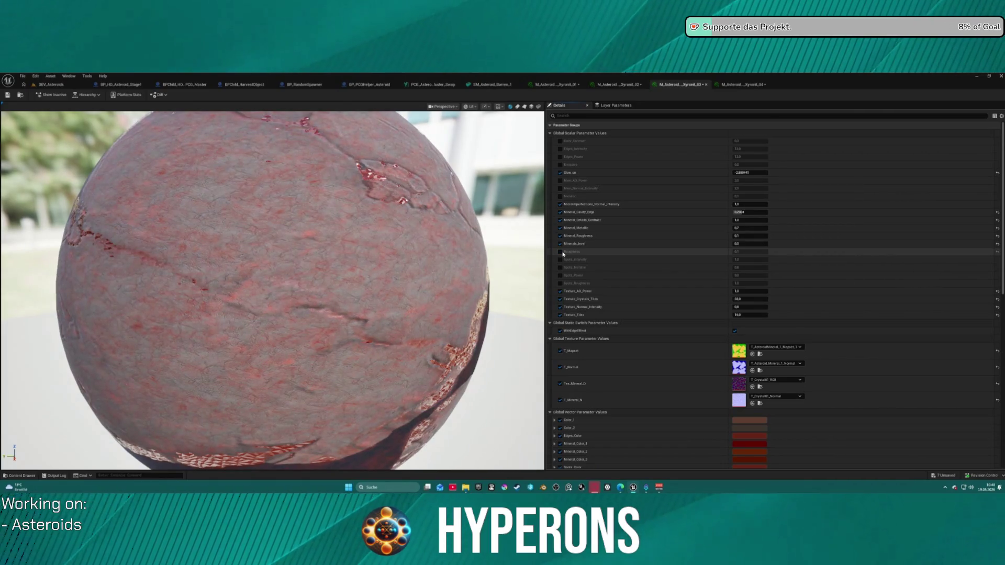
left_click(751, 85)
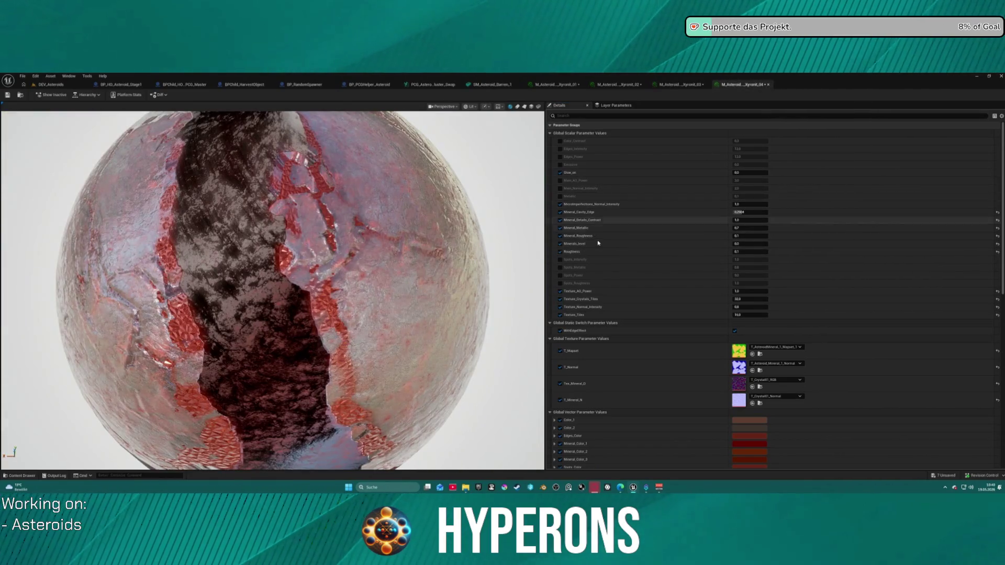
left_click(559, 252)
left_click(683, 84)
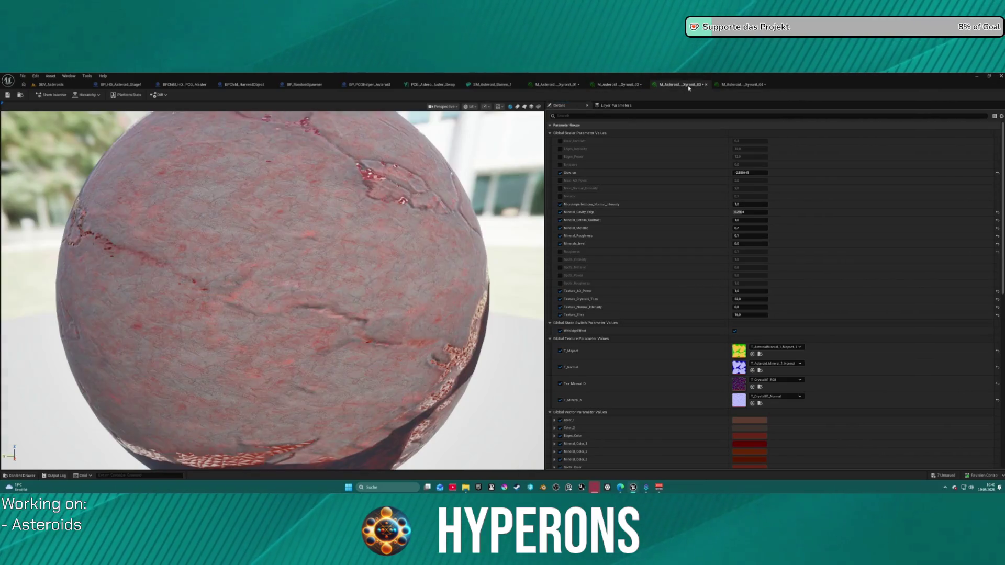
left_click(621, 85)
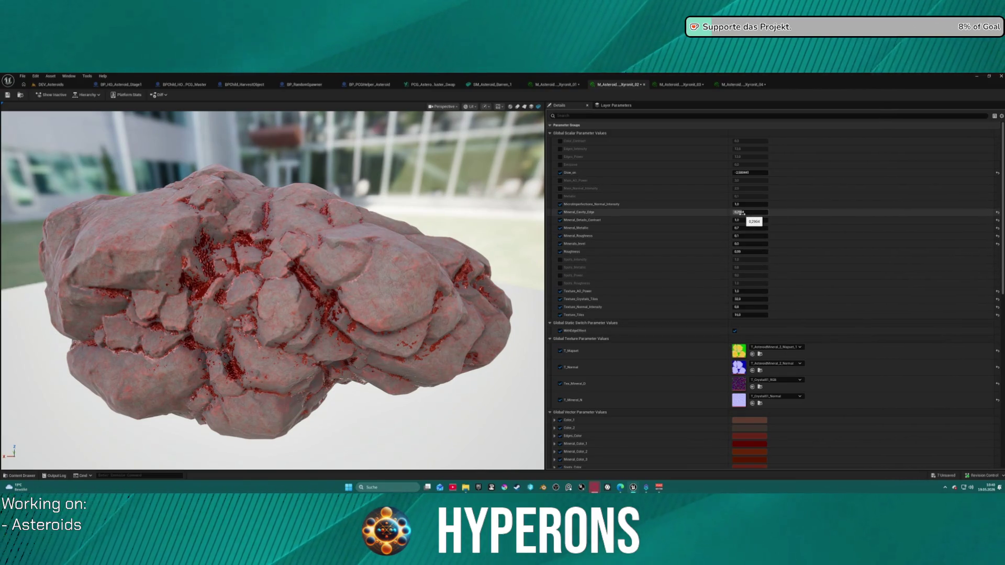
Step: On Xyronit_02, set Mineral_Cavity_Edge to 0.83 and adjust the mineral values, entering 0.1576
type("0.83")
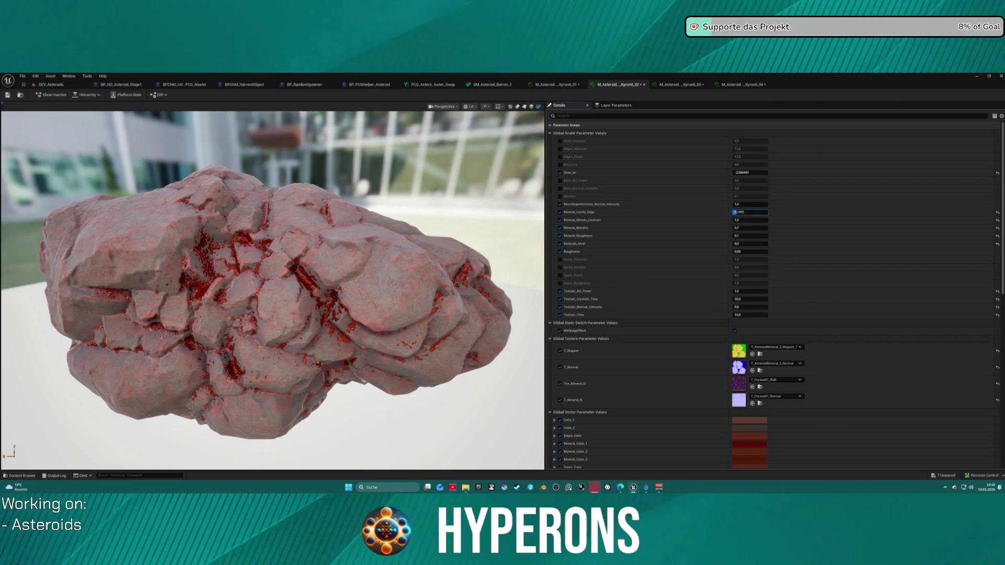
key("Return")
left_click(750, 212)
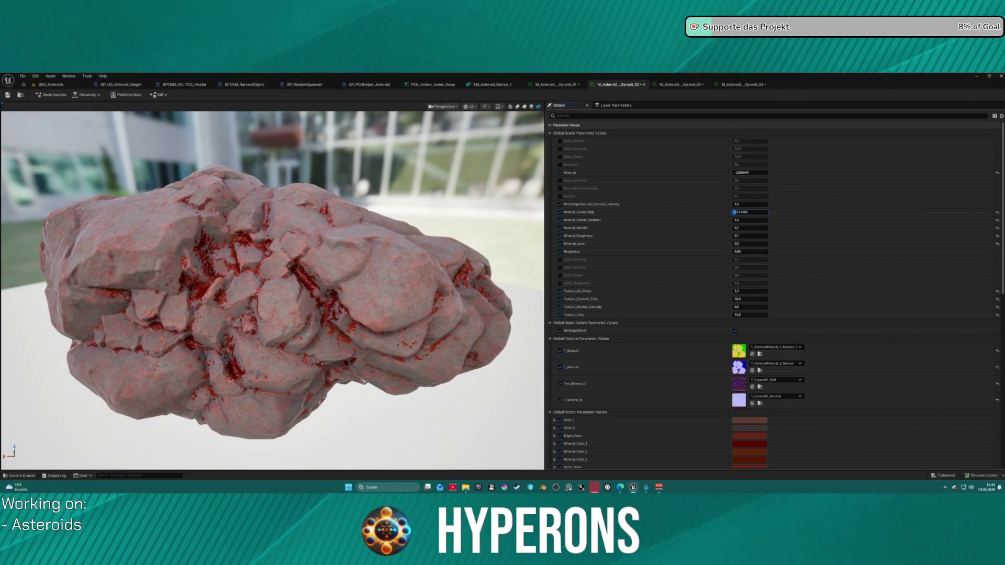
left_click_drag(743, 244, 760, 244)
left_click(750, 244)
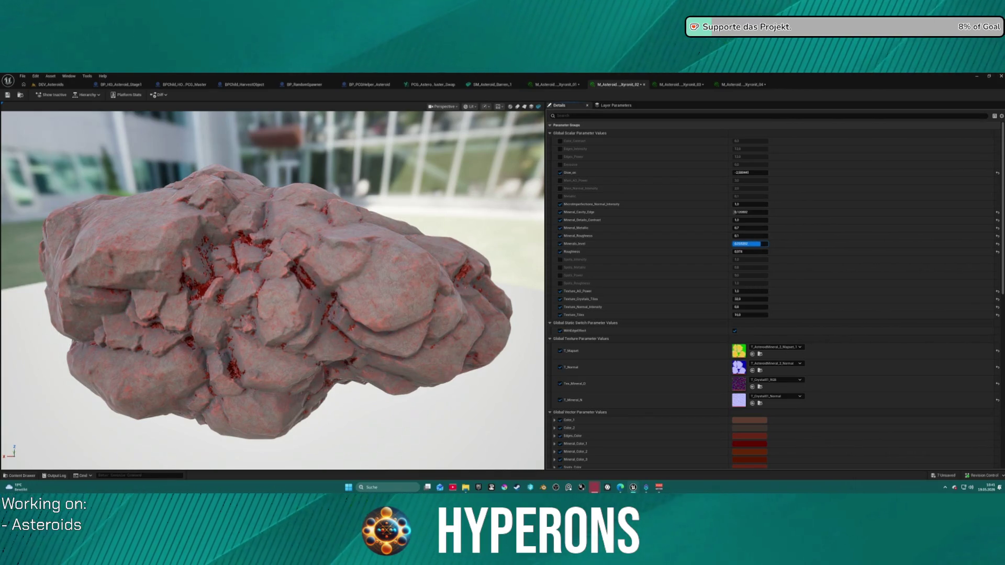
left_click_drag(395, 261, 396, 261)
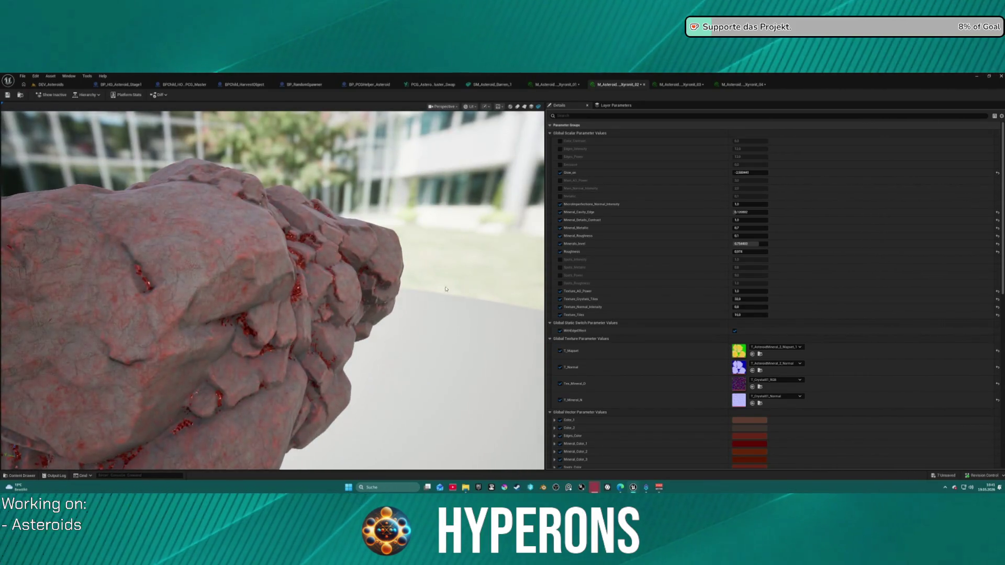
left_click(744, 213)
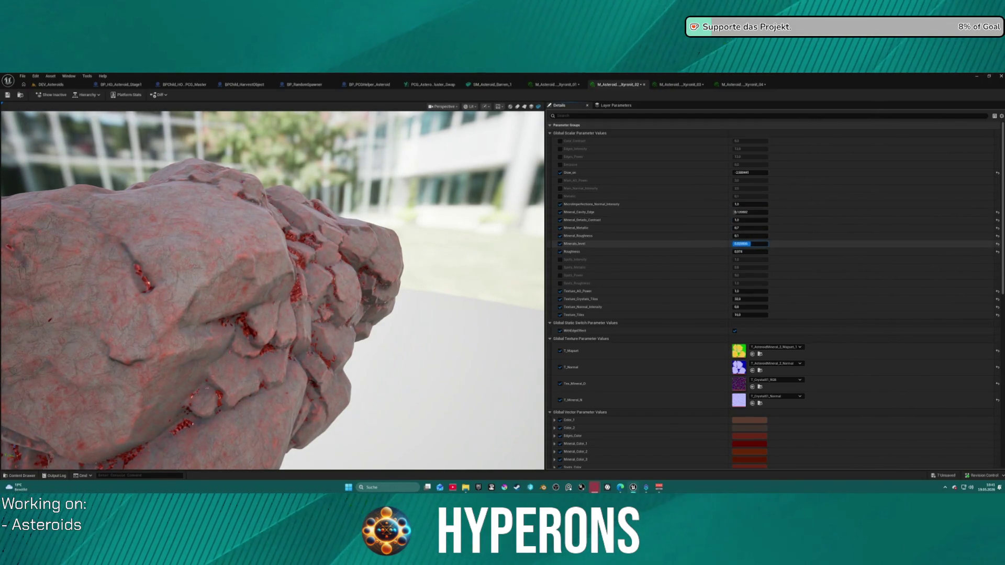
type("0.1576")
key("Return")
mouse_move(313, 288)
left_mouse_down()
mouse_move(335, 293)
mouse_move(293, 262)
mouse_move(324, 282)
mouse_move(355, 283)
left_mouse_up()
Step: Reset Xyronit_03's Roughness to its default value
left_click(681, 84)
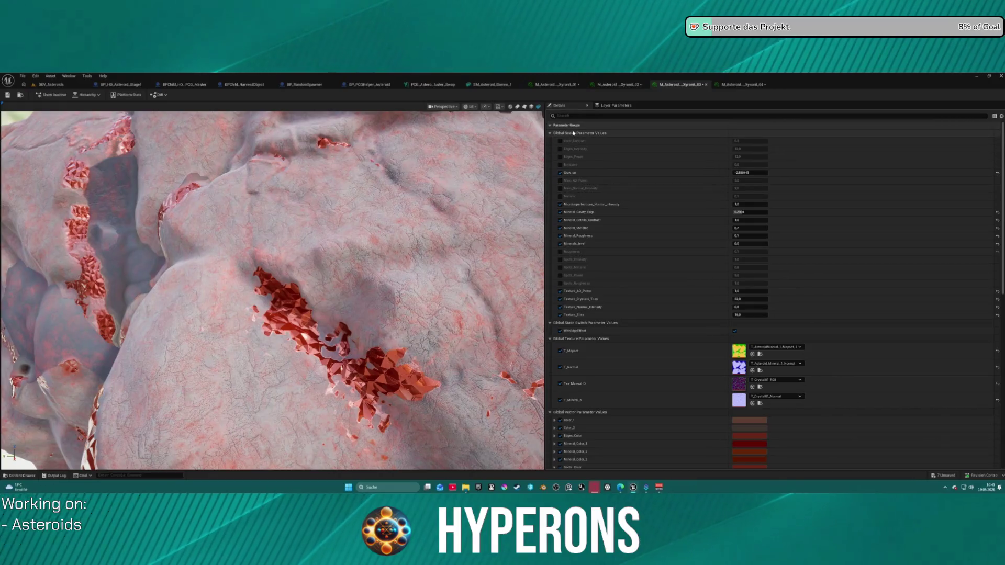
left_click(615, 85)
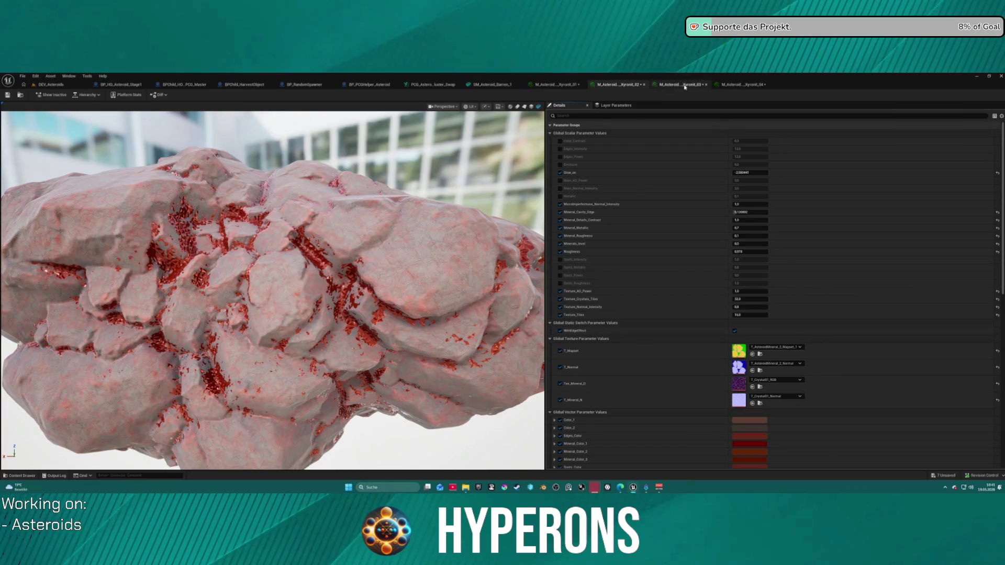
key("ctrl+Tab")
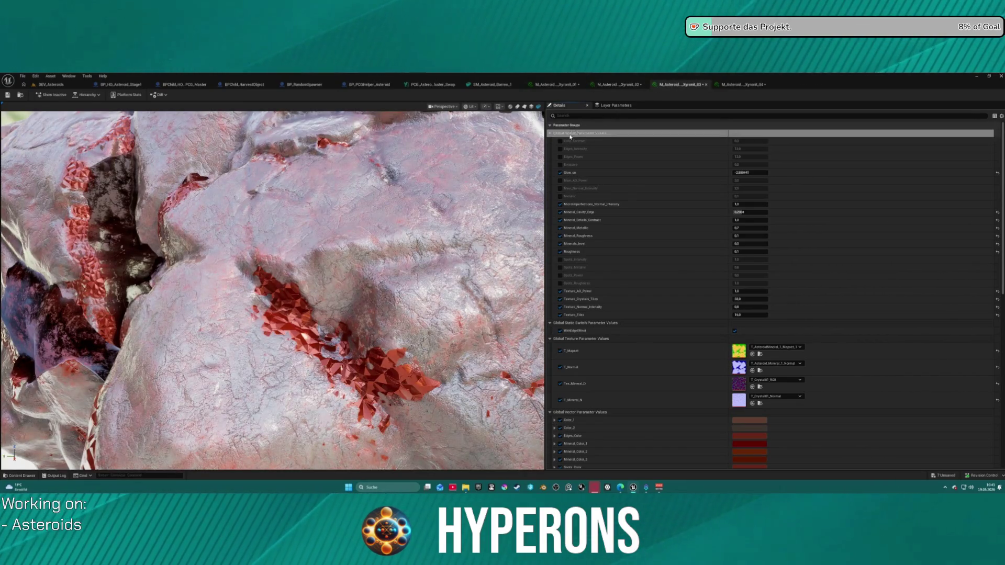
left_click(615, 85)
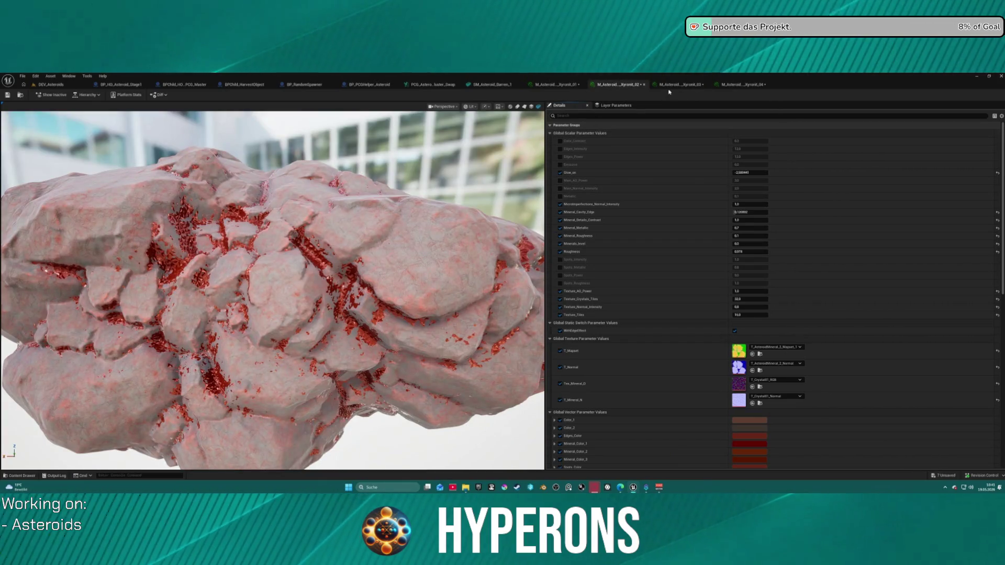
key("ctrl+Tab")
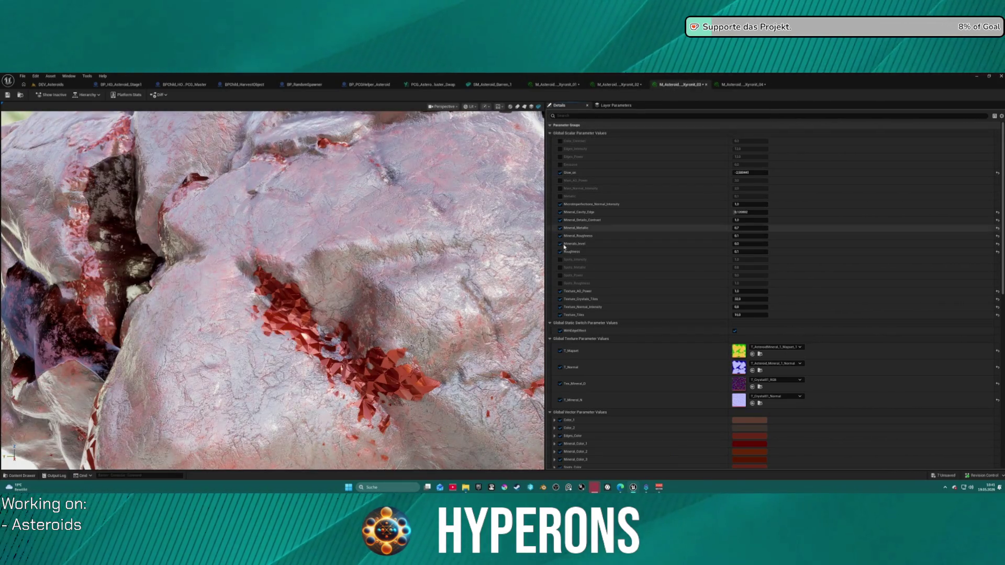
left_click(997, 252)
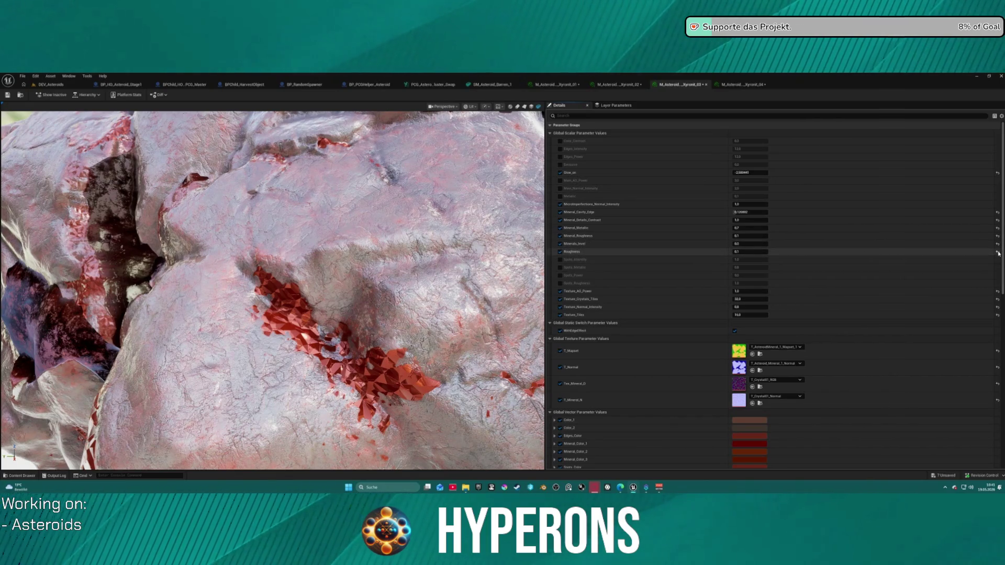
scroll(351, 254, "down", 5)
left_click_drag(351, 253, 539, 314)
key("ctrl+space")
key("ctrl+space")
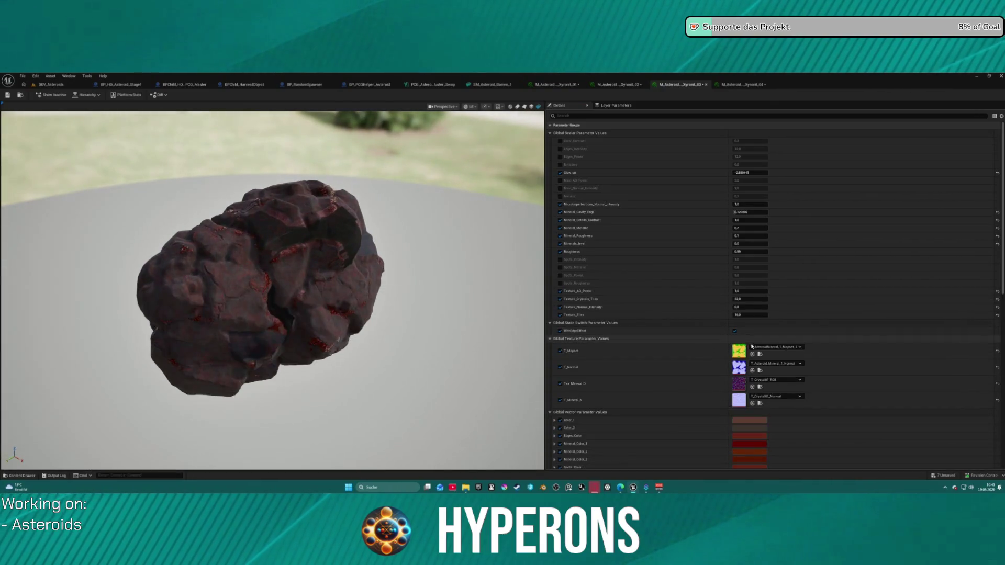
left_click(774, 346)
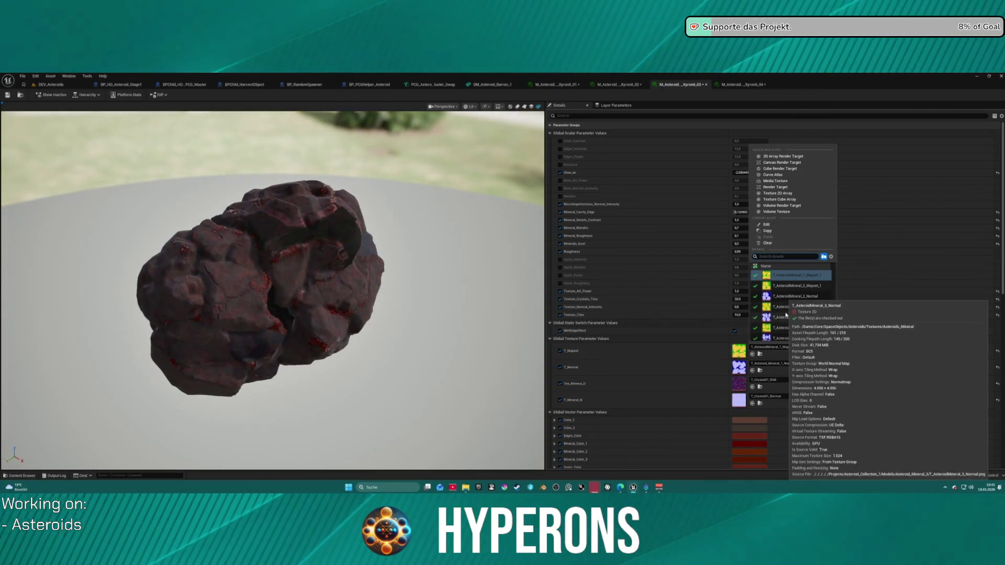
Step: Assign T_AsteroidMineral_3_Mapset_1 to Xyronit_03's T_Mapset slot
left_click(785, 307)
left_click(780, 363)
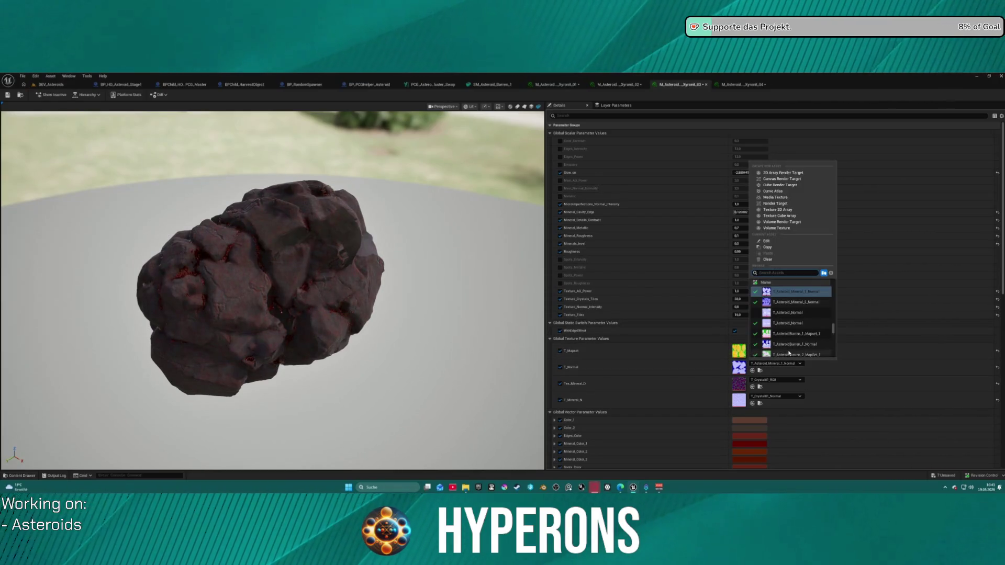
scroll(816, 325, "down", 2)
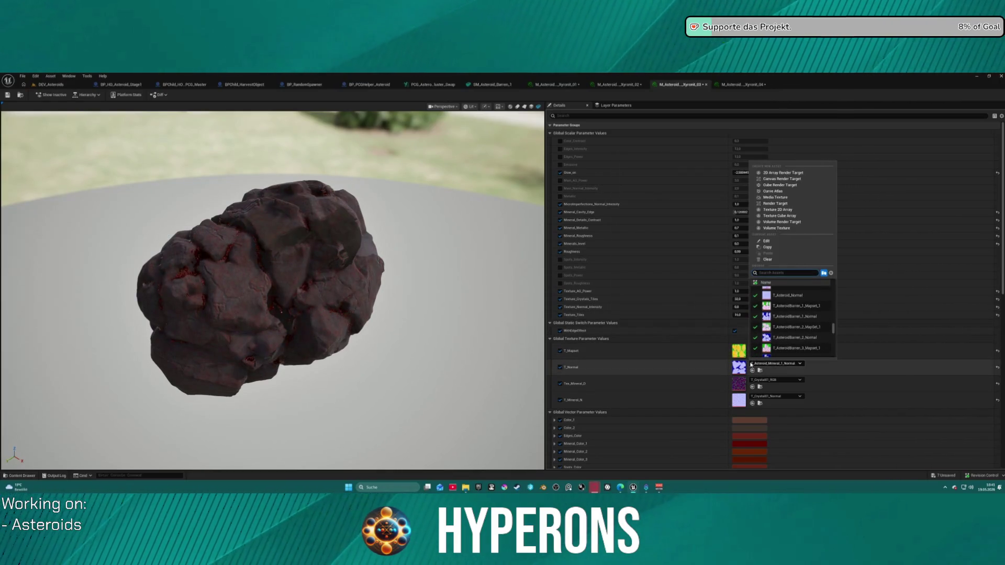
left_click(775, 369)
scroll(798, 296, "up", 2)
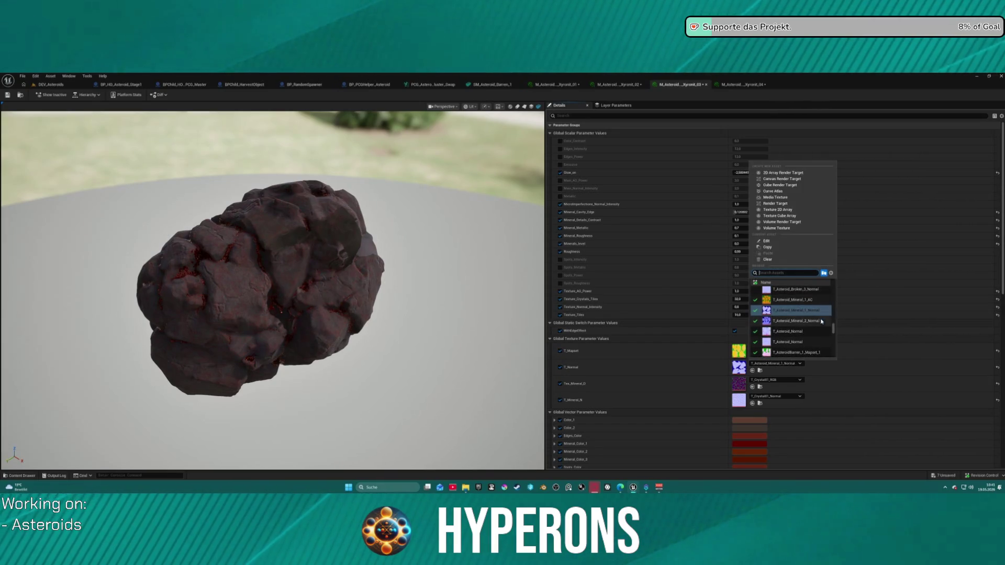
scroll(819, 327, "down", 3)
scroll(820, 328, "up", 5)
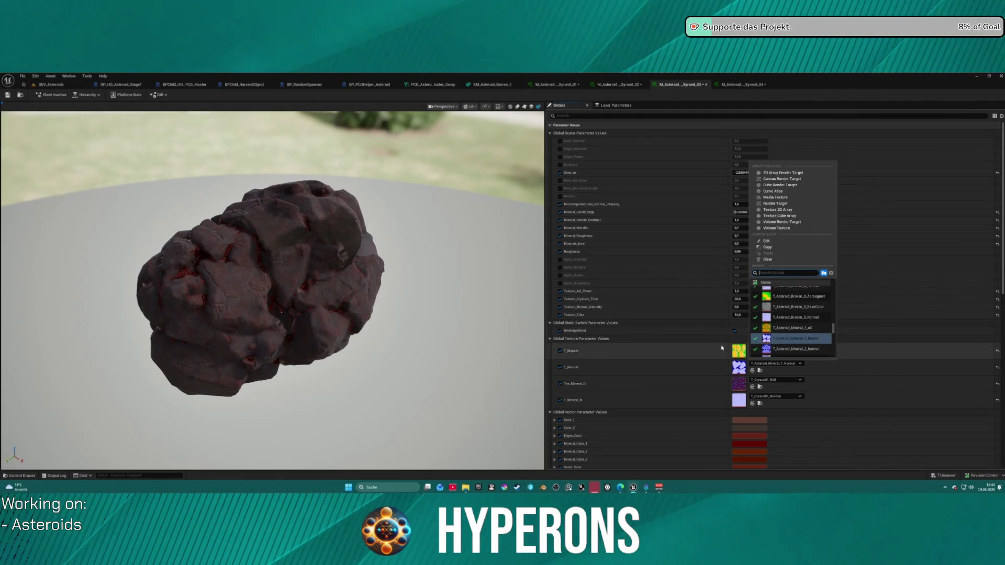
left_click(652, 375)
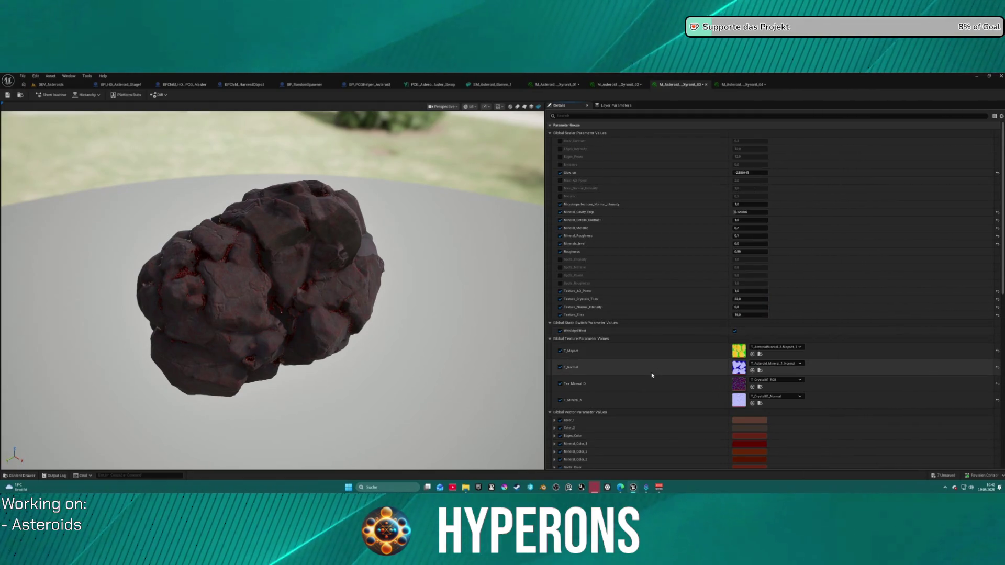
Step: Assign T_AsteroidMineral_3_Normal to T_Normal and inspect the new surface detail
right_click(685, 355, "shift")
left_click(684, 367, "shift")
left_click(774, 363)
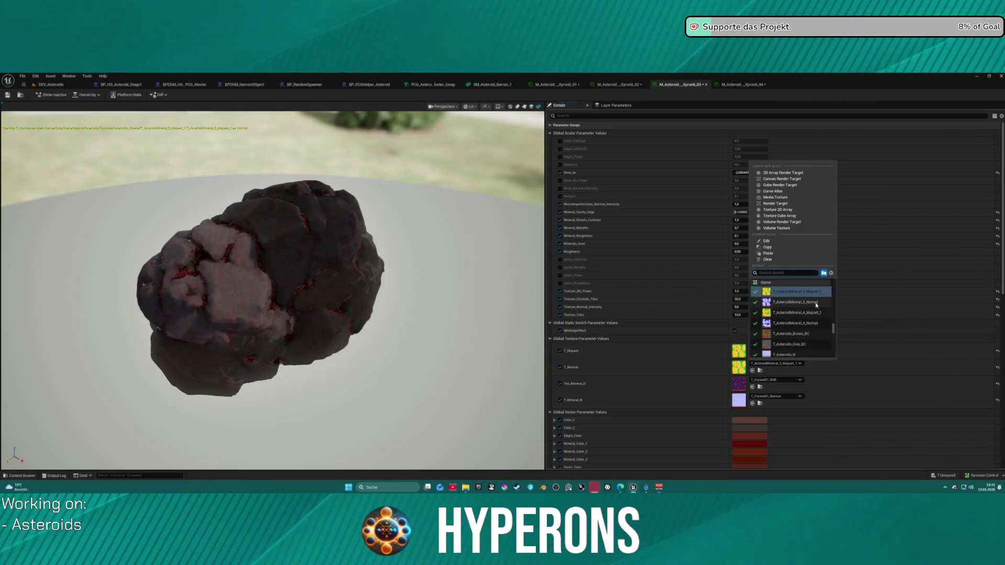
left_click(815, 303)
mouse_move(235, 262)
left_mouse_down()
mouse_move(246, 261)
mouse_move(233, 265)
left_mouse_up()
scroll(233, 265, "up", 10)
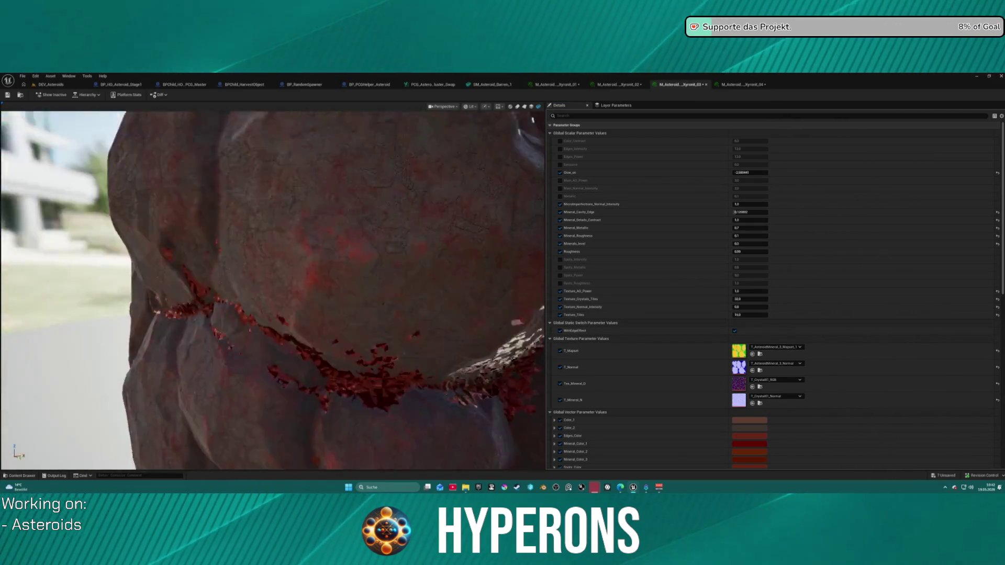
scroll(407, 247, "down", 5)
mouse_move(407, 247)
left_mouse_down()
mouse_move(366, 245)
mouse_move(406, 247)
mouse_move(537, 200)
left_mouse_up()
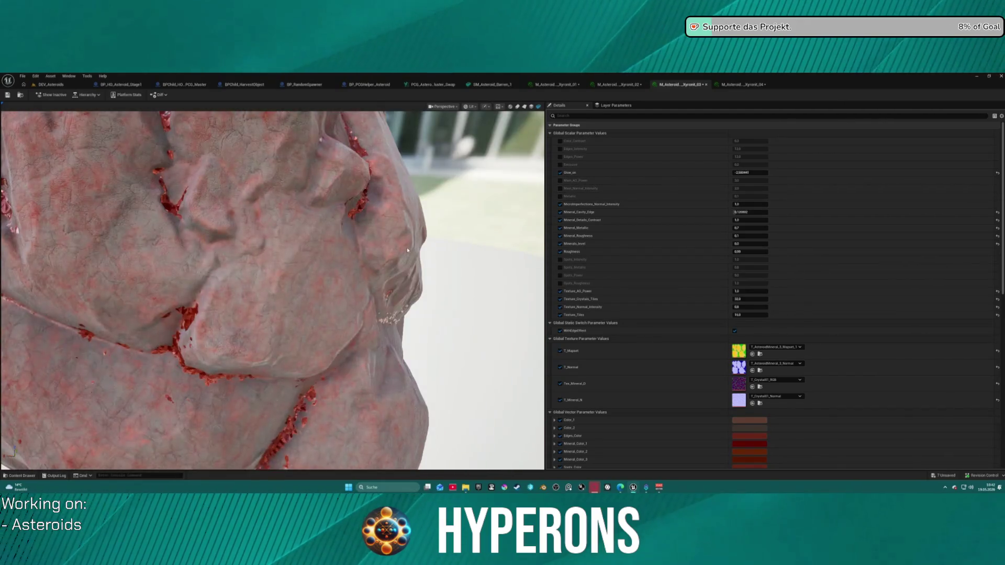
scroll(406, 247, "down", 5)
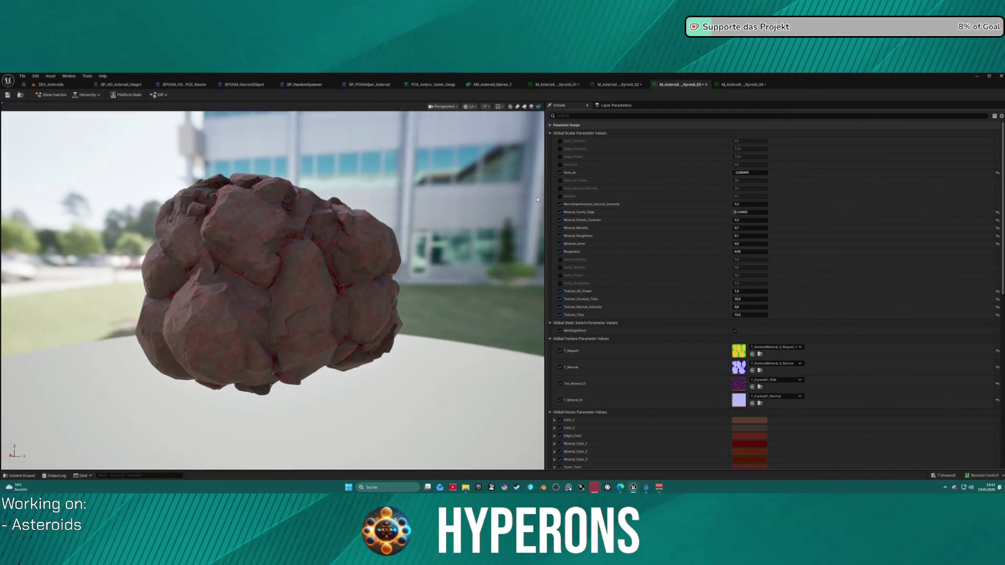
left_click(738, 86)
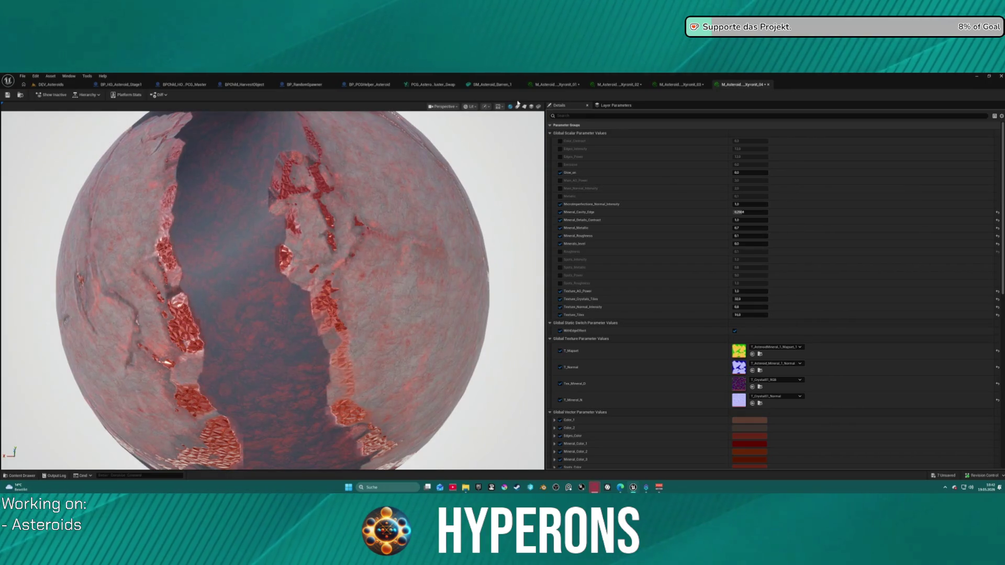
Step: Preview Xyronit_04 on SM_Asteroid_Mineral_4 and assign the Mineral 4 mapset to T_Mapset
key("ctrl+space")
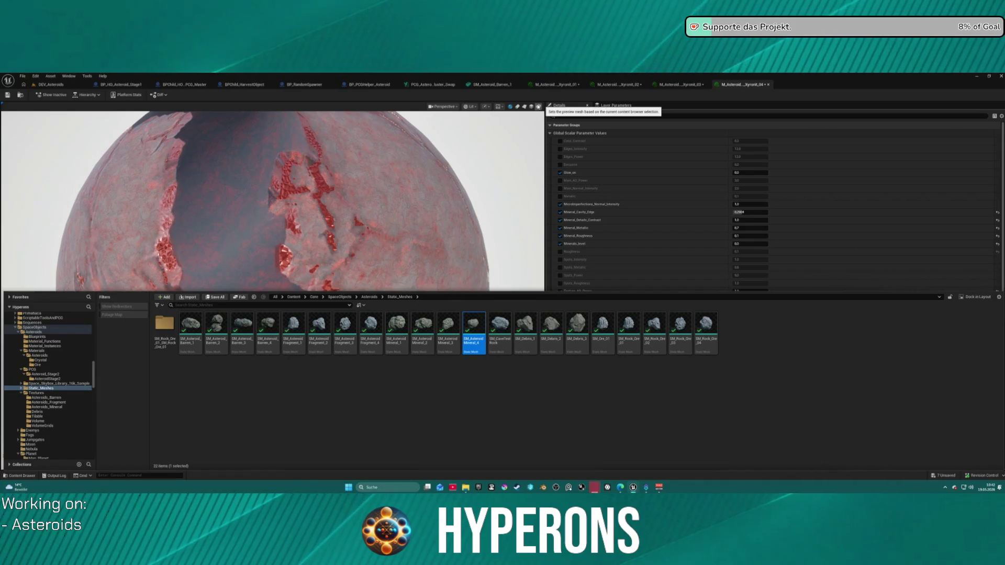
left_click(538, 107)
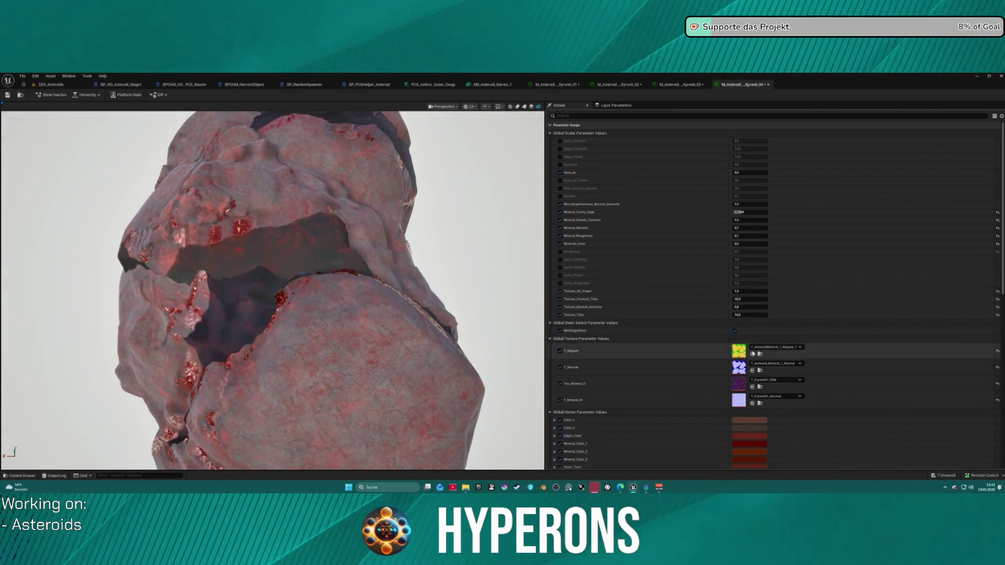
left_click(769, 347)
left_click(767, 318)
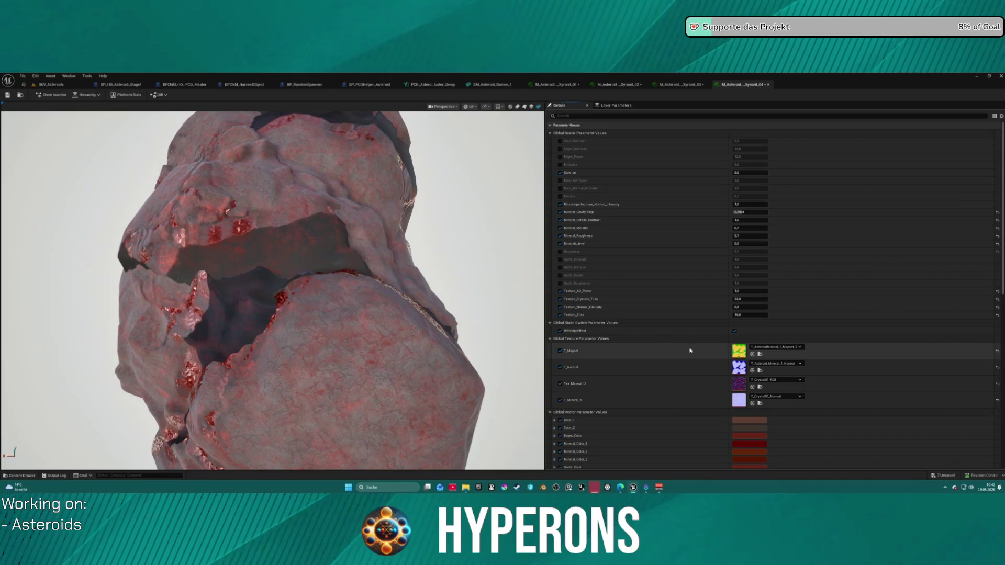
key("ctrl+v")
left_click(774, 363)
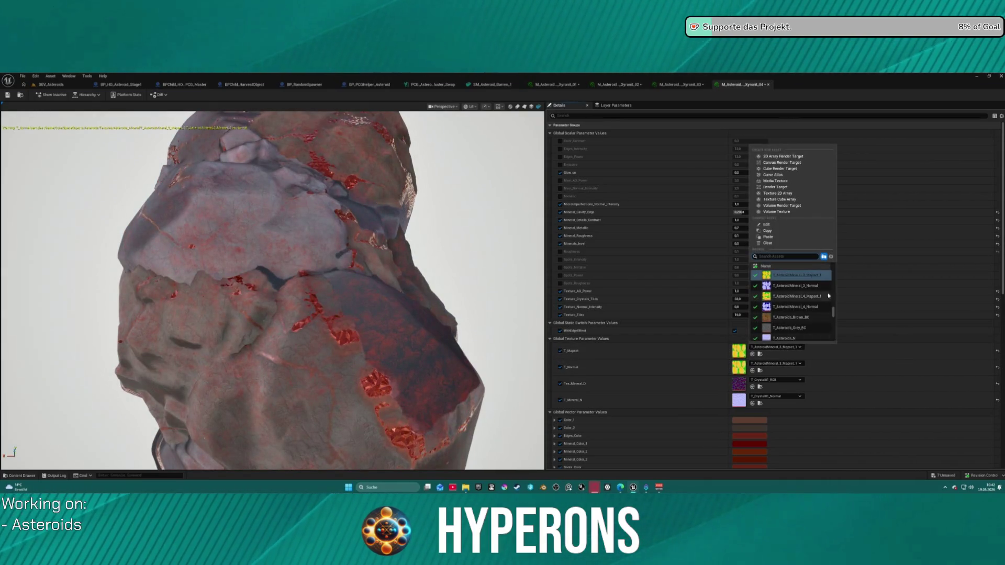
left_click(820, 297)
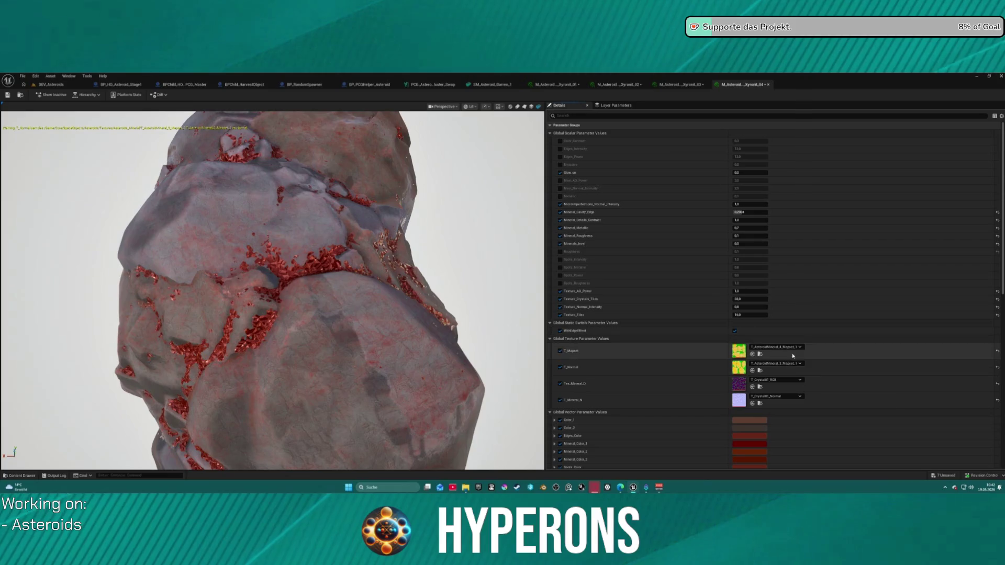
Step: Assign the Mineral 4 normal texture to T_Normal and inspect the asteroid
left_click(796, 363)
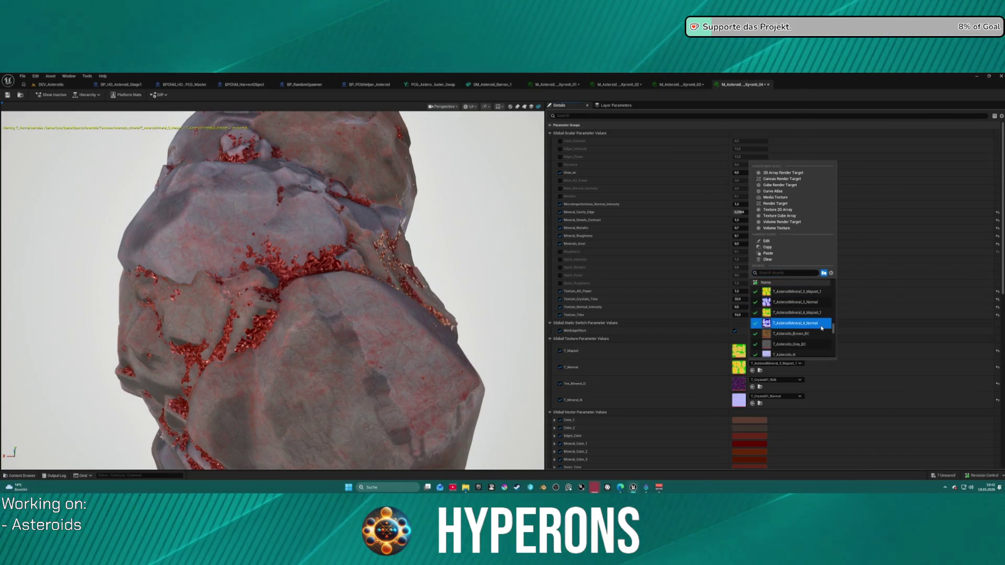
left_click(821, 326)
left_click_drag(272, 288, 419, 264)
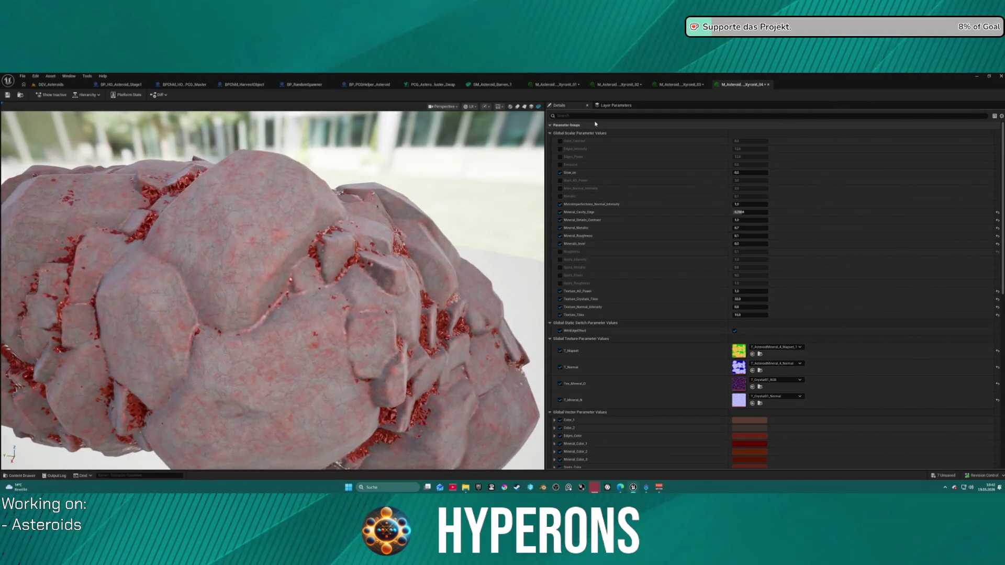
scroll(242, 248, "down", 5)
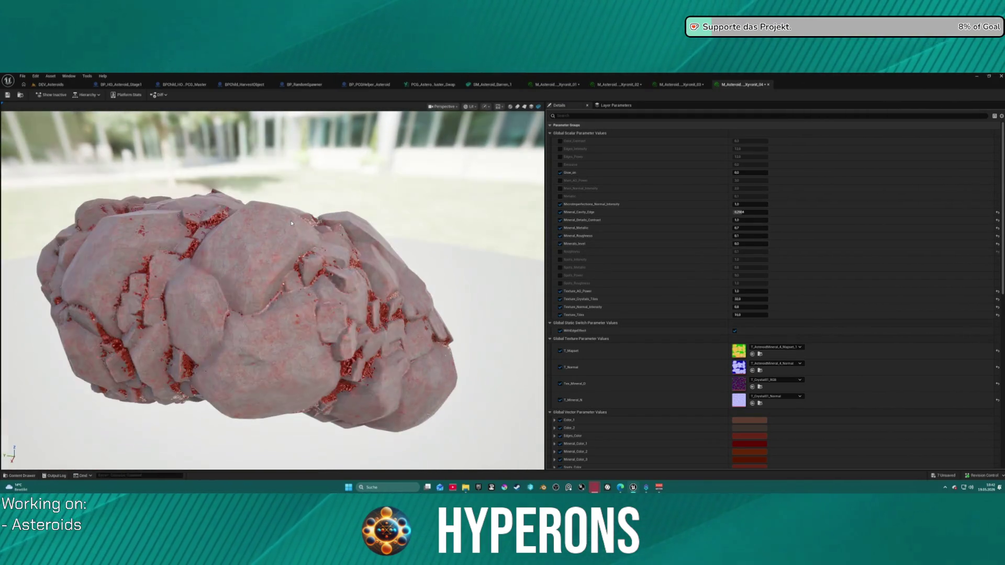
left_click_drag(242, 248, 502, 226)
Step: Set Minerals_level to 0.05 and save the Xyronit_04 material instance
left_click(750, 243)
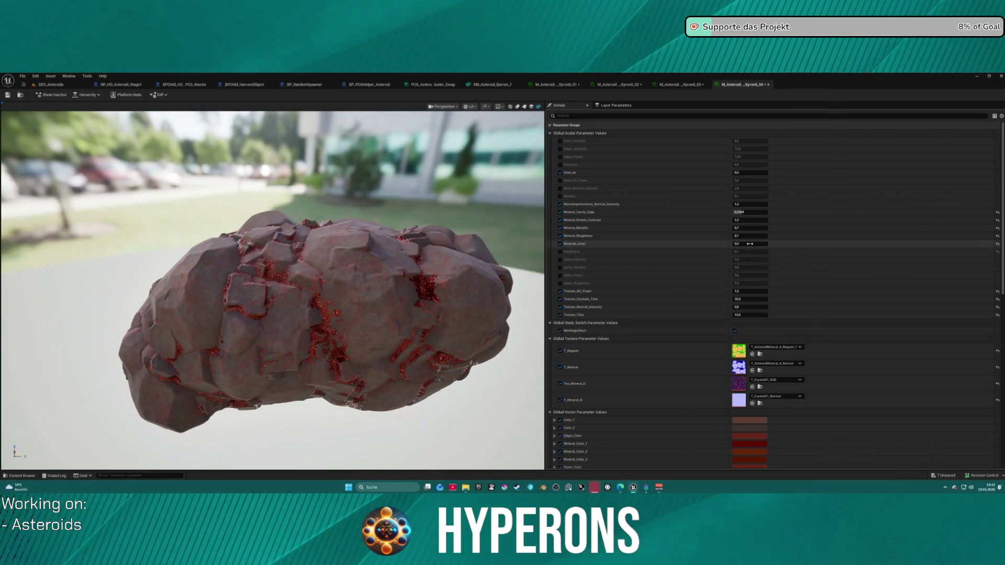
type("0")
key("Return")
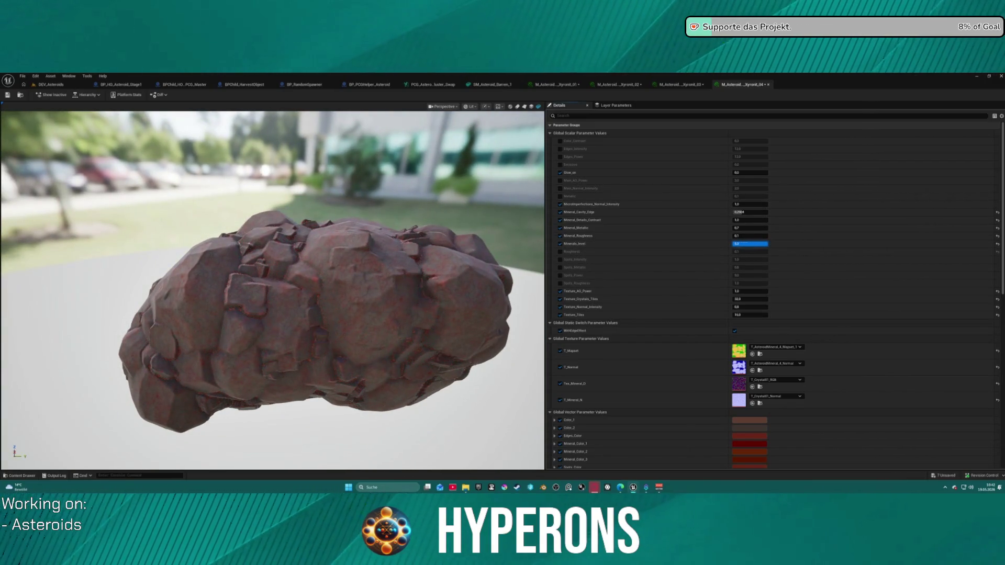
type("0.05")
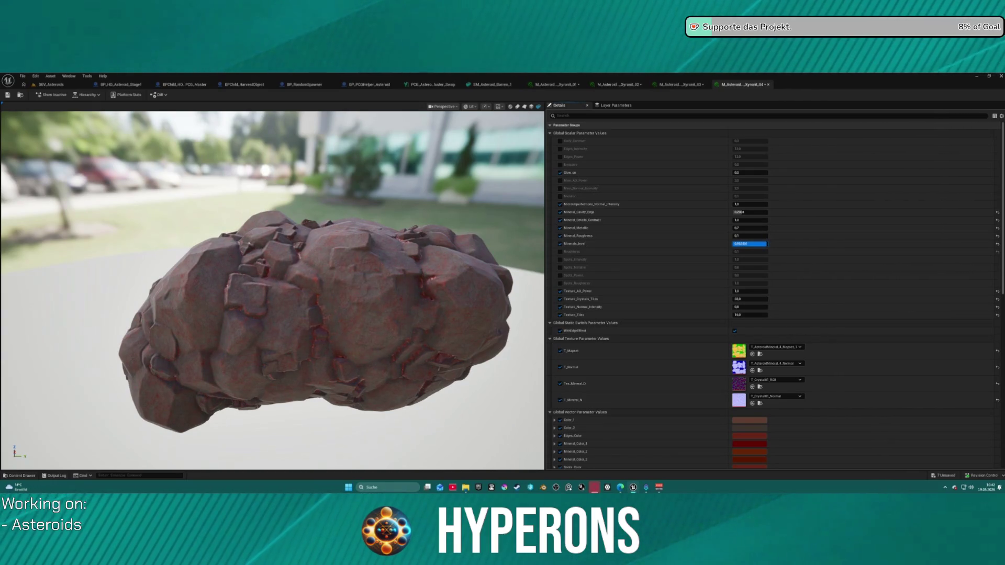
left_click(334, 349)
mouse_move(333, 349)
left_mouse_down()
mouse_move(173, 351)
mouse_move(1, 107)
left_mouse_up()
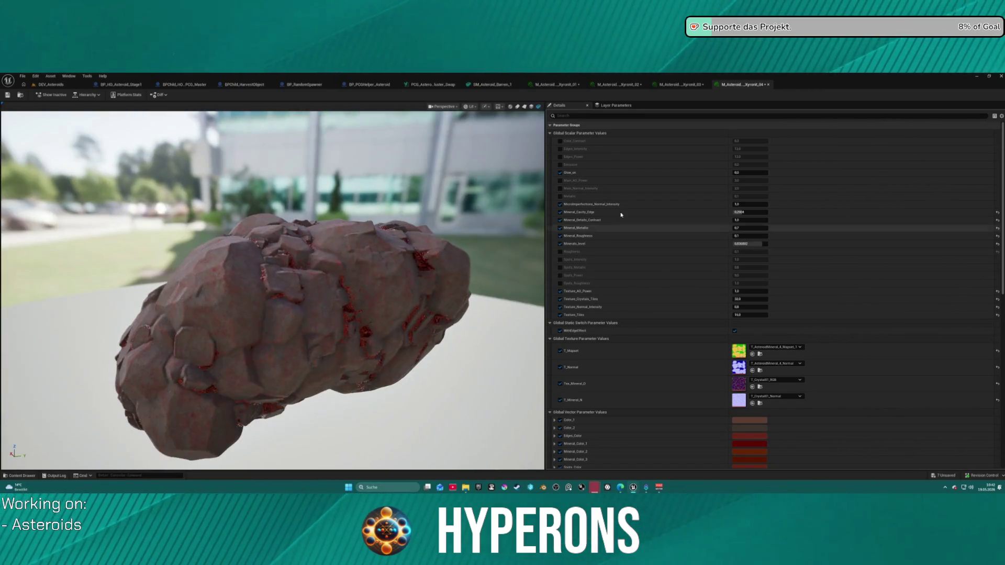
left_click(8, 96)
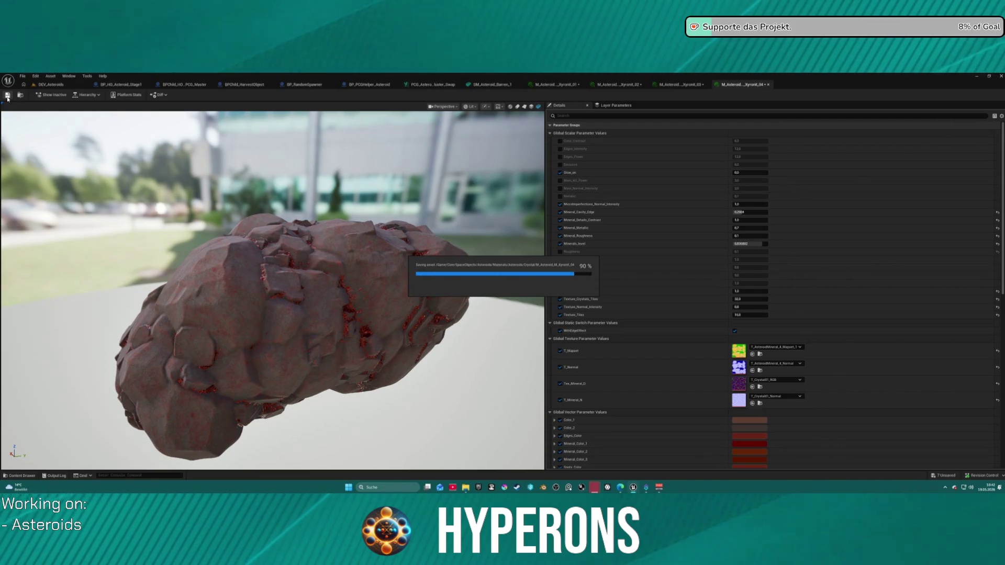
scroll(281, 297, "down", 5)
Step: Switch to Xyronit_01 and open the Content Drawer on the asteroid Static_Meshes folder
mouse_move(282, 298)
left_mouse_down()
mouse_move(293, 335)
mouse_move(262, 273)
mouse_move(269, 317)
mouse_move(218, 293)
mouse_move(218, 302)
left_mouse_up()
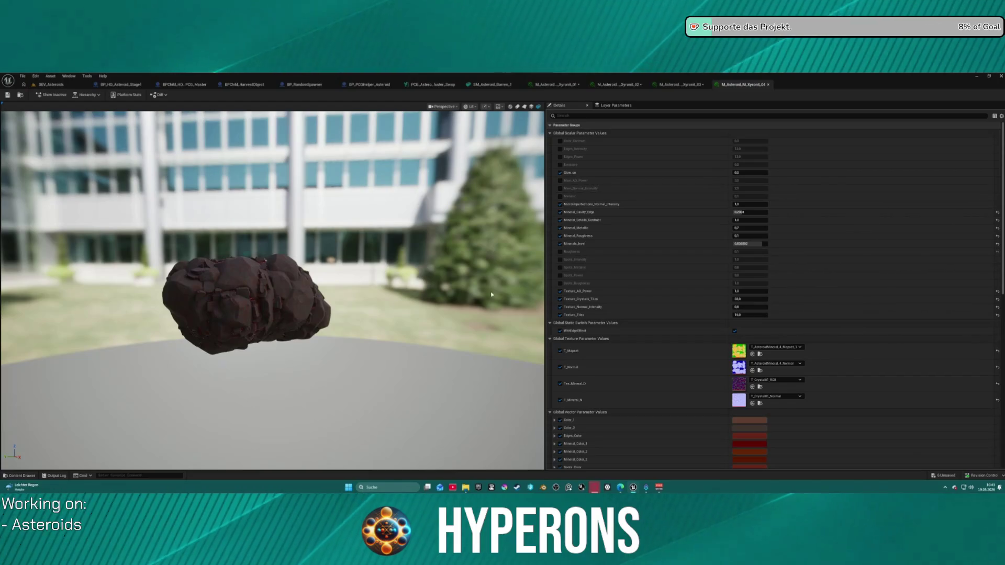
left_click(557, 84)
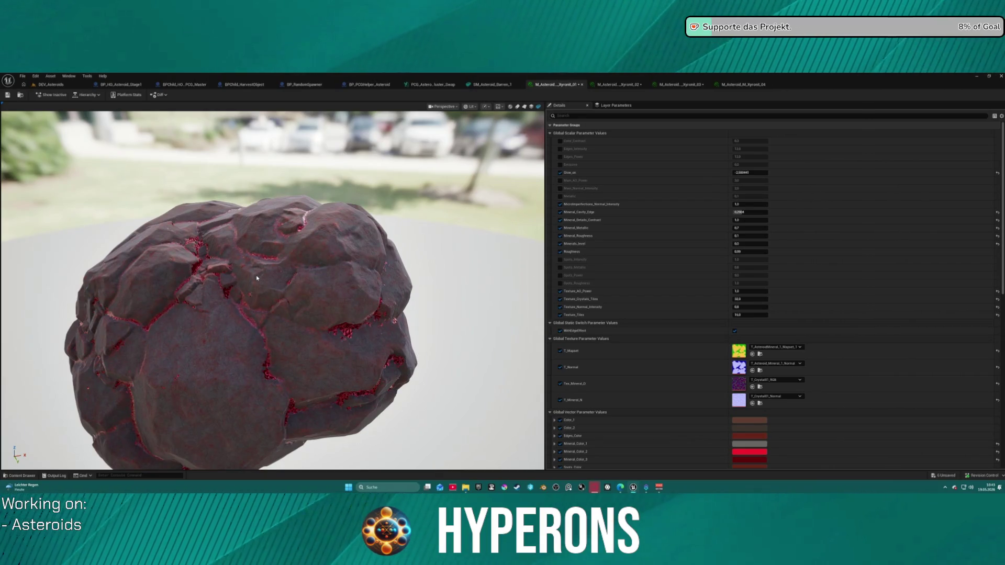
key("ctrl+space")
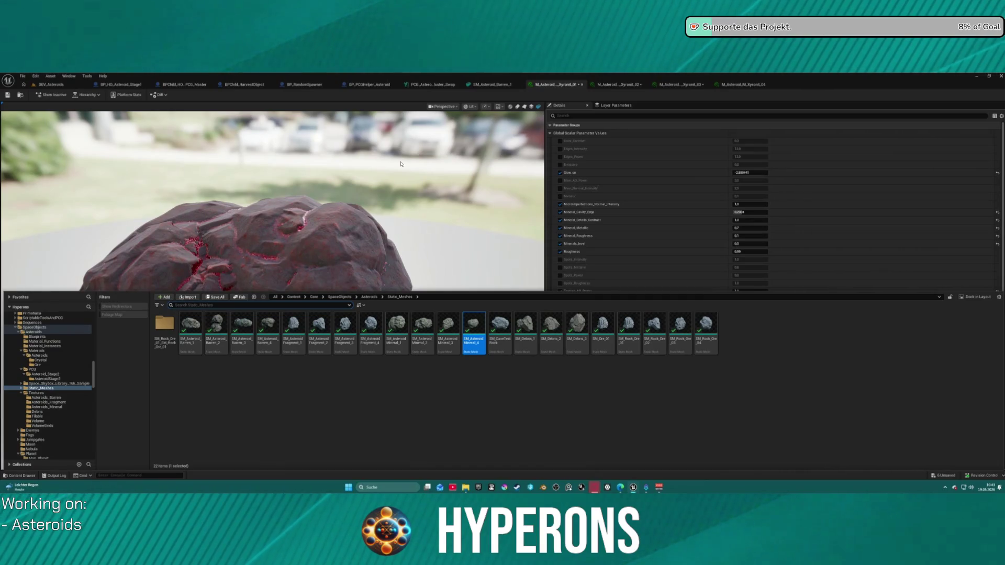
Step: In the Ore folder, select the four Iron instances and duplicate them as Iron_05 to 08
key("ctrl+space")
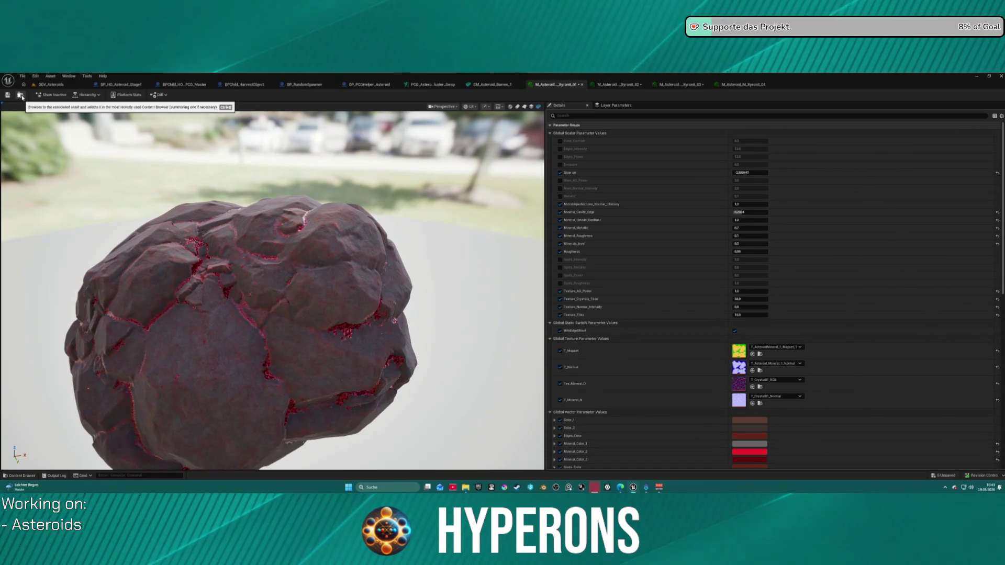
left_click(22, 97)
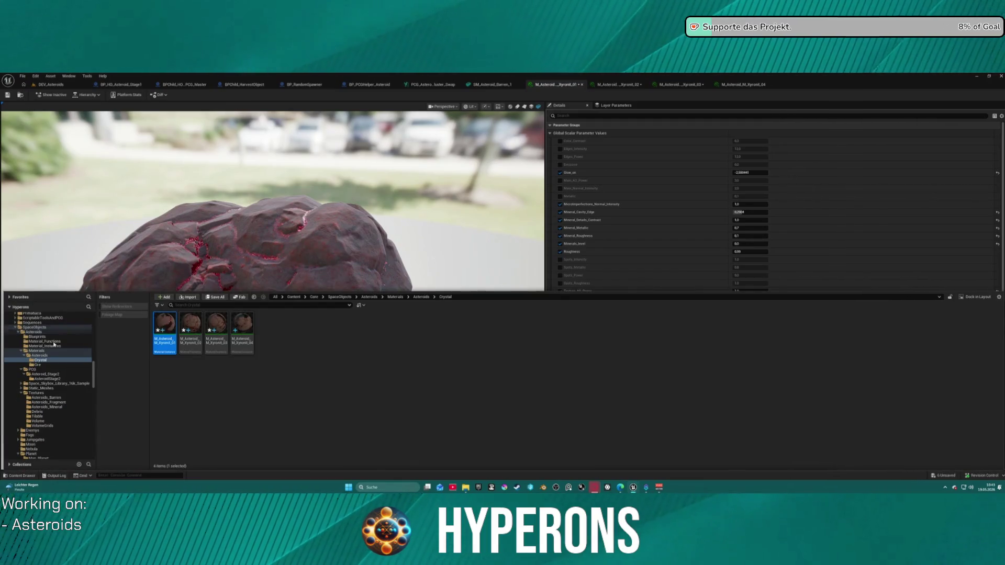
left_click(39, 366)
left_click_drag(151, 356, 254, 351)
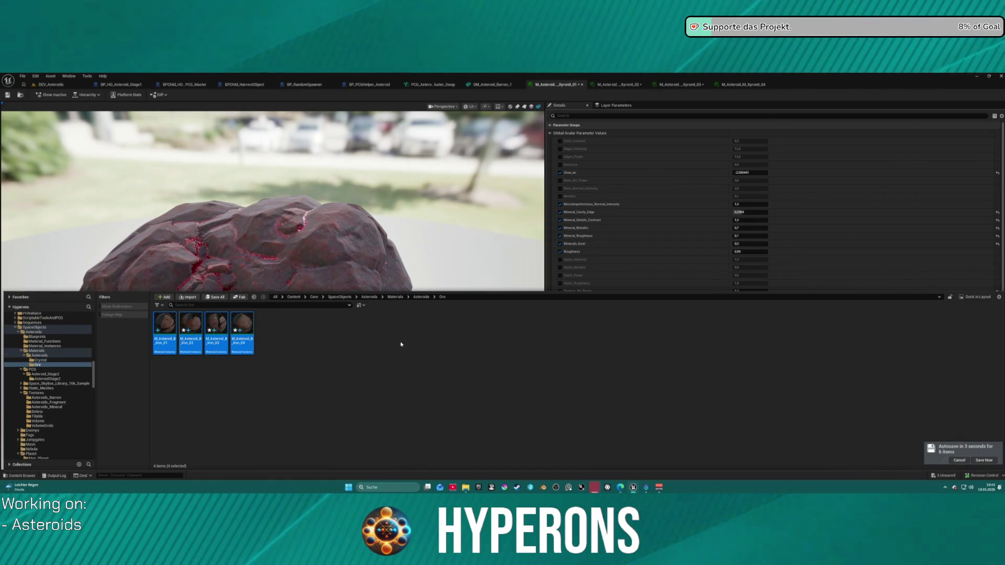
left_click(286, 354)
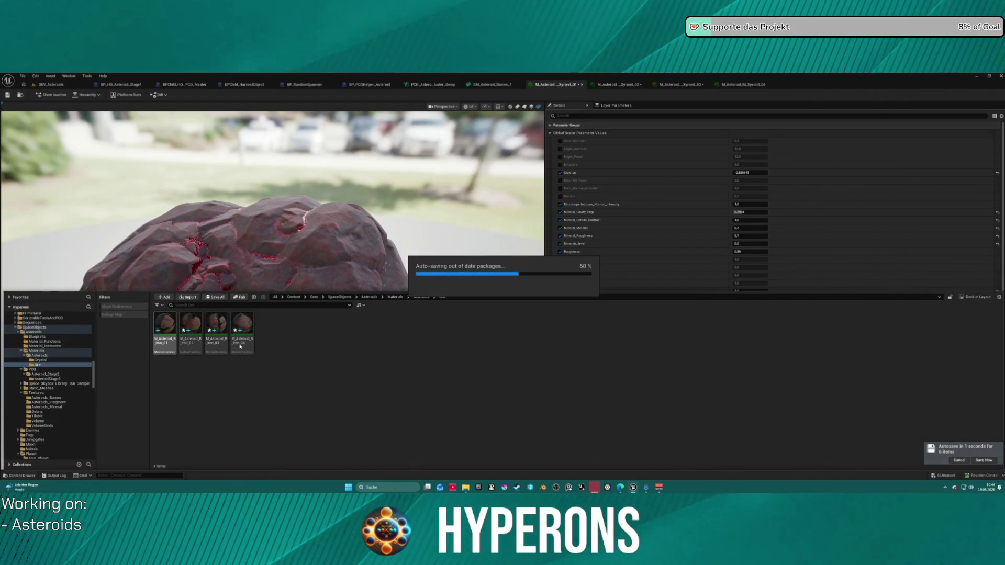
left_click(164, 344)
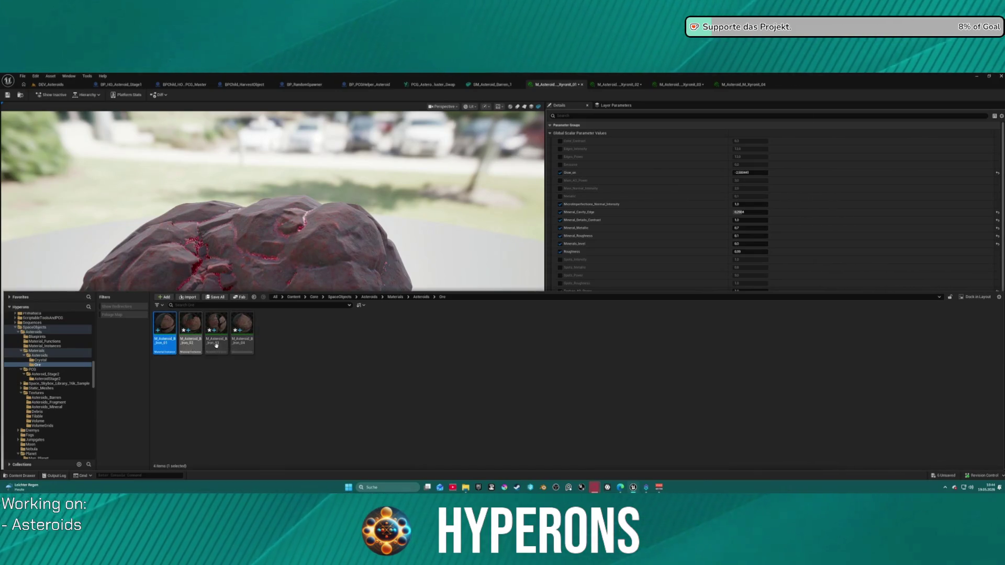
left_click(240, 345, "shift")
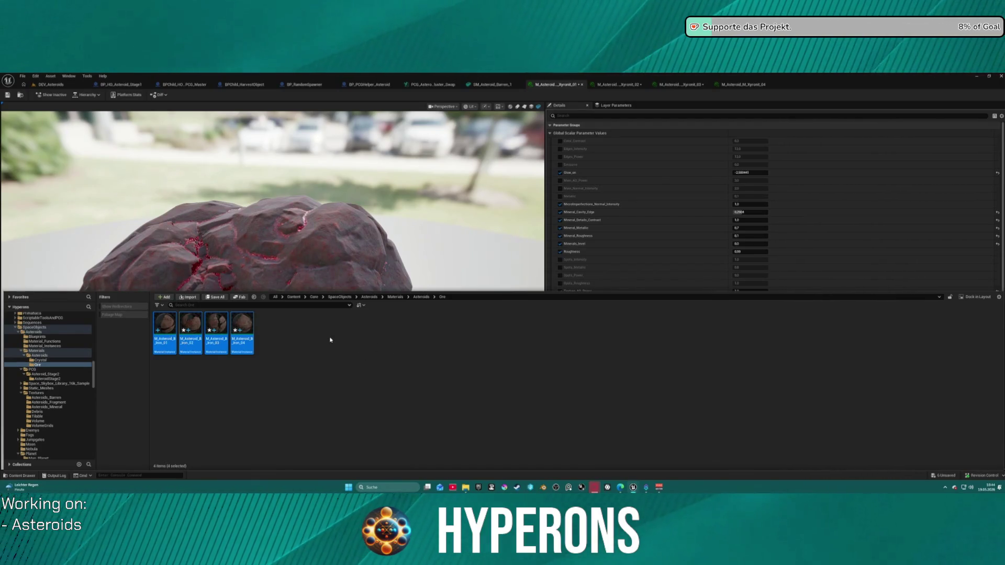
key("ctrl+s")
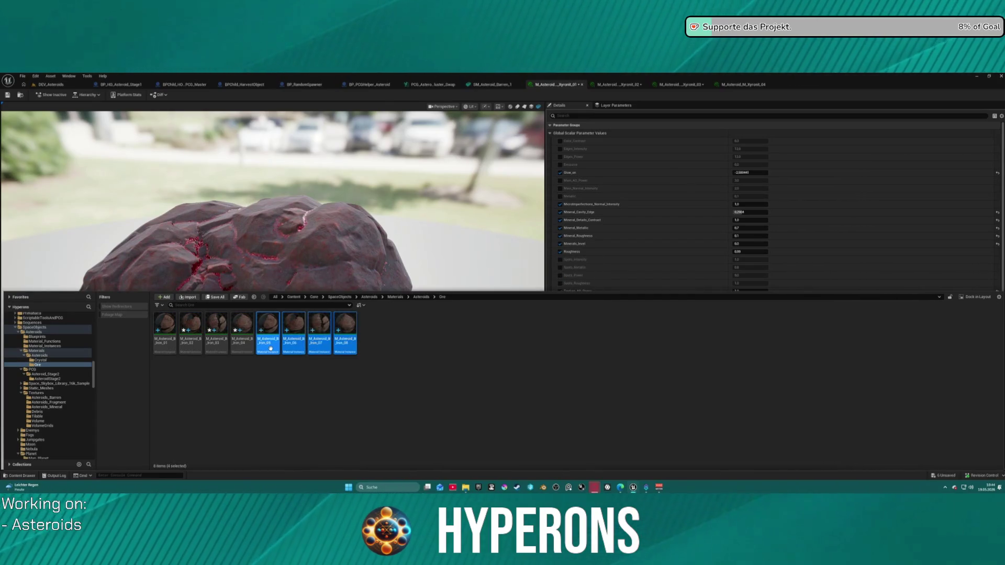
right_click(271, 345)
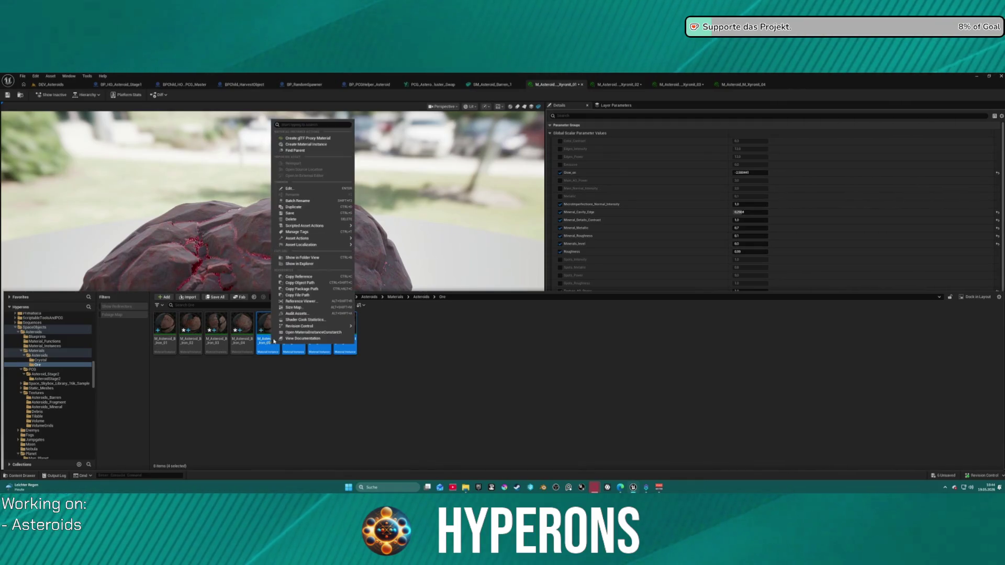
Step: Batch-rename the Iron copies 05–08 to M_Asteroid_B_Stone_05 through 08 by replacing Iron with Stone
left_click(324, 201)
type("Iro")
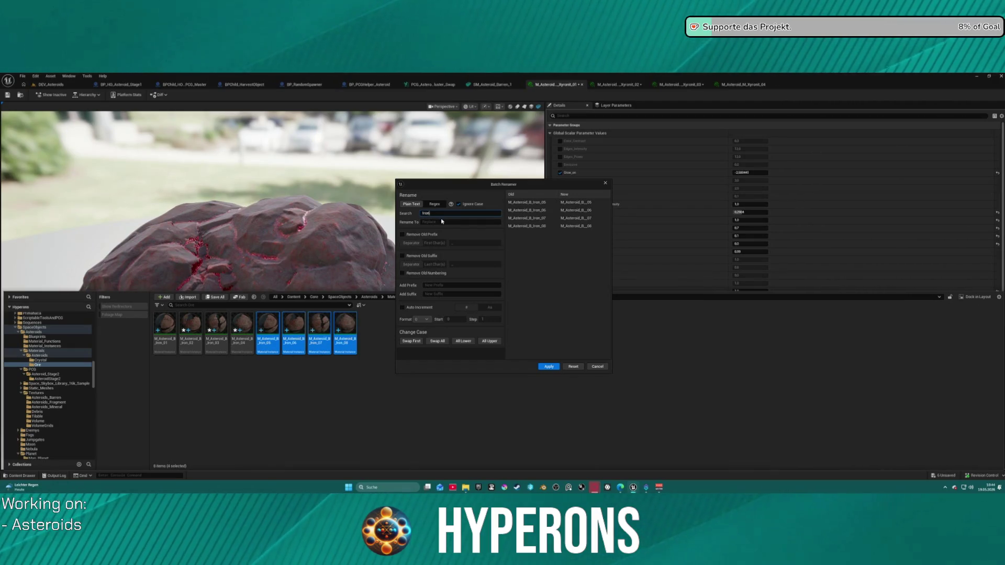
type("ne")
left_click(553, 368)
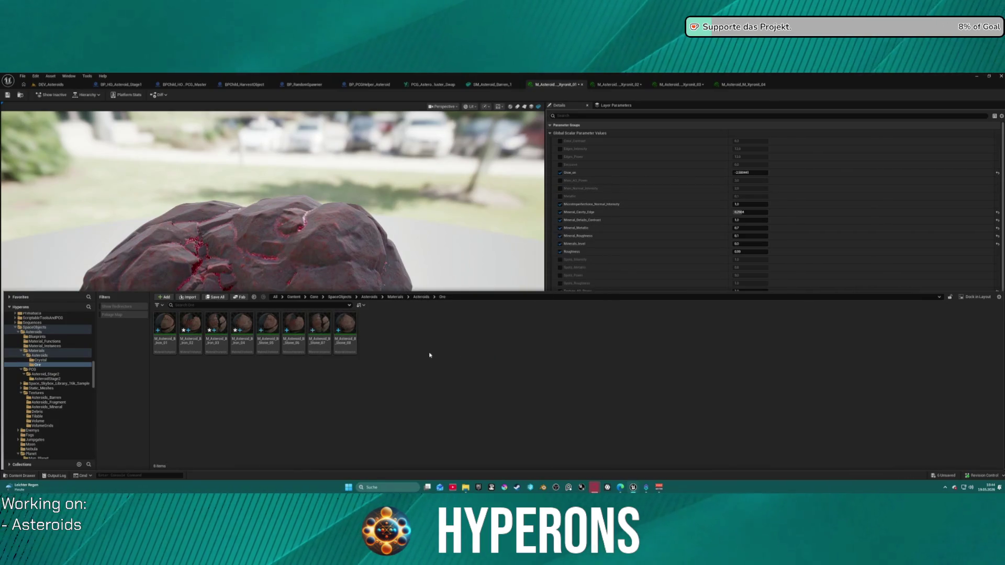
left_click(267, 327)
Step: Batch-rename Stone_05–08 with two-digit auto-numbering to M_Asteroid_B_Stone_01 through 04
left_click(345, 327, "shift")
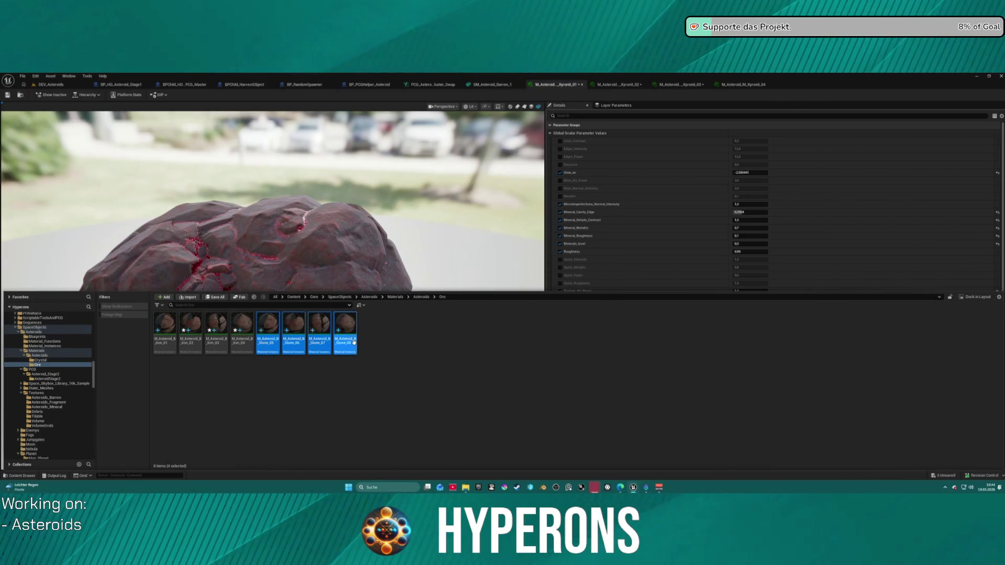
right_click(346, 329)
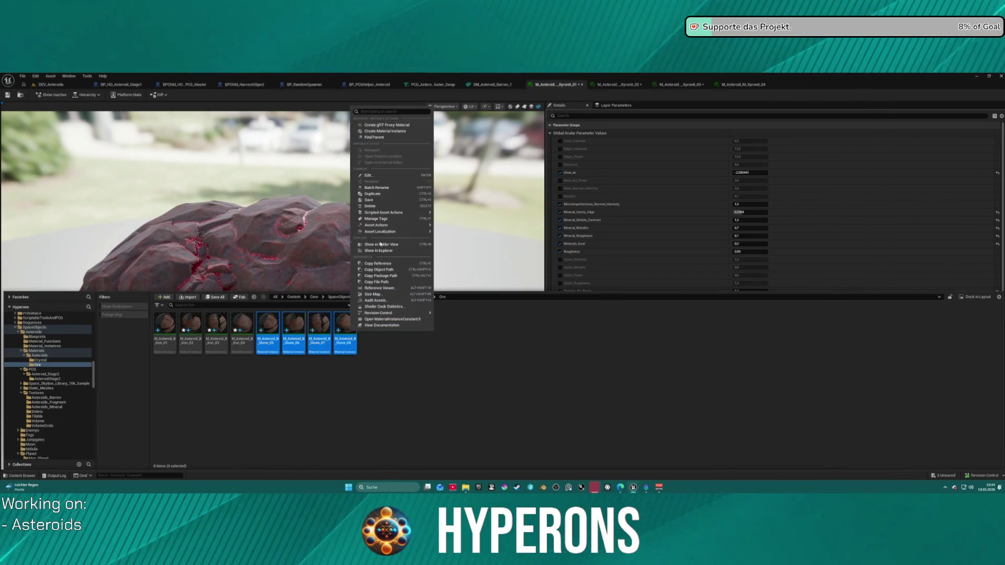
left_click(382, 188)
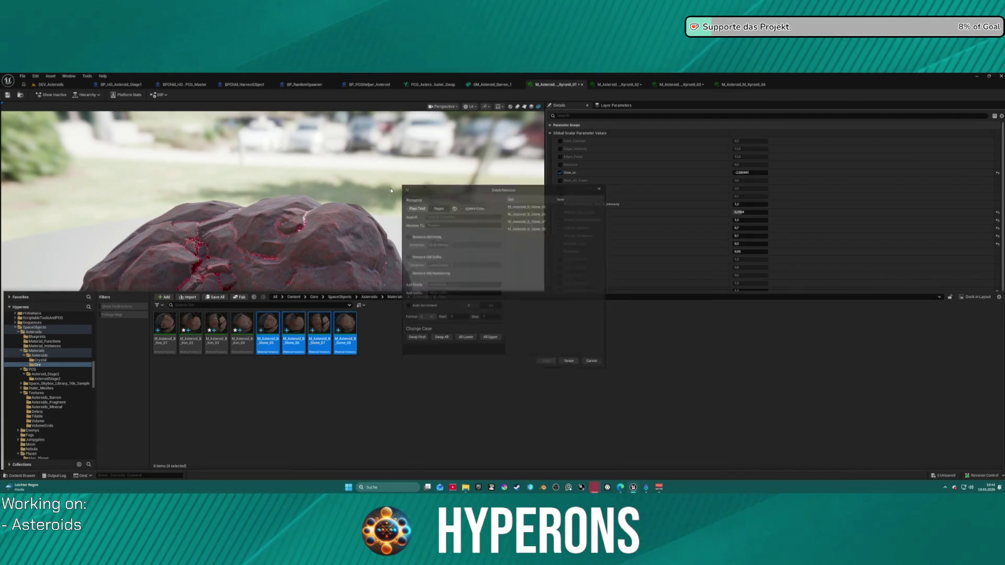
left_click(402, 255)
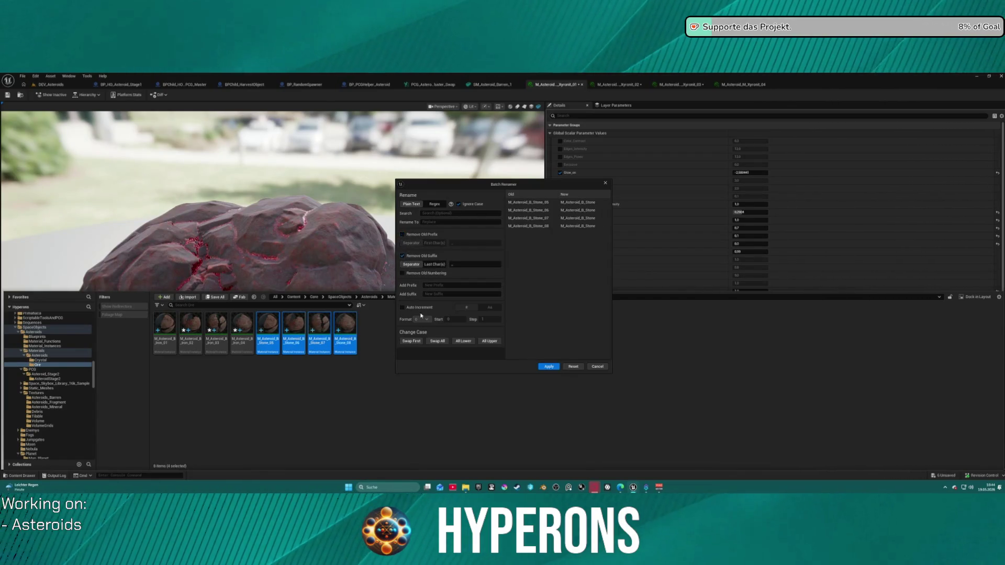
left_click(402, 308)
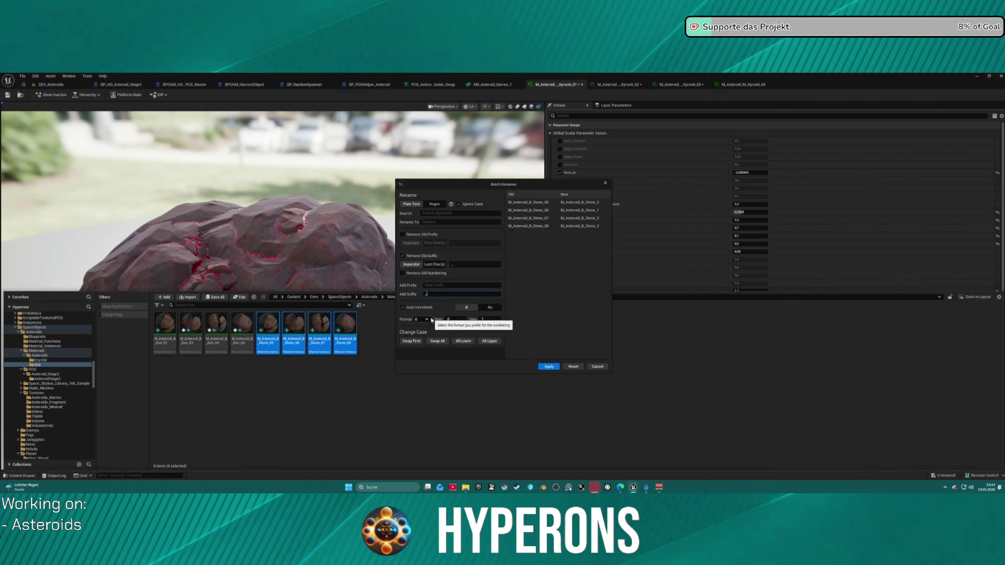
left_click(428, 319)
left_click(419, 332)
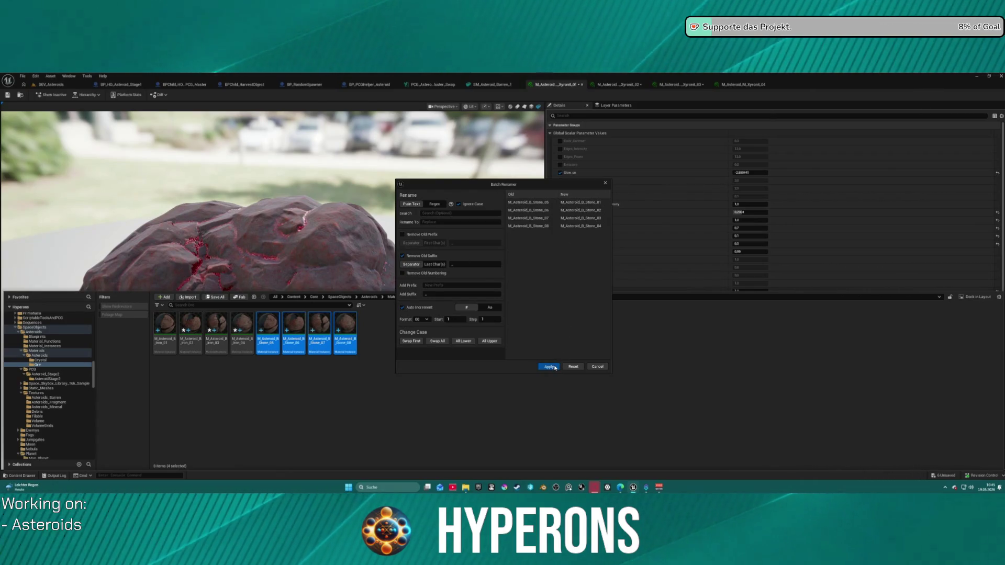
left_click(556, 368)
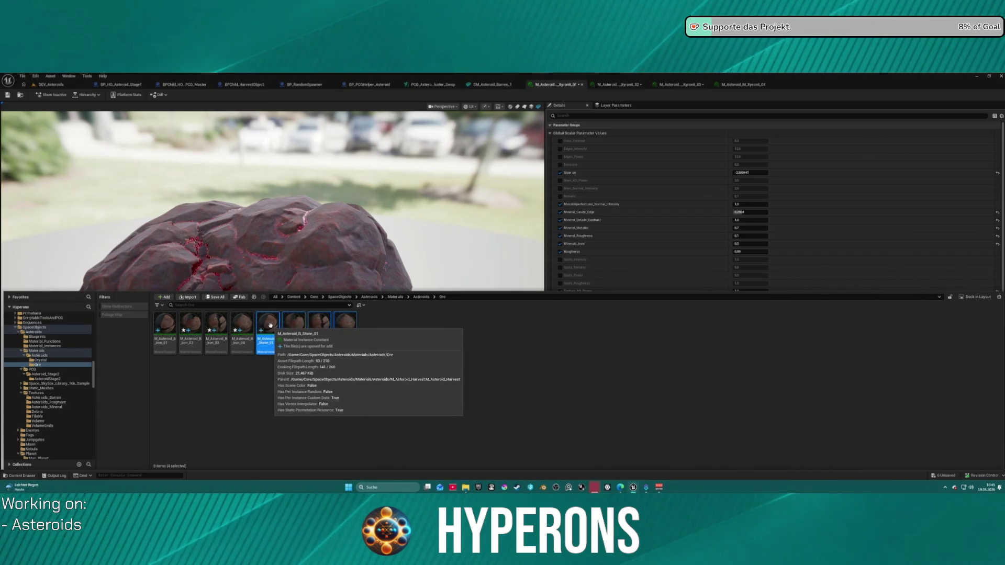
left_click(272, 327)
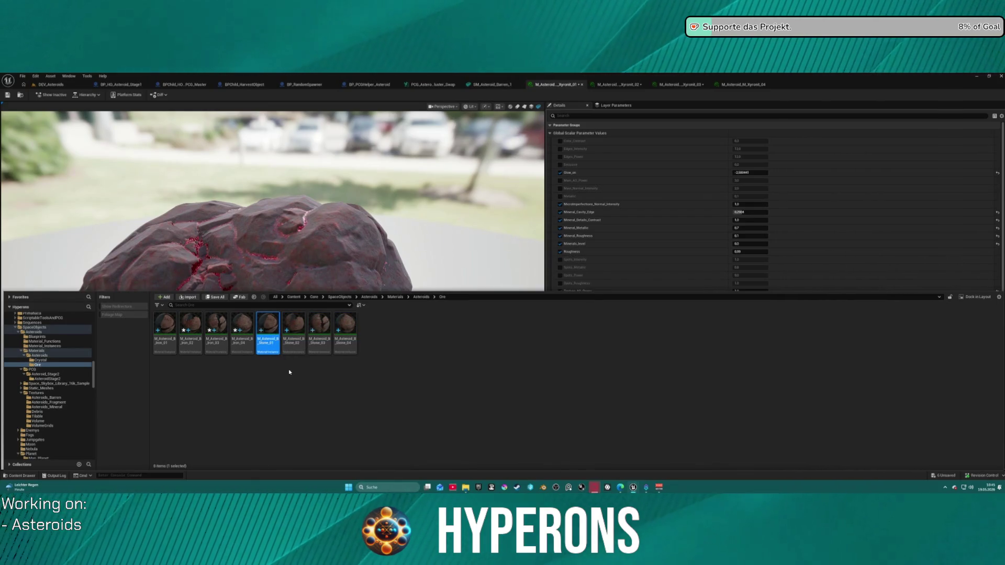
Step: Close the extra Xyronit material tabs and return to the M_Asteroid_B_Stone_01 editor
key("ctrl+space")
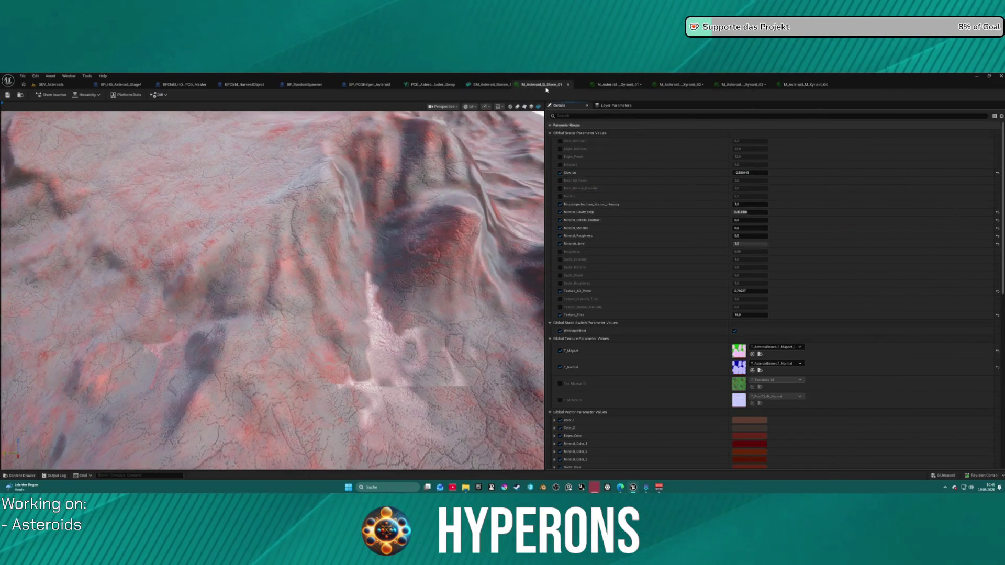
middle_click(634, 84)
middle_click(633, 84)
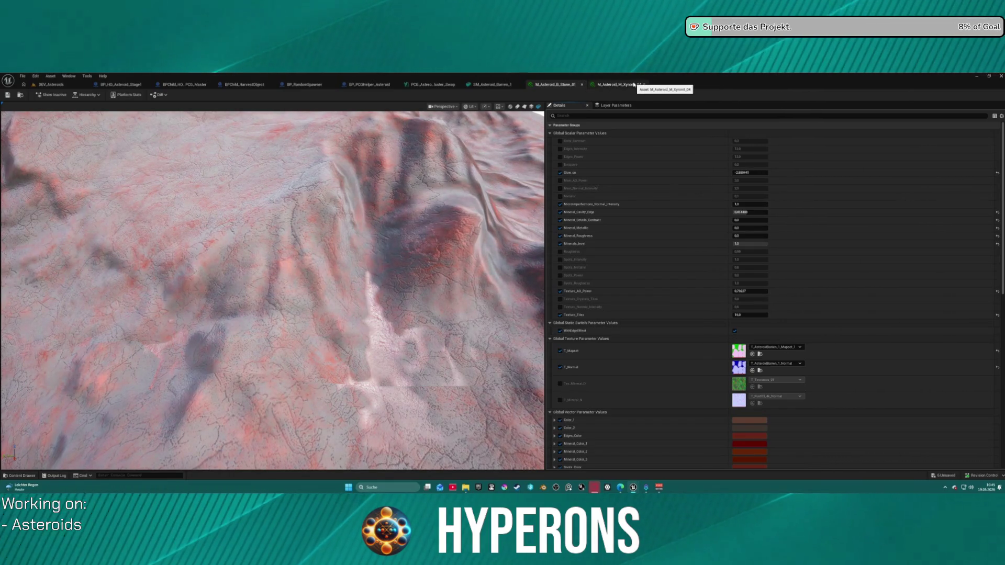
left_click(496, 87)
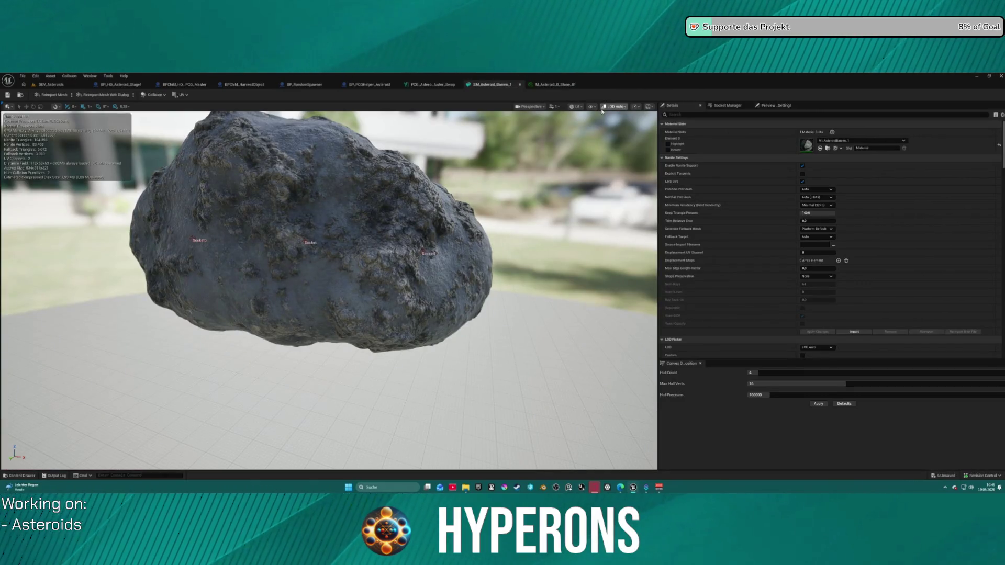
key("ctrl+space")
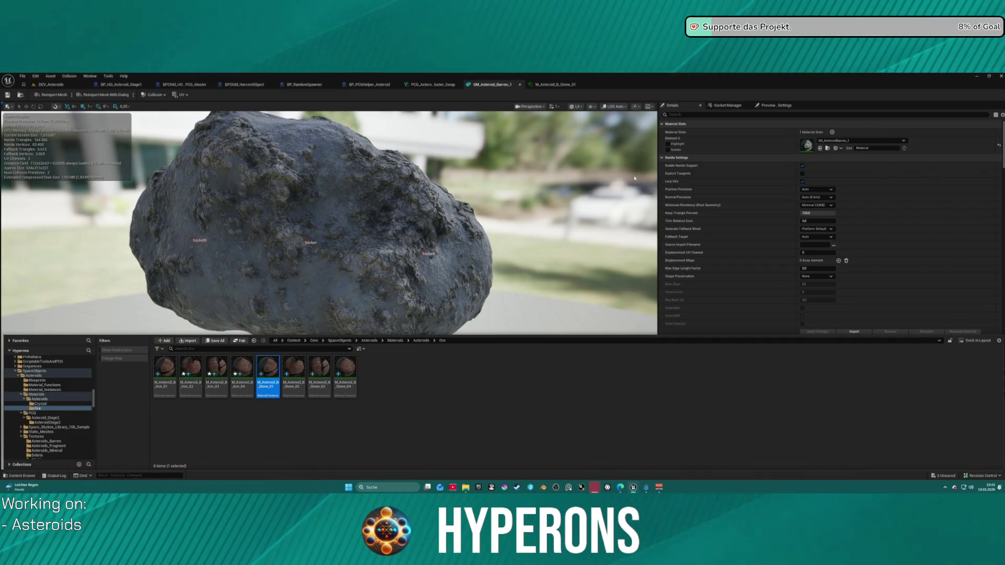
left_click(547, 86)
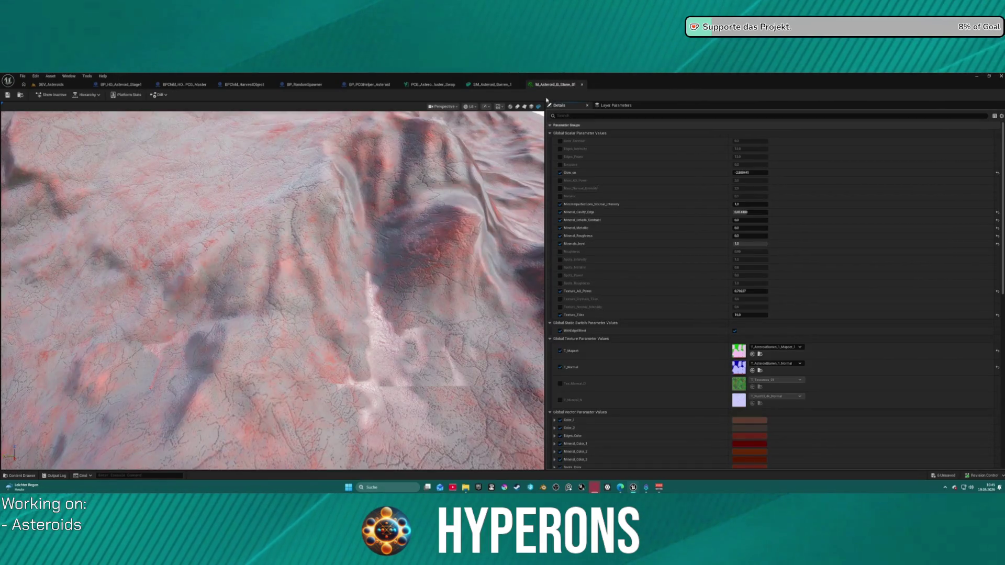
key("ctrl+space")
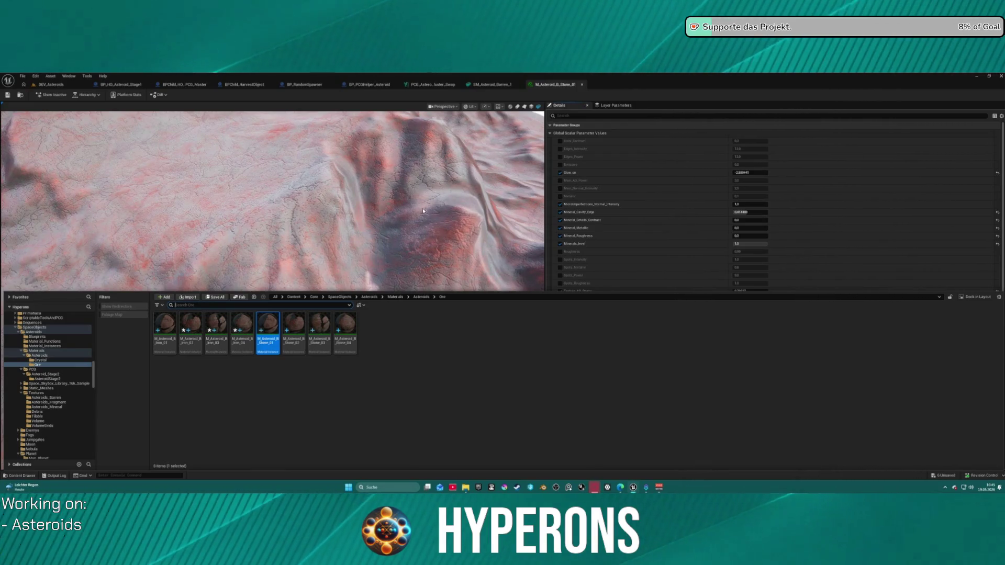
left_click(477, 184)
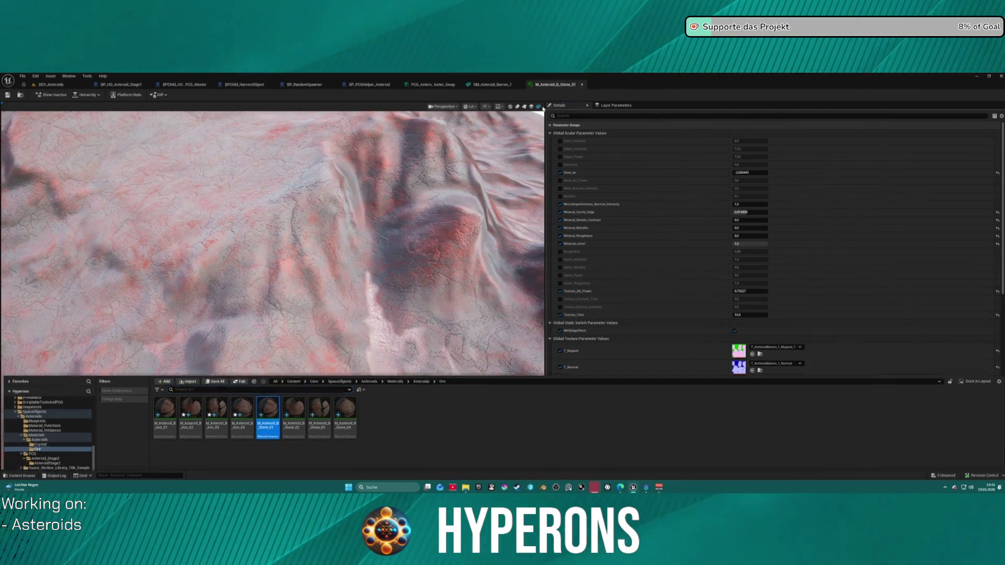
Step: Browse to RandomSpawner > Rocks > HarvestStoneMat and open MI_Rock_Granit_01 for editing
scroll(418, 227, "down", 10)
left_click_drag(418, 227, 335, 271)
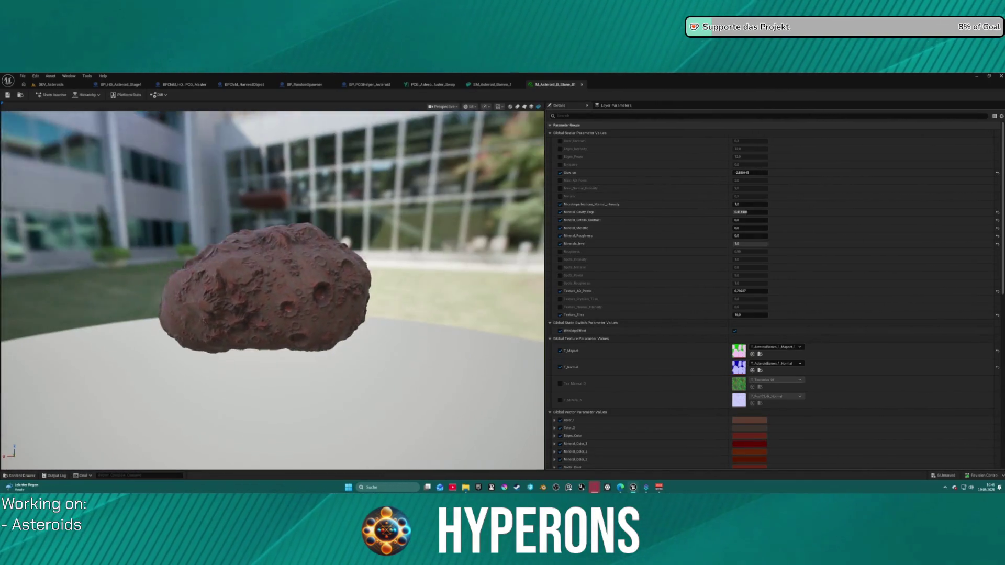
left_click(19, 475)
scroll(49, 372, "up", 10)
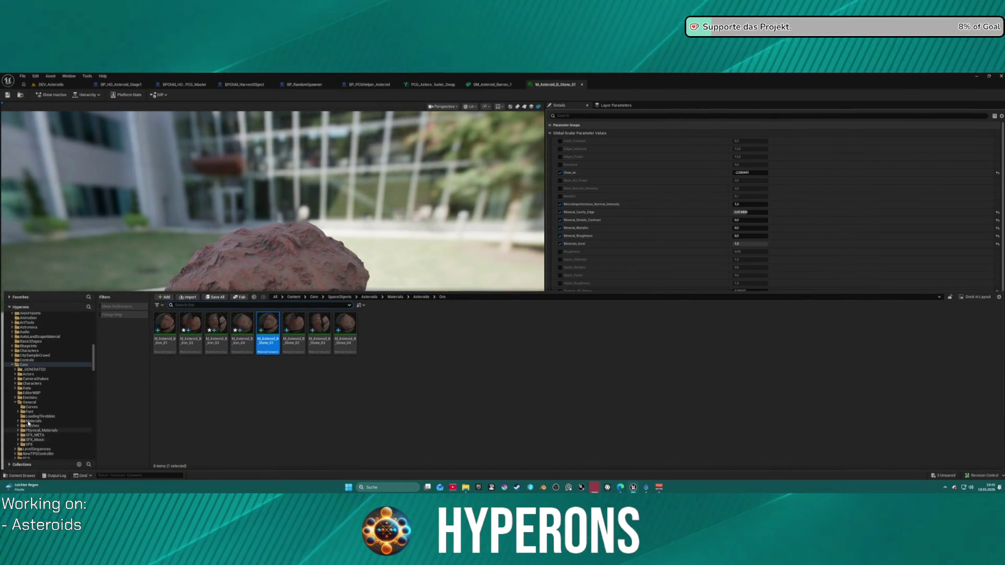
scroll(58, 379, "up", 5)
scroll(58, 379, "up", 5)
scroll(72, 369, "up", 5)
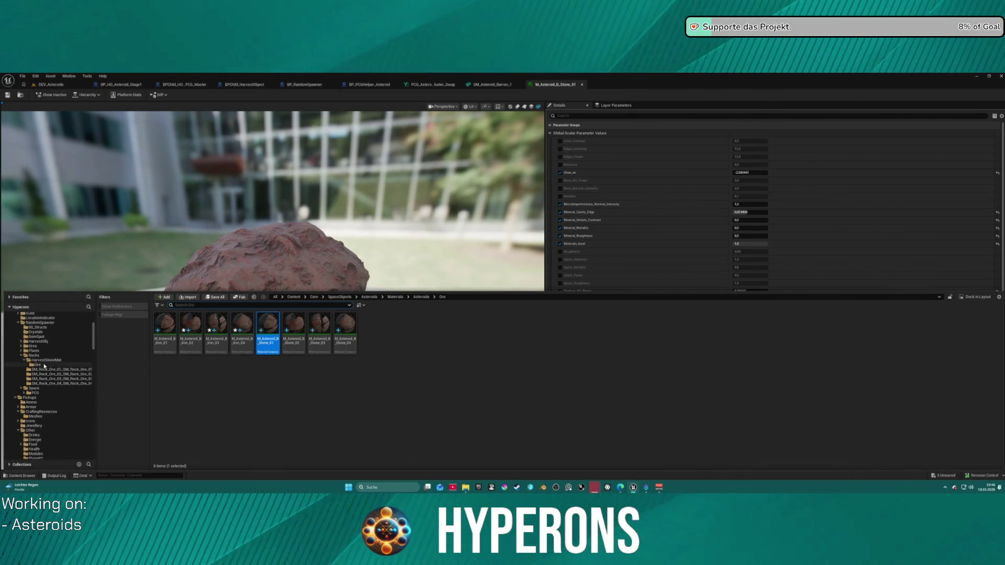
left_click(44, 365)
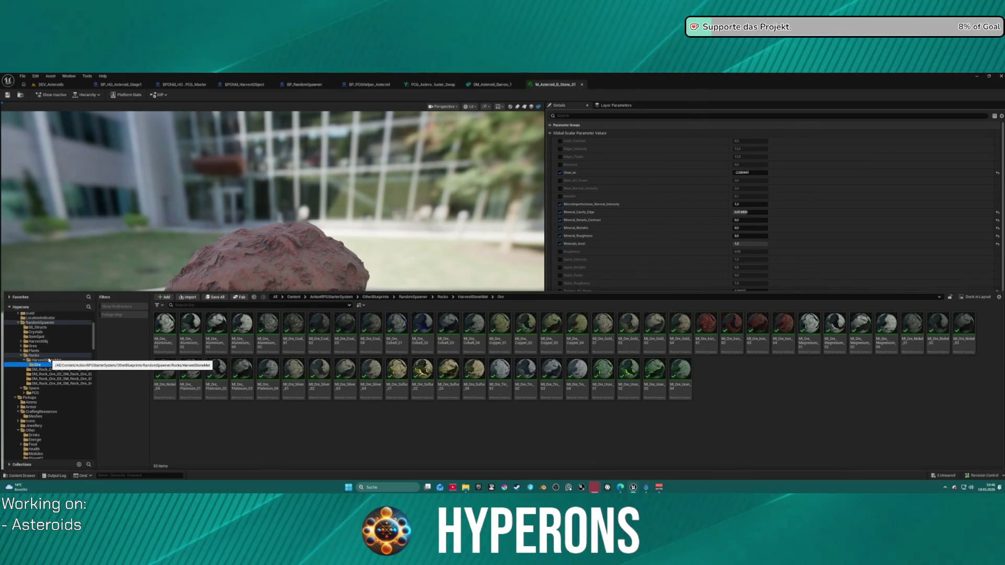
left_click(48, 360)
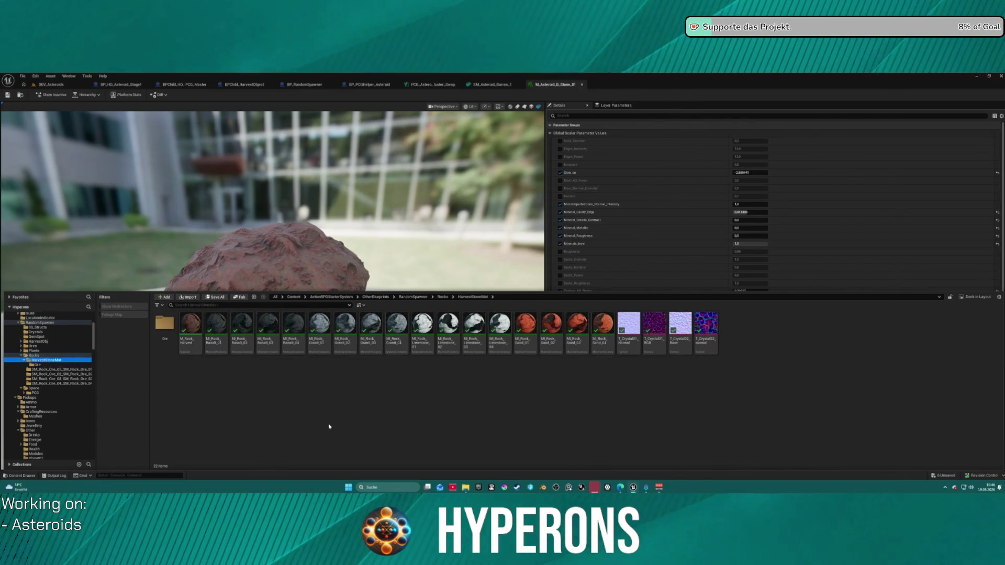
left_click(318, 349)
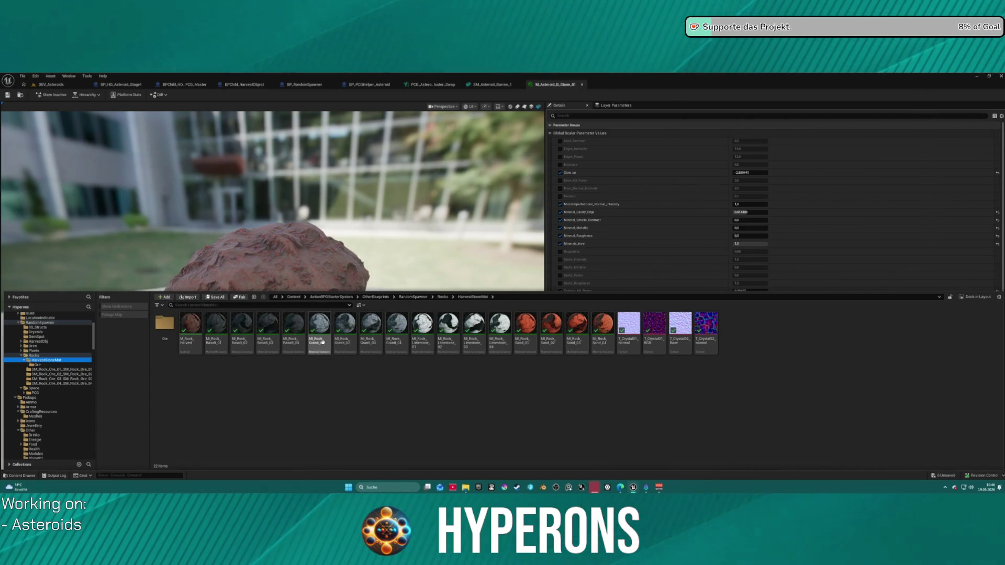
left_click(303, 362)
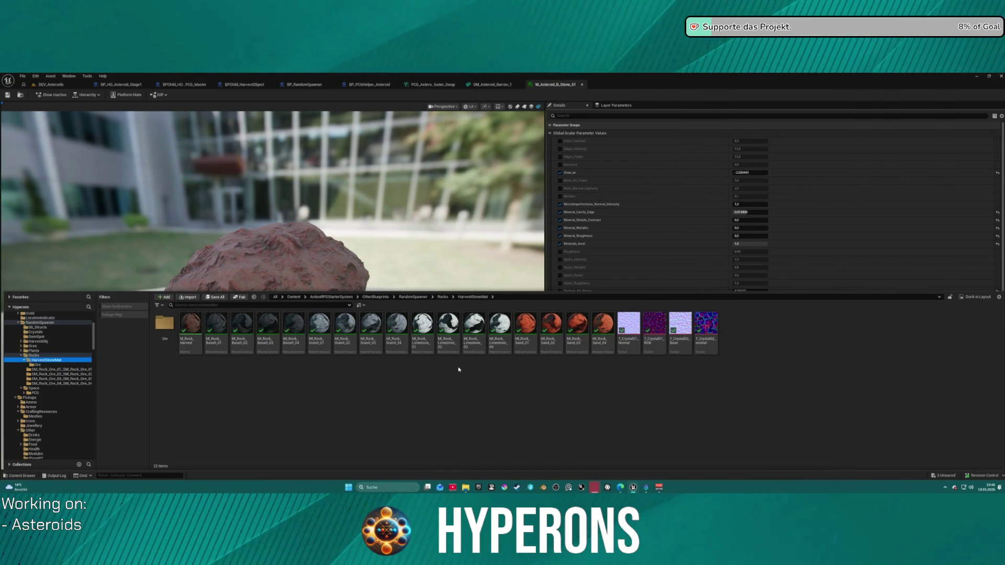
left_click(267, 330)
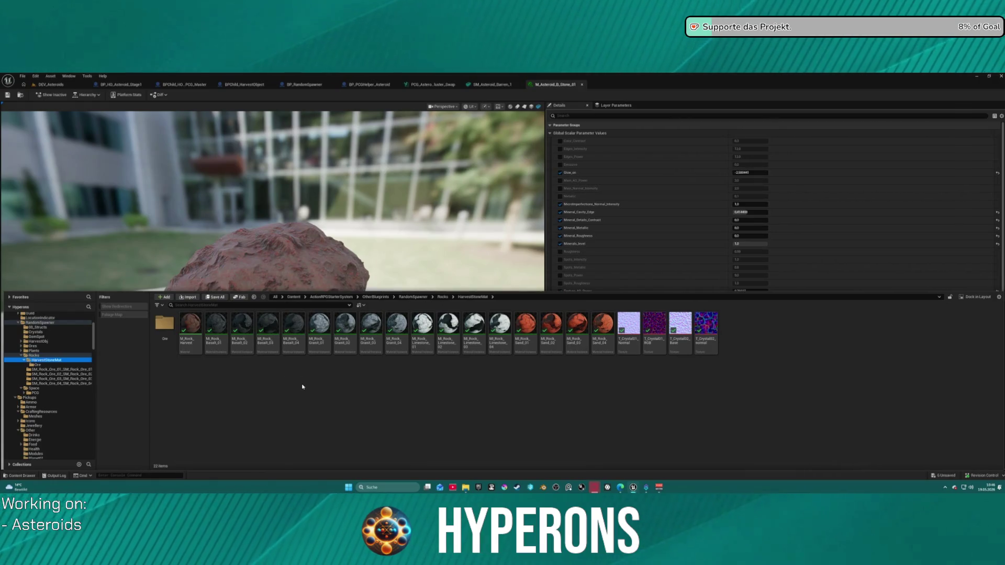
double_click(320, 325)
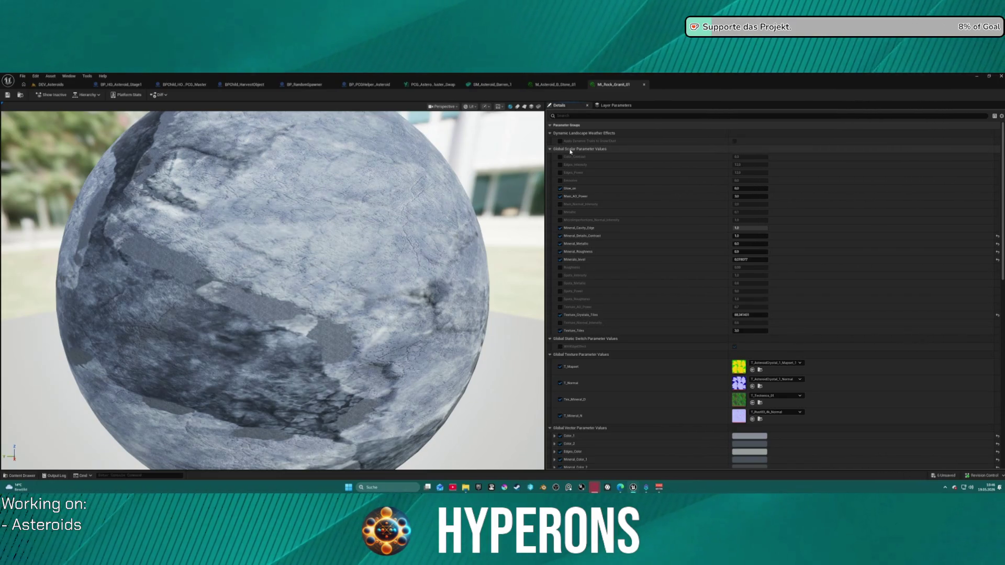
Step: Paste copied parameters onto M_Asteroid_B_Stone_01, then undo the flat-red result
left_click(540, 85)
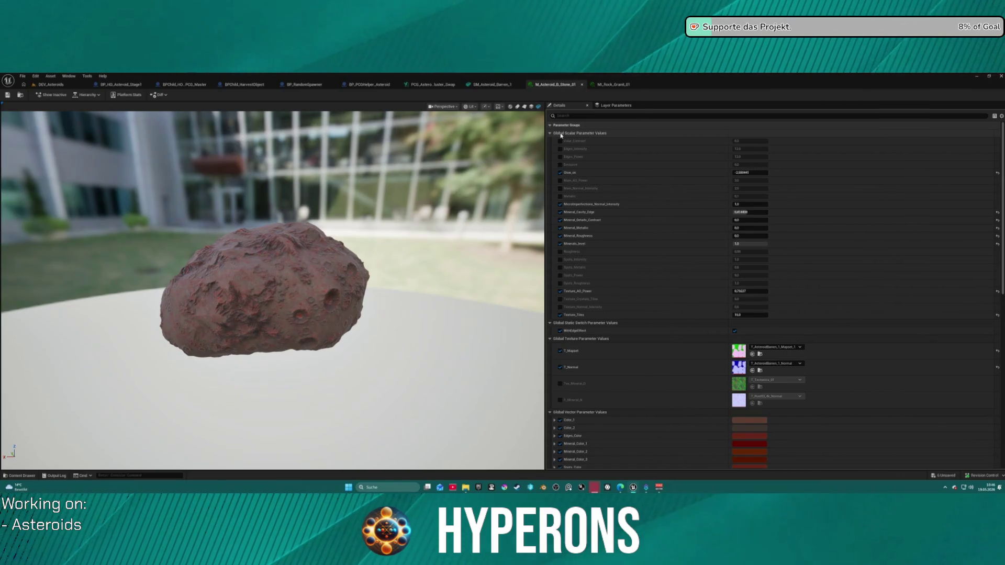
key("ctrl+v")
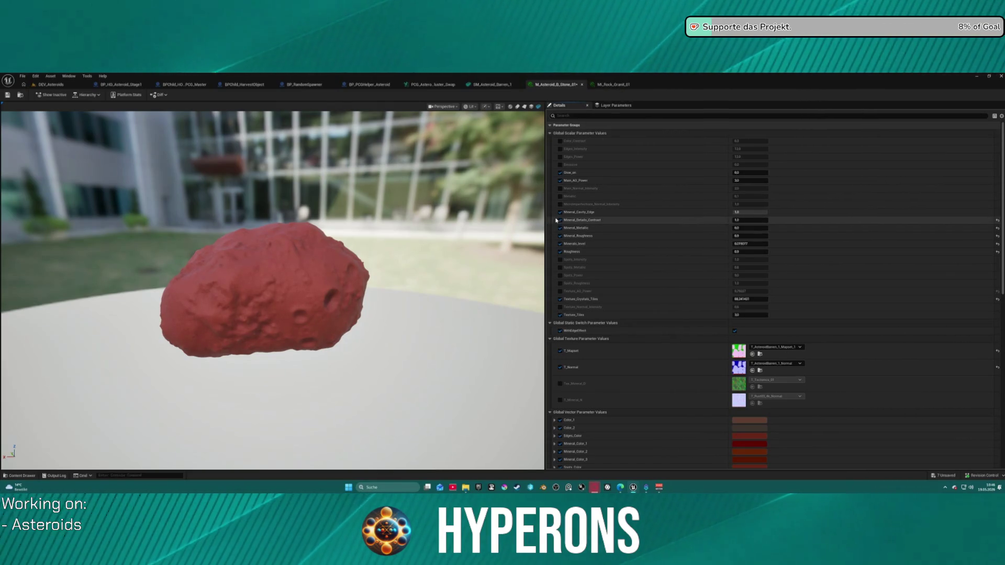
key("ctrl+z")
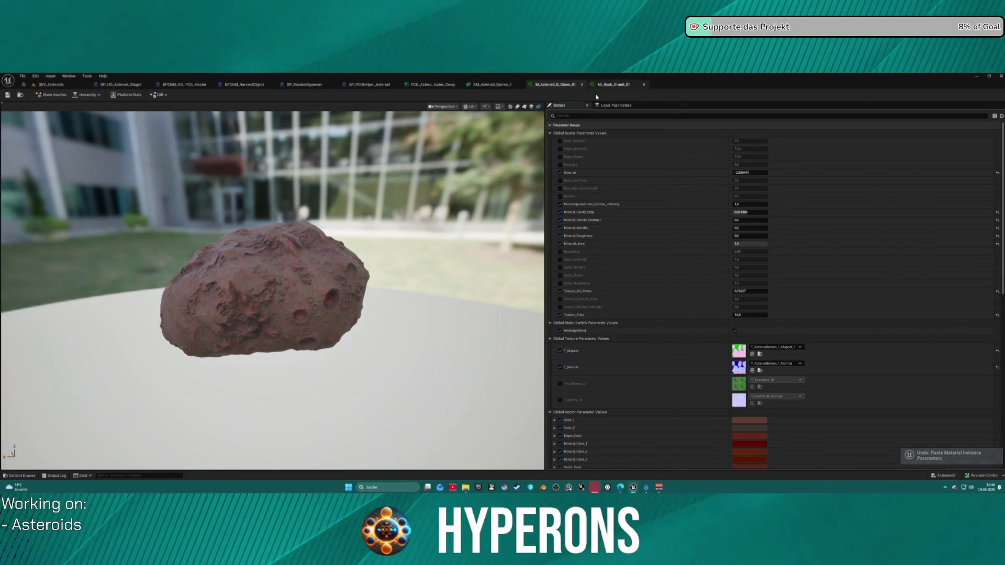
Step: Compare against MI_Rock_Granit_01 and orbit the Stone_01 preview showing grey-blue granite rock
left_click(611, 85)
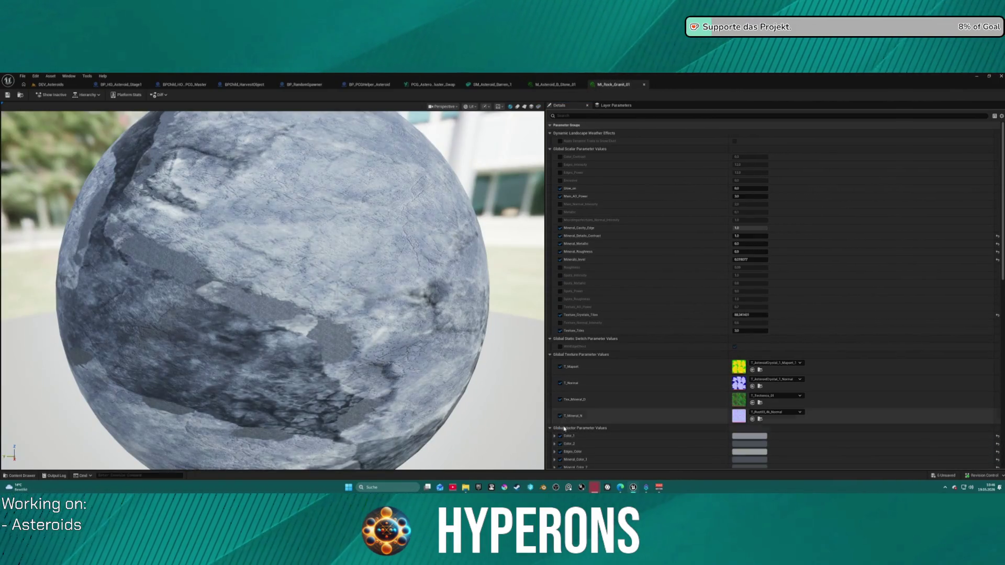
key("ctrl+Tab")
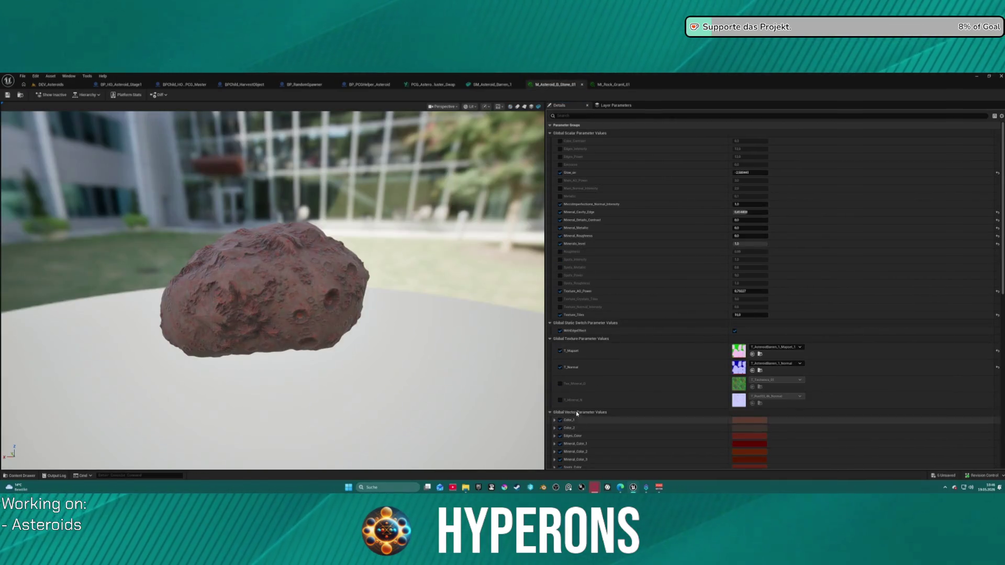
mouse_move(429, 314)
left_mouse_down()
mouse_move(419, 273)
mouse_move(388, 259)
left_mouse_up()
left_click_drag(252, 272, 366, 264)
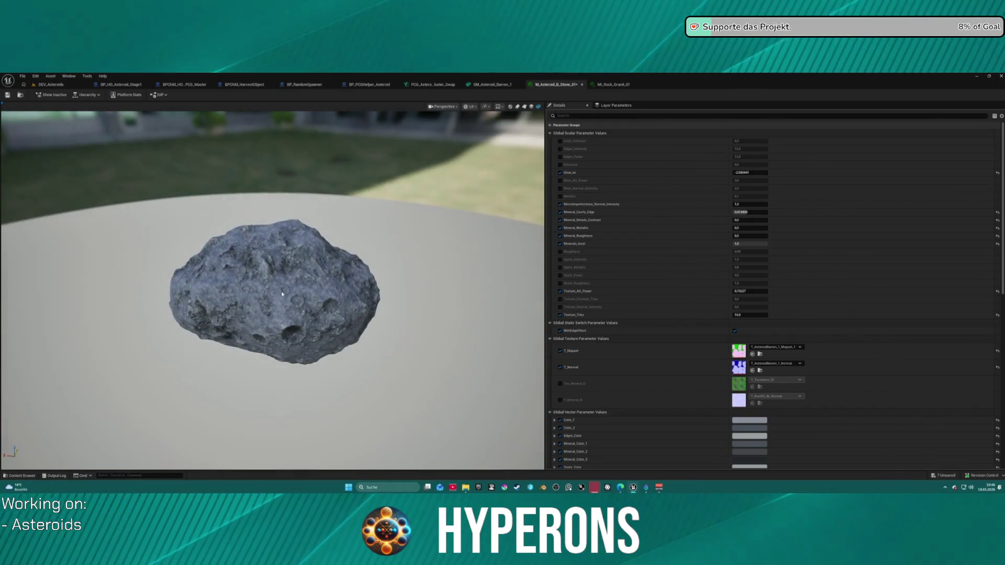
scroll(252, 272, "up", 3)
left_click_drag(252, 276, 262, 272)
scroll(262, 272, "down", 3)
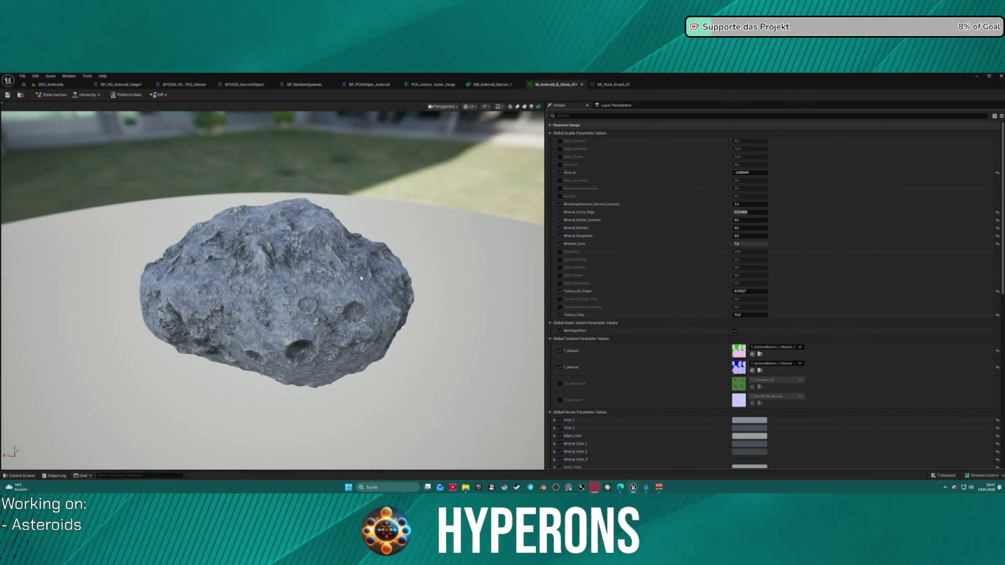
key("ctrl+space")
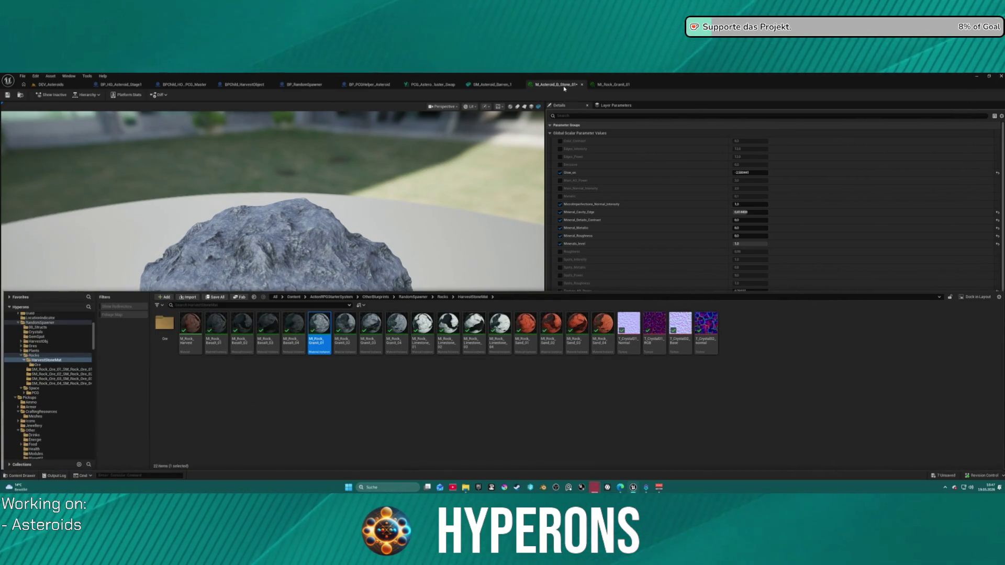
Step: Select M_Asteroid_B_Stone_02 through 04 and open them in their own material editors
key("ctrl+space")
left_click(21, 97)
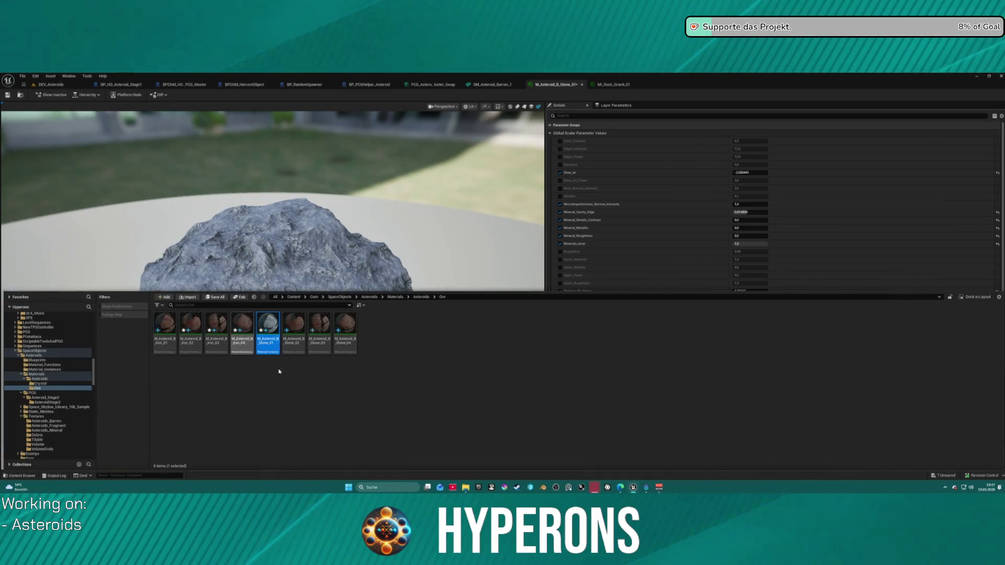
left_click(293, 329)
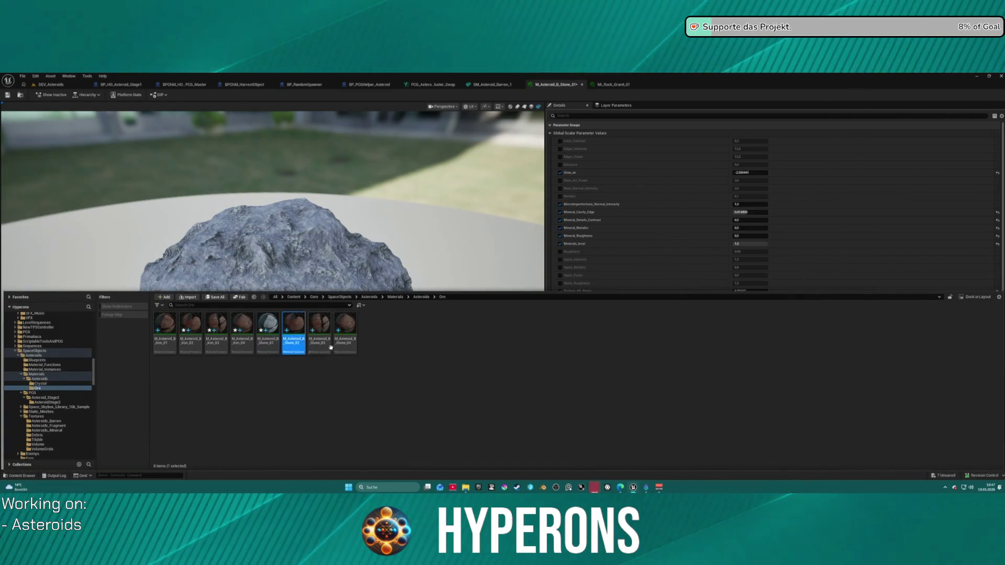
left_click(342, 335, "shift")
right_click(342, 347)
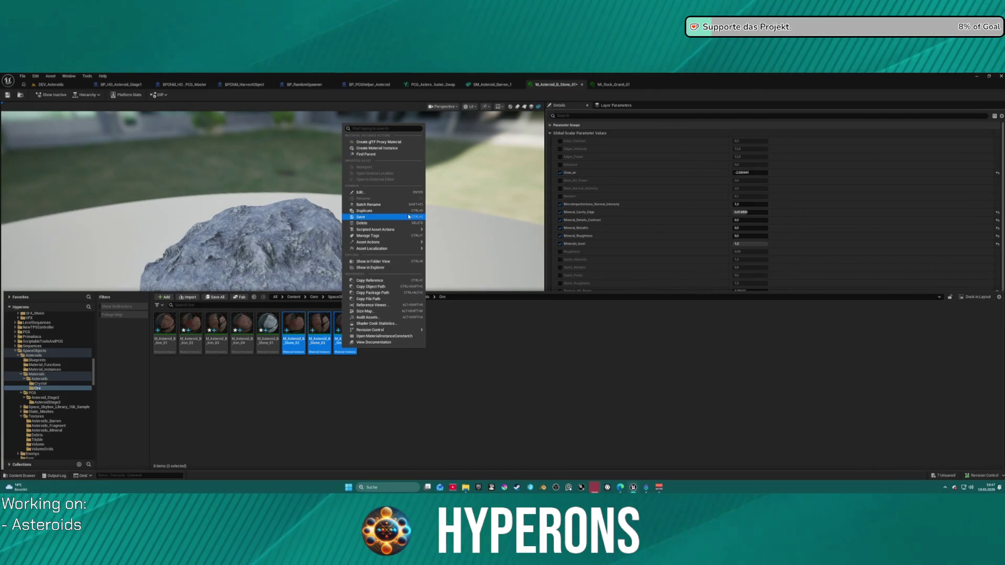
mouse_move(384, 228)
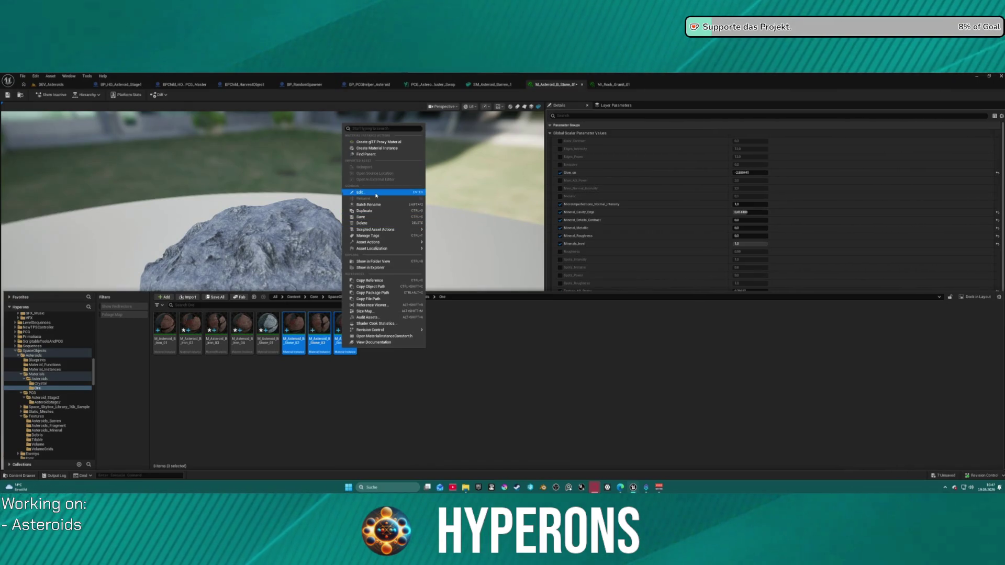
key("Escape")
key("Return")
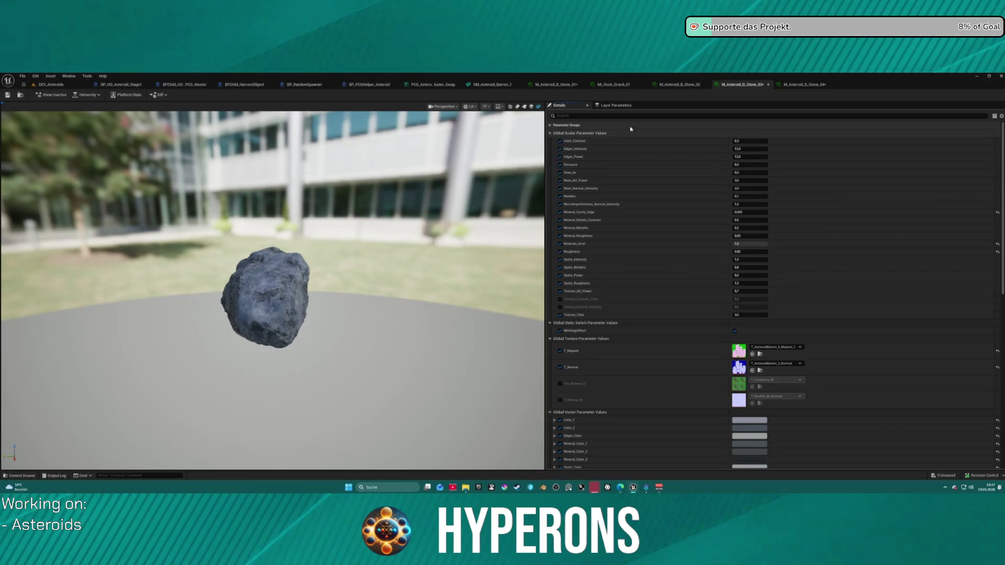
Step: Review the Stone_02 editor, zooming out on its granite-like asteroid preview
left_click(683, 85)
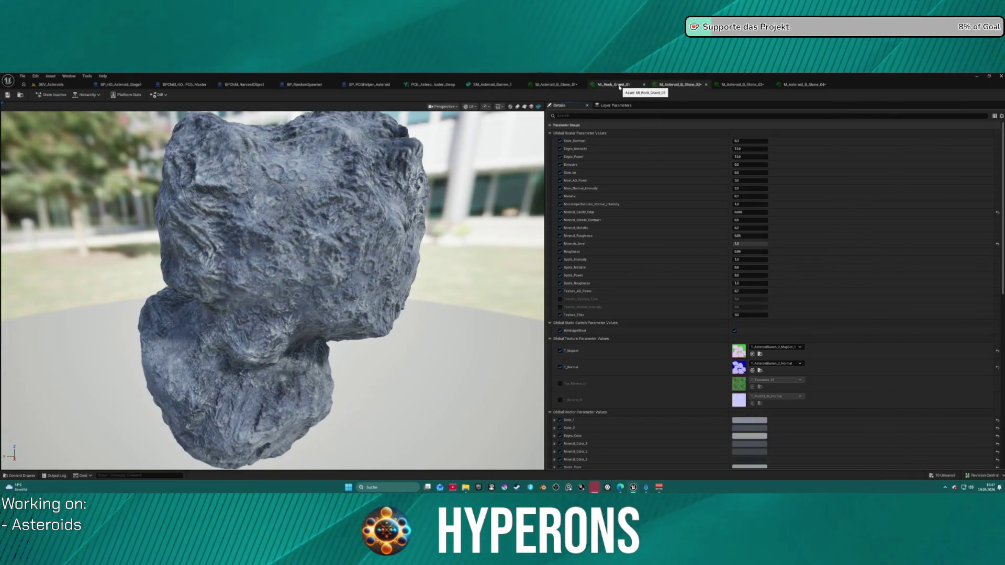
scroll(349, 302, "down", 5)
key("ctrl+space")
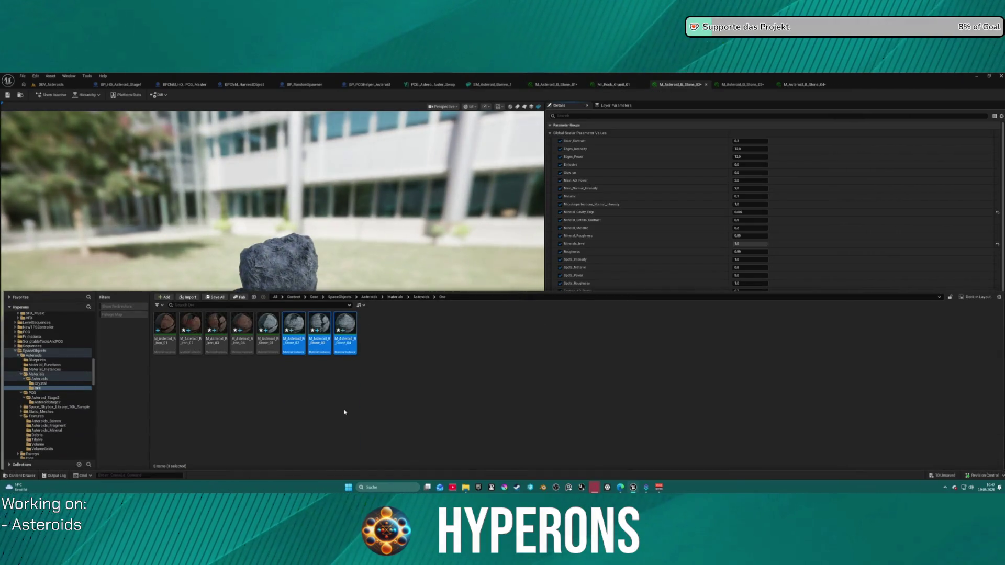
Step: Duplicate M_Asteroid_B_Stone_01 through 04 into four new copies
left_click(268, 327)
left_click(346, 346, "shift")
right_click(349, 351)
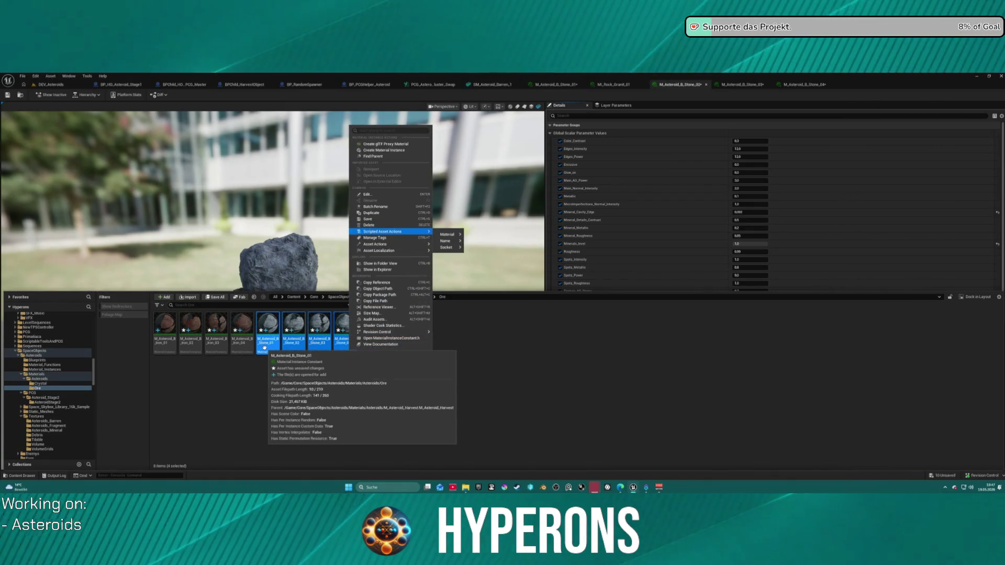
left_click(383, 219)
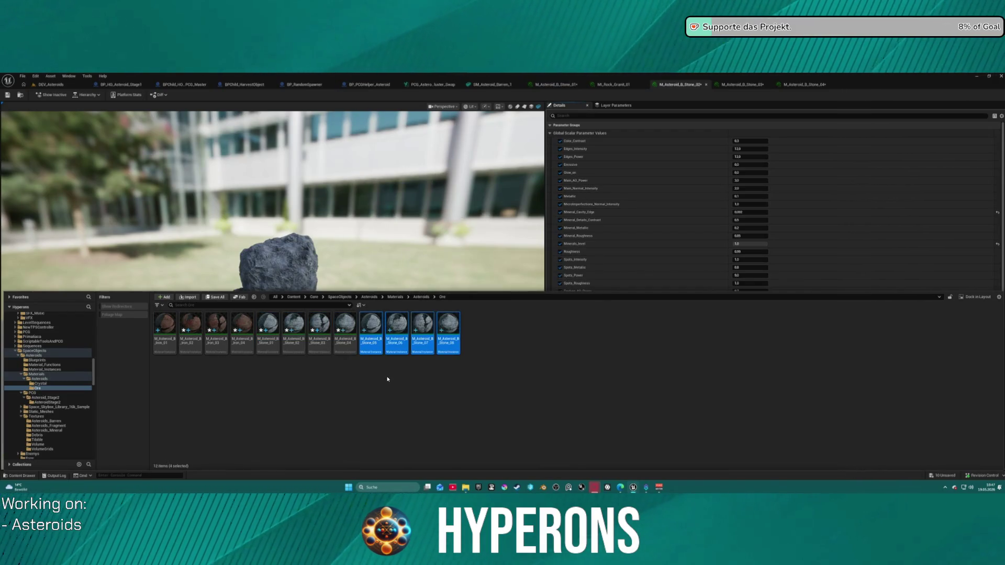
Step: Start a batch rename of the four copies, searching for 'Stone' in their names
right_click(375, 354)
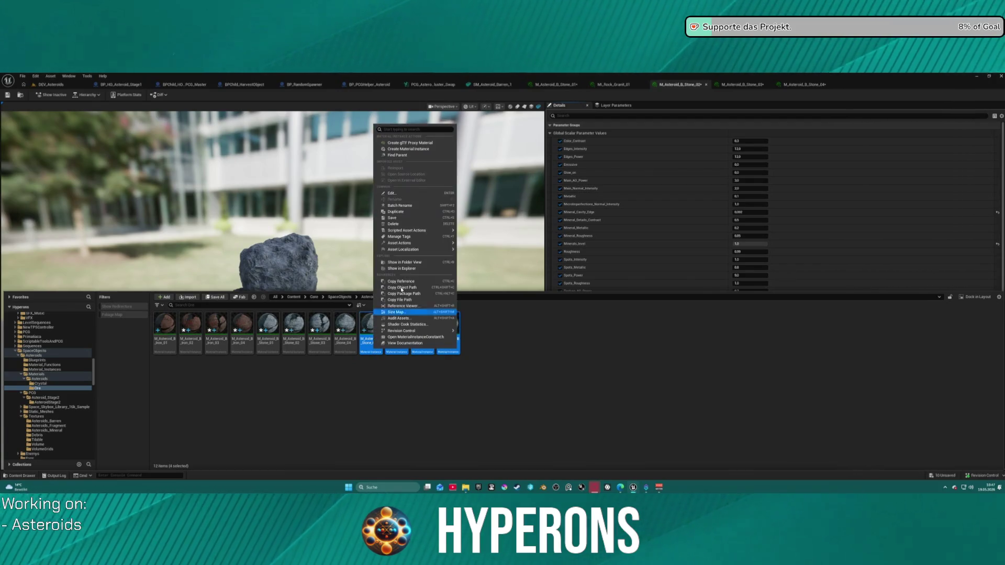
left_click(418, 206)
left_click(455, 214)
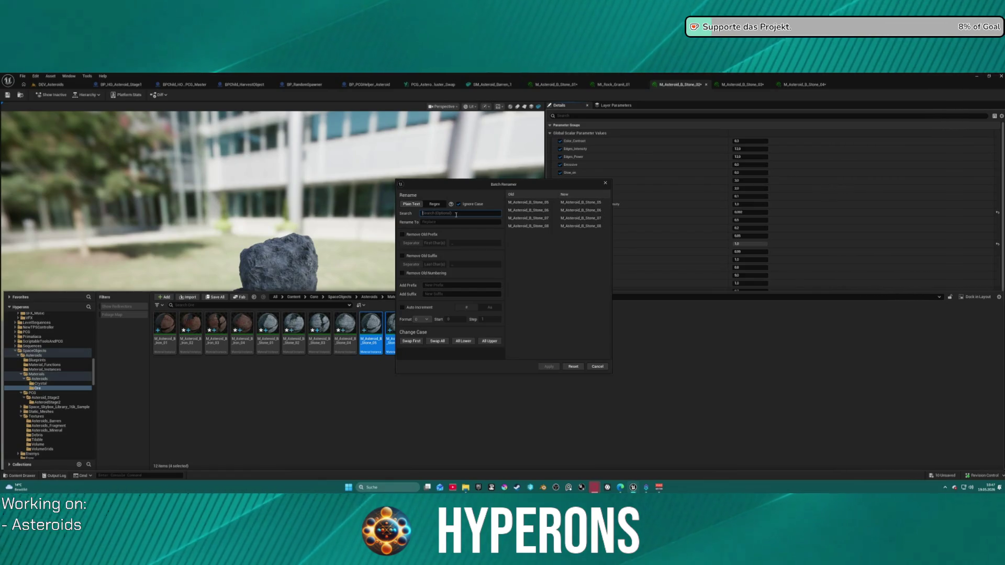
type("Stone")
key("Tab")
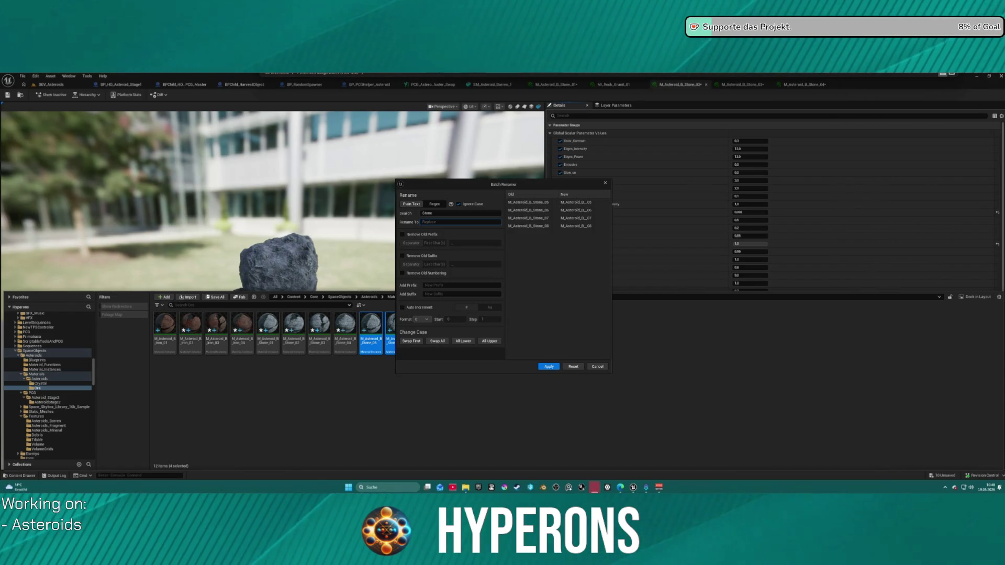
key("alt+Tab")
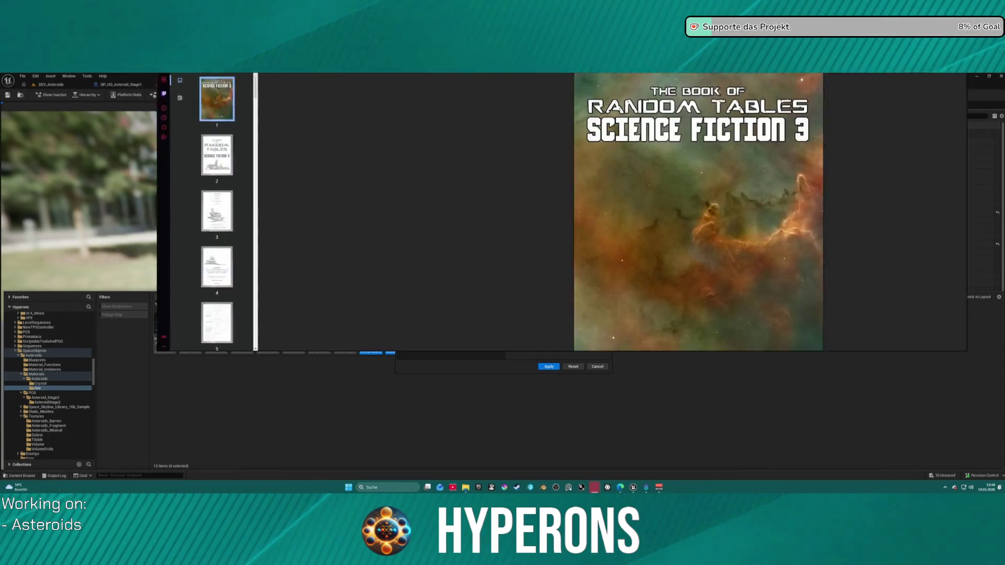
Step: Maximize Opera GX and jump to the Science Fiction 3 PDF's credits, page 4 and contents
key("Down")
key("Down")
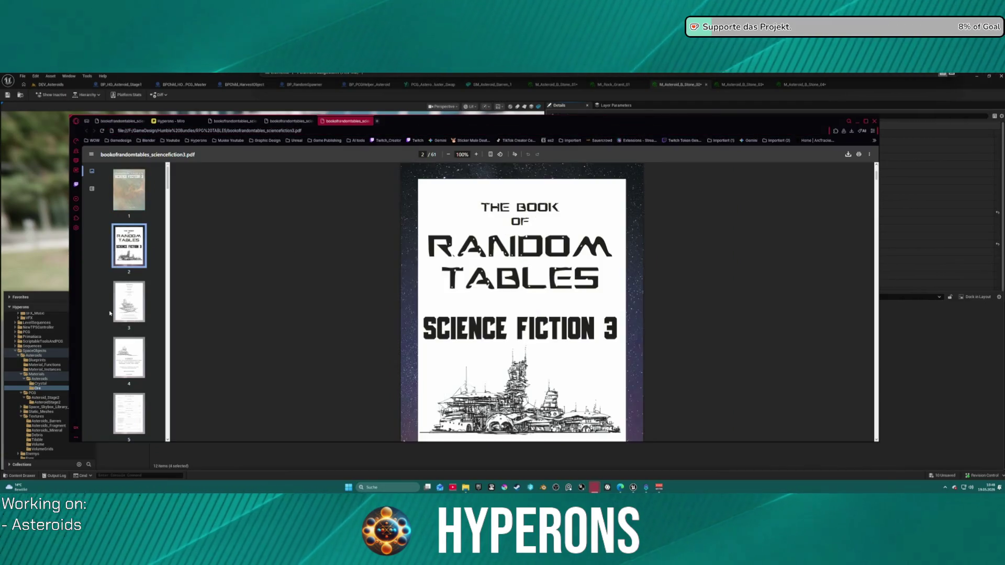
left_click(865, 120)
left_click(56, 334)
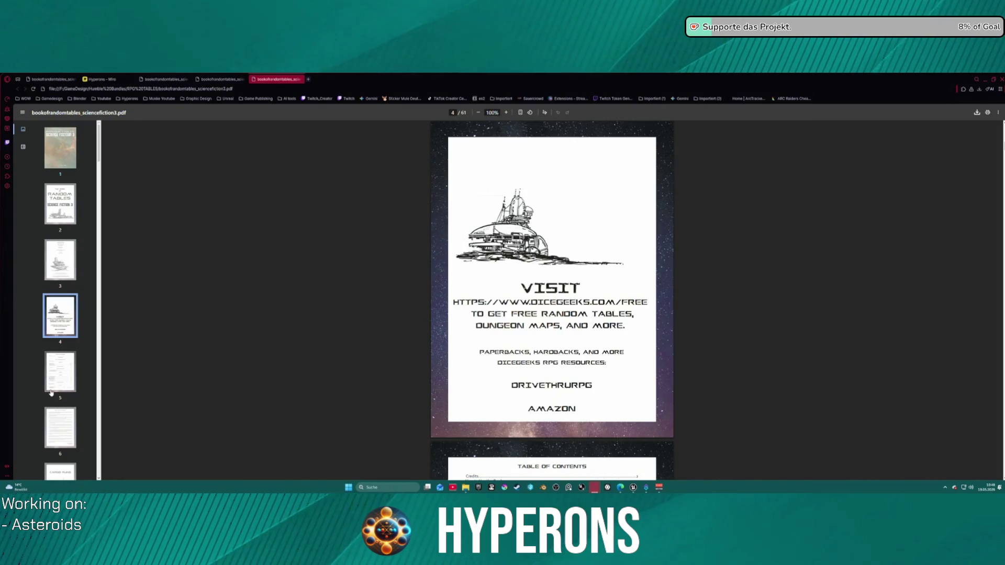
left_click(52, 369)
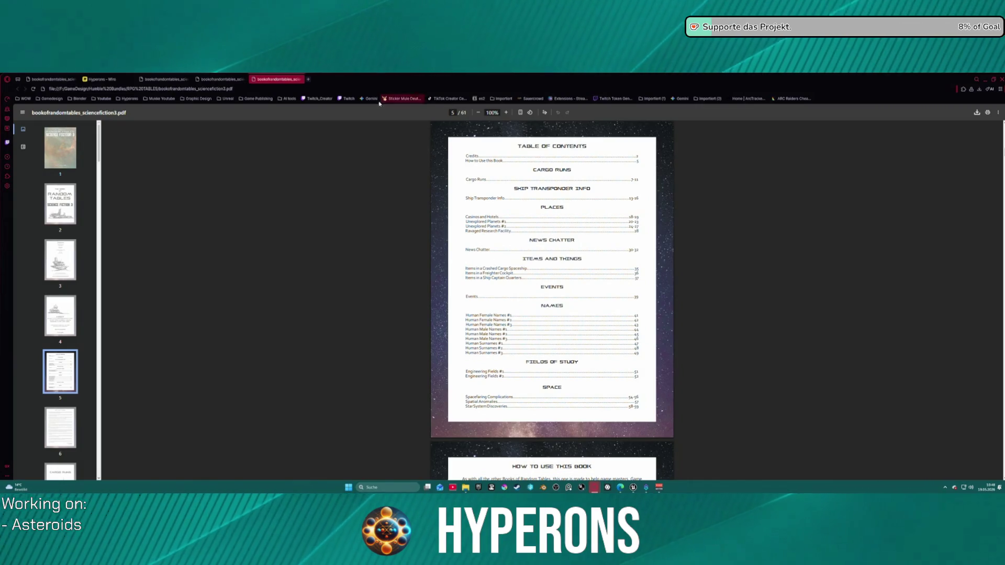
Step: Scroll down through the Science Fiction 3 random tables
scroll(539, 341, "down", 12)
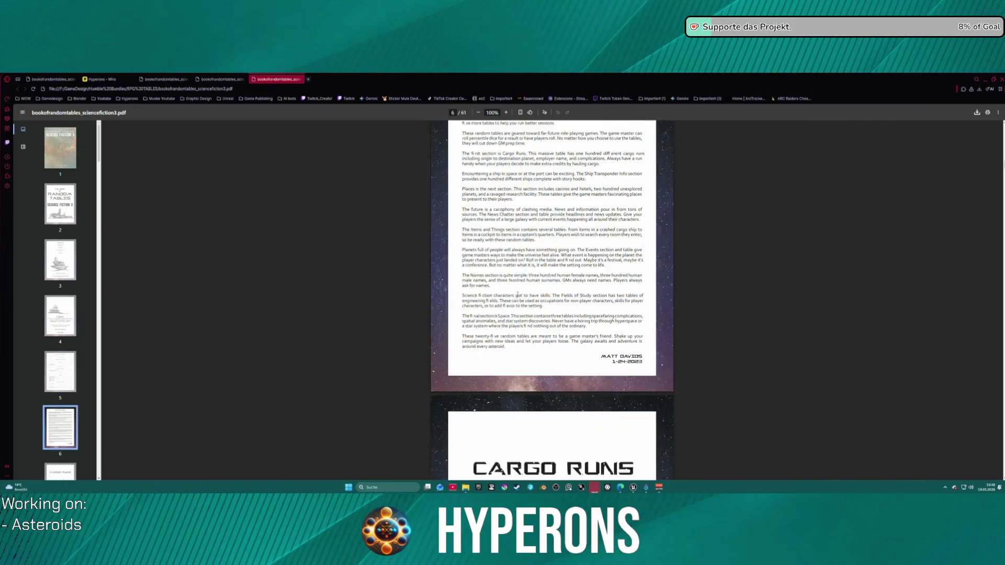
scroll(540, 341, "down", 20)
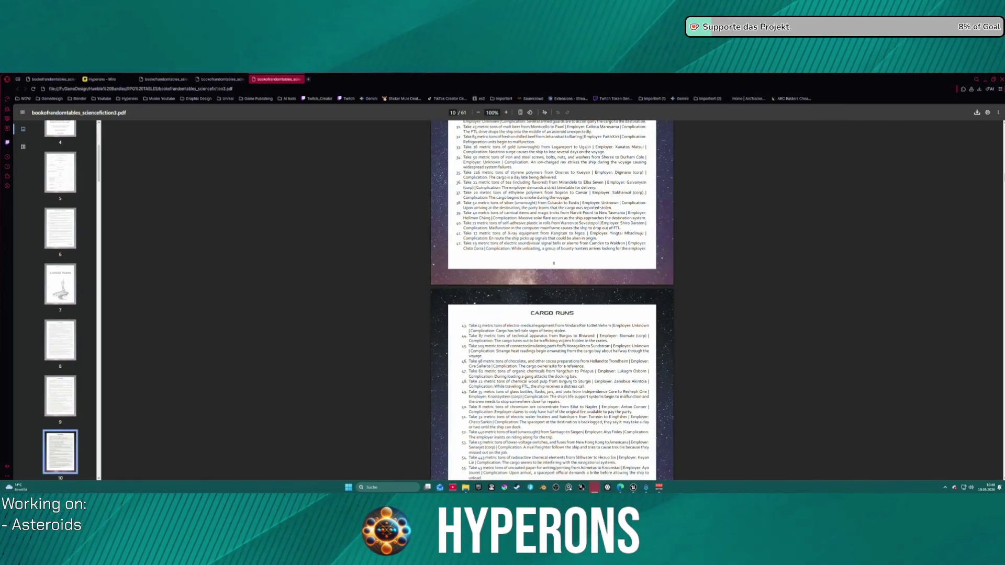
scroll(559, 342, "down", 10)
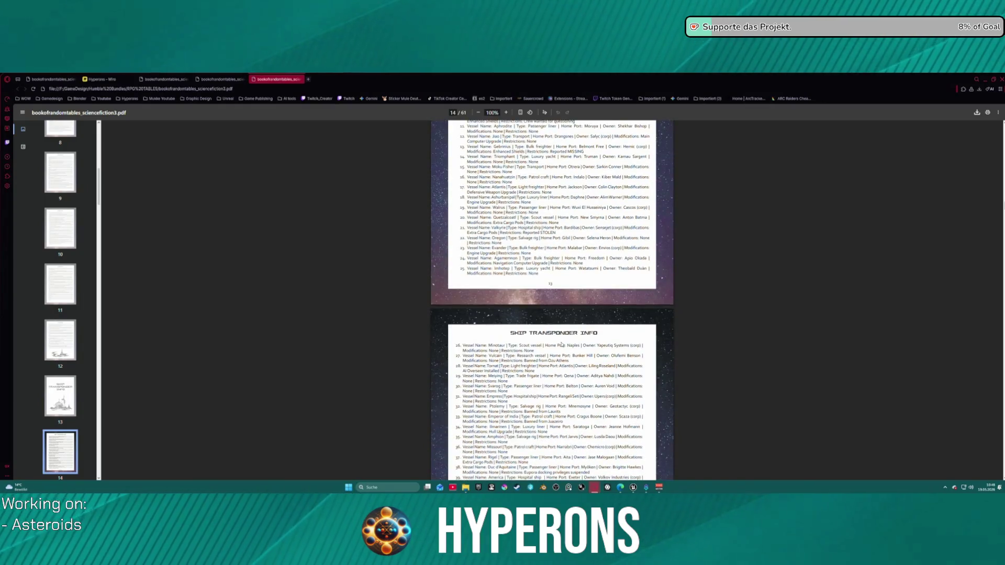
scroll(539, 225, "down", 20)
scroll(517, 340, "down", 20)
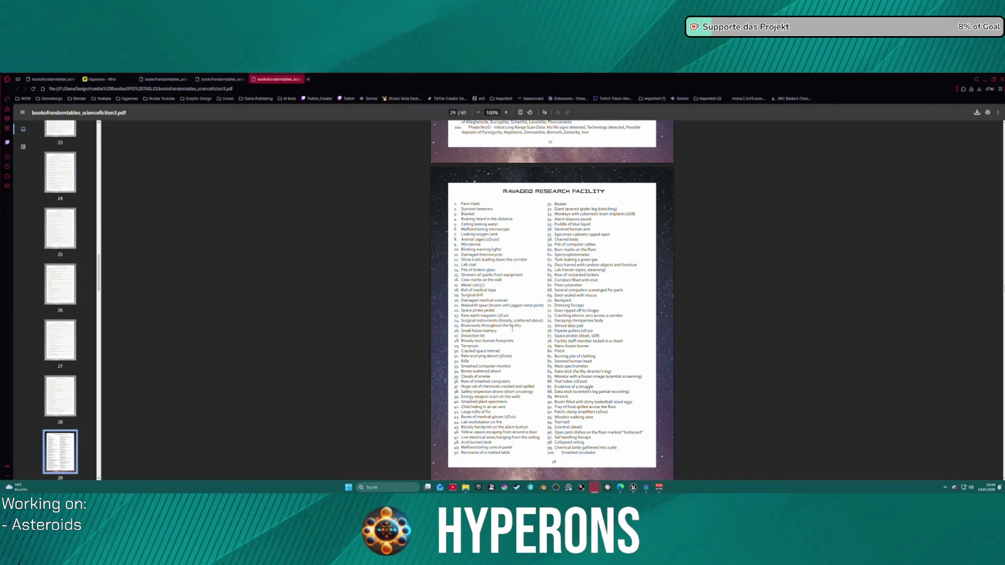
scroll(513, 328, "down", 20)
scroll(513, 325, "down", 6)
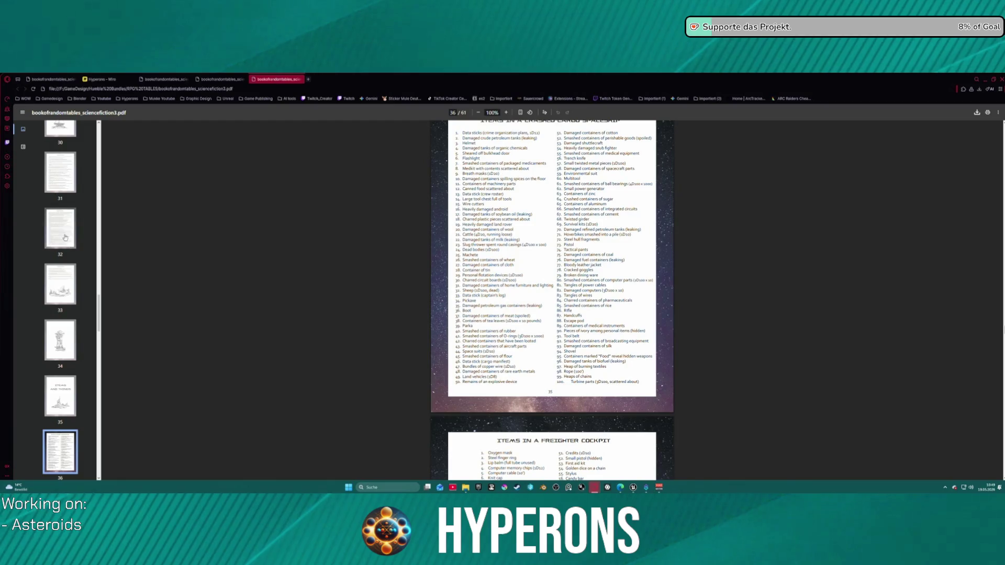
key("ctrl+Page_Up")
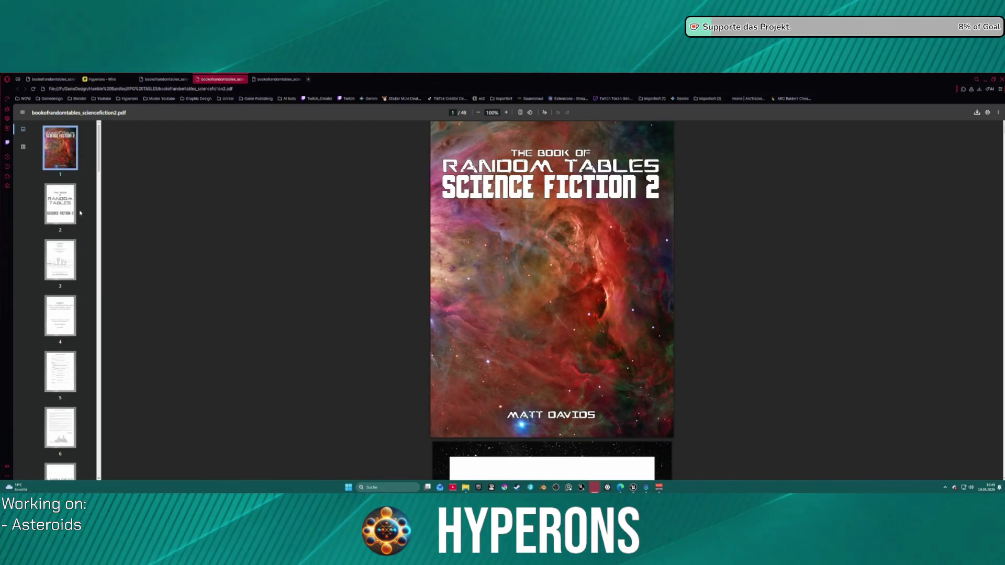
Step: Step through the Science Fiction 2 title, credits, page 4 and contents pages
left_click(62, 207)
left_click(61, 262)
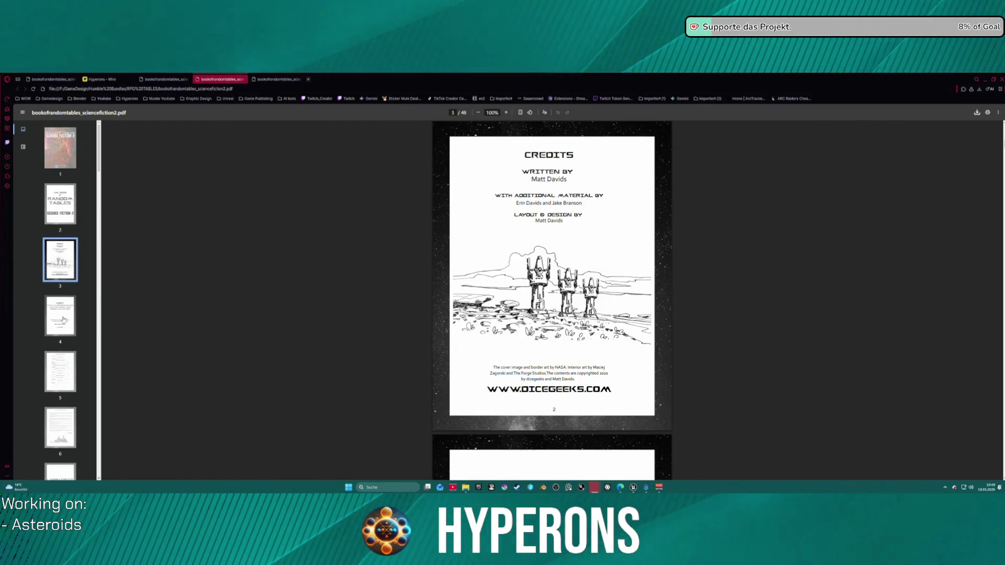
left_click(63, 319)
left_click(60, 370)
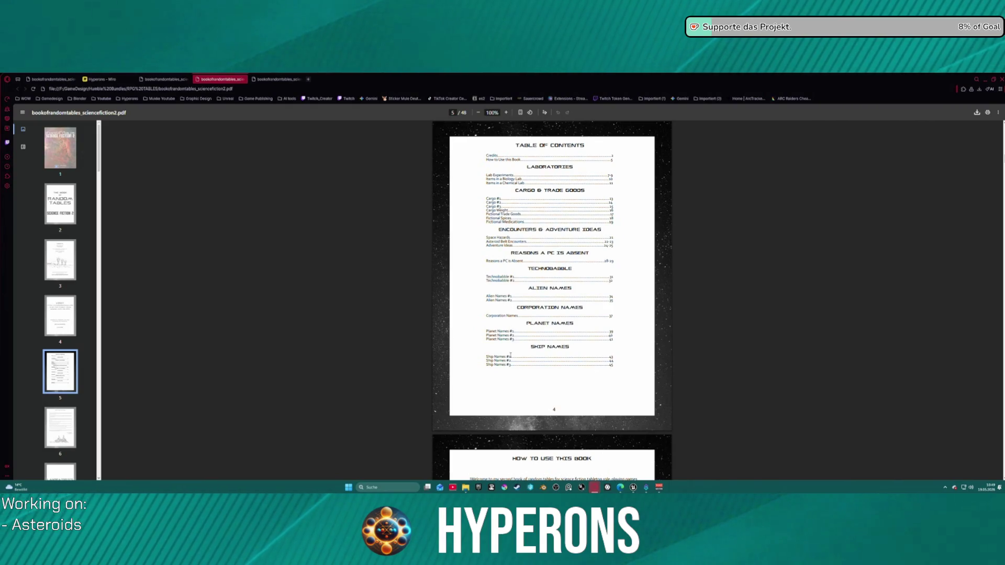
Step: Scroll past the Laboratories and lab item lists to the Cargo #1 table on page 14
scroll(526, 329, "down", 3)
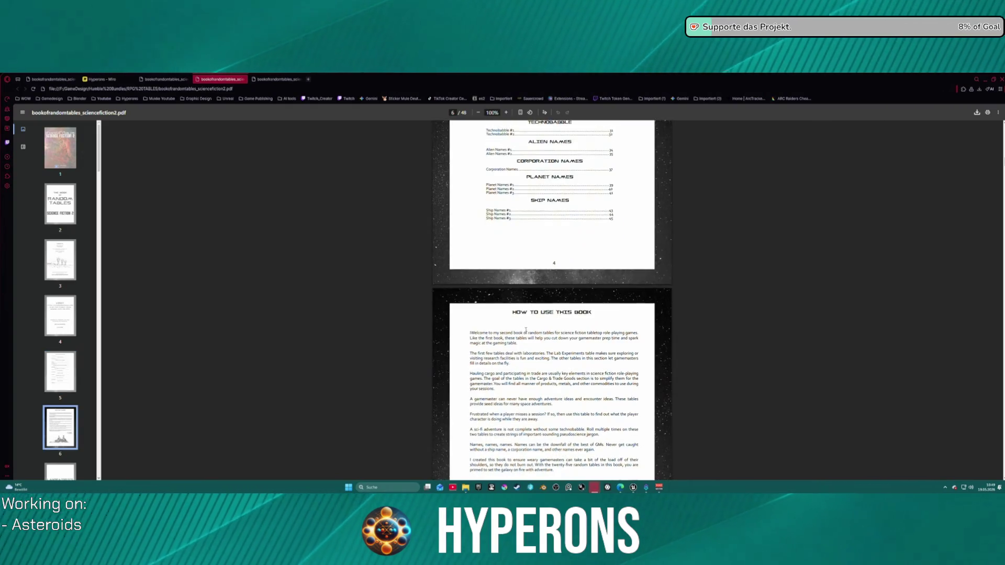
scroll(525, 330, "down", 10)
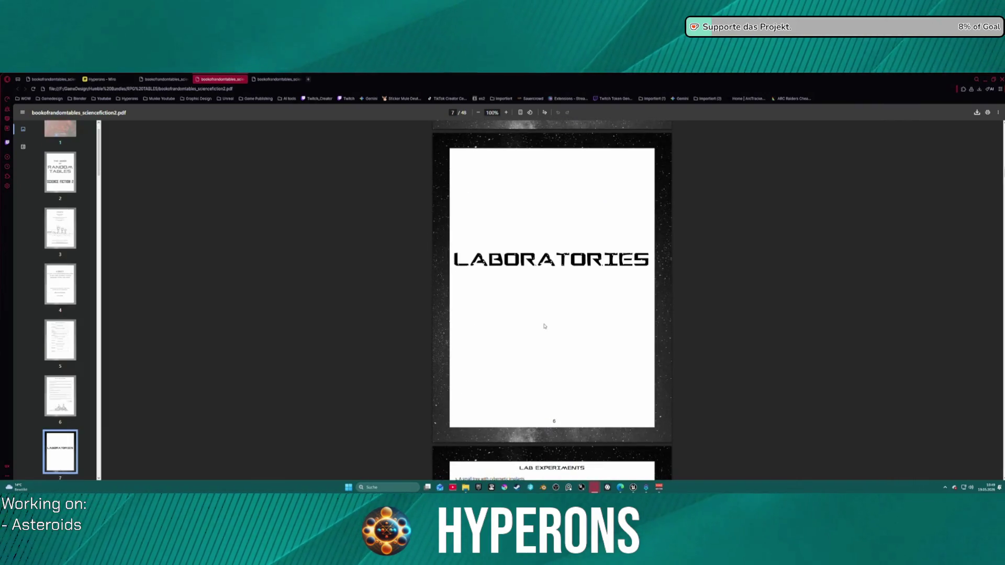
scroll(544, 326, "down", 6)
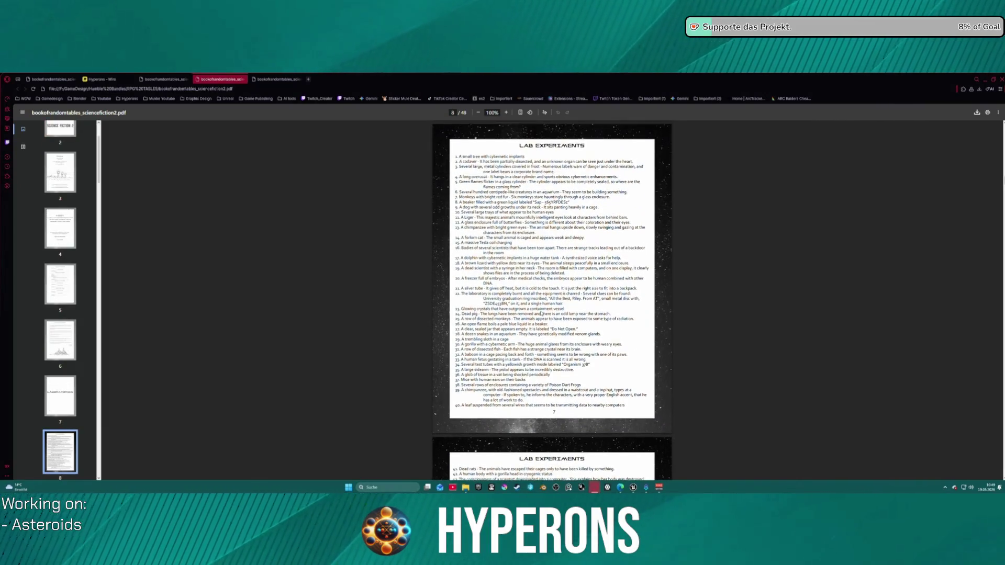
scroll(541, 313, "down", 18)
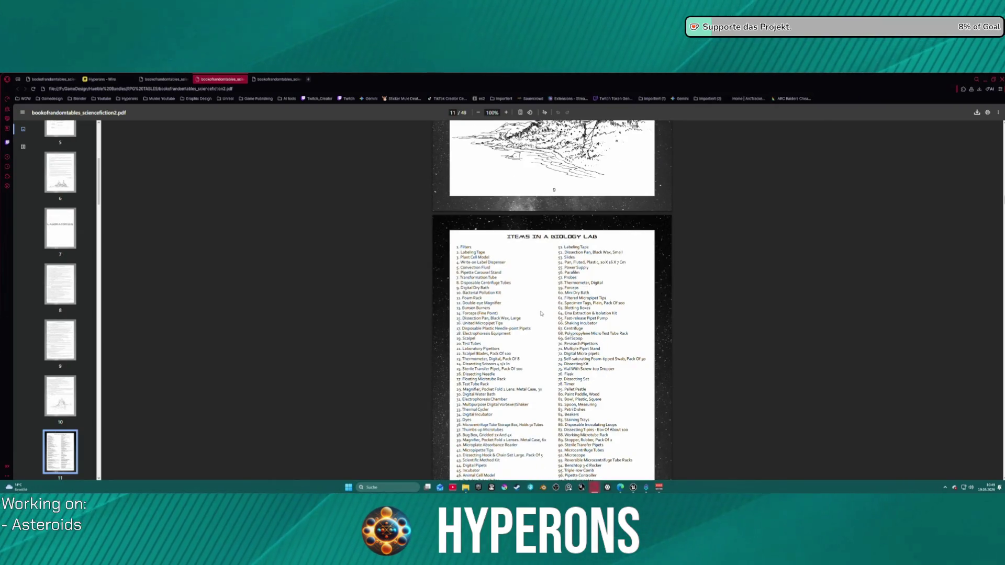
scroll(544, 306, "down", 5)
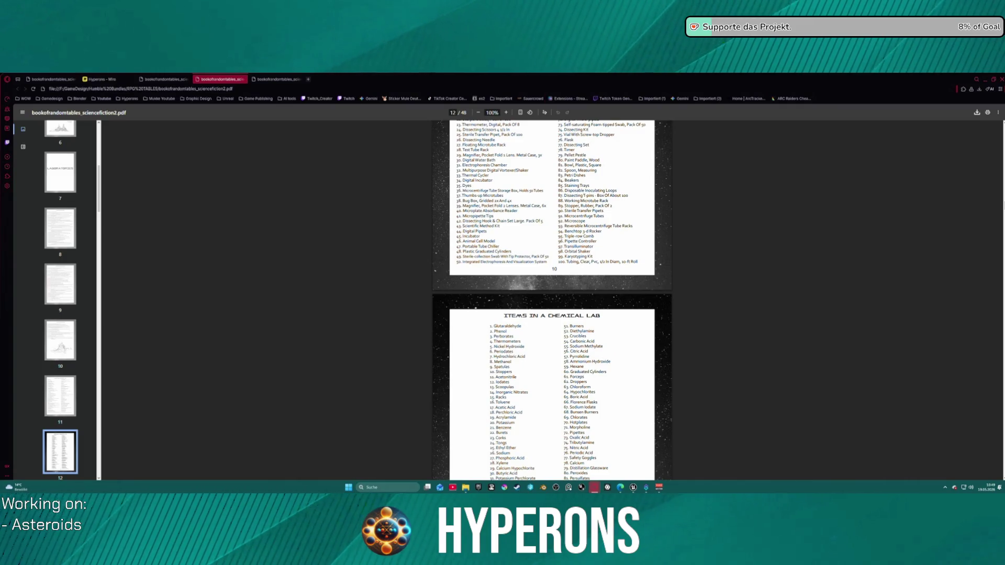
scroll(564, 366, "down", 15)
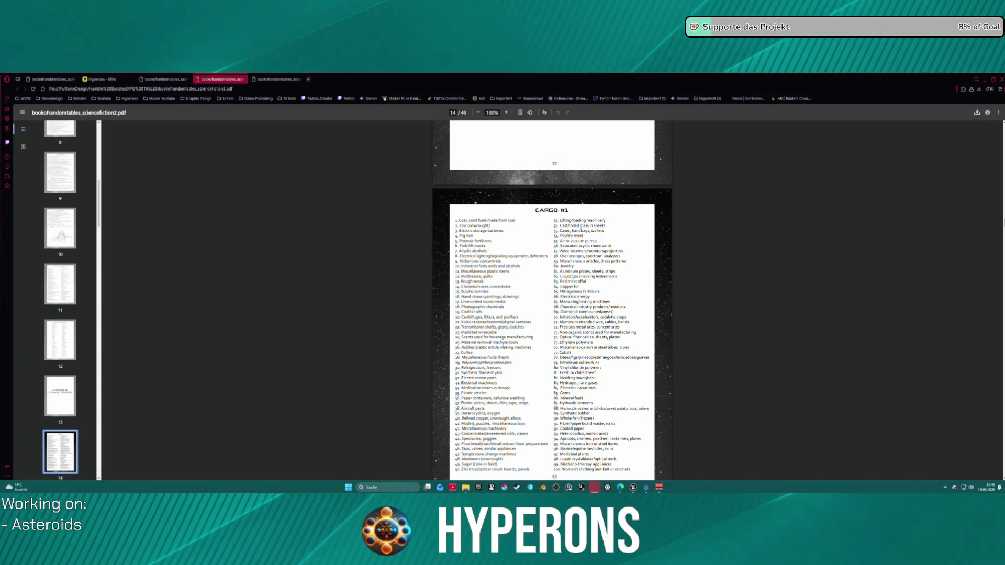
scroll(501, 344, "down", 3)
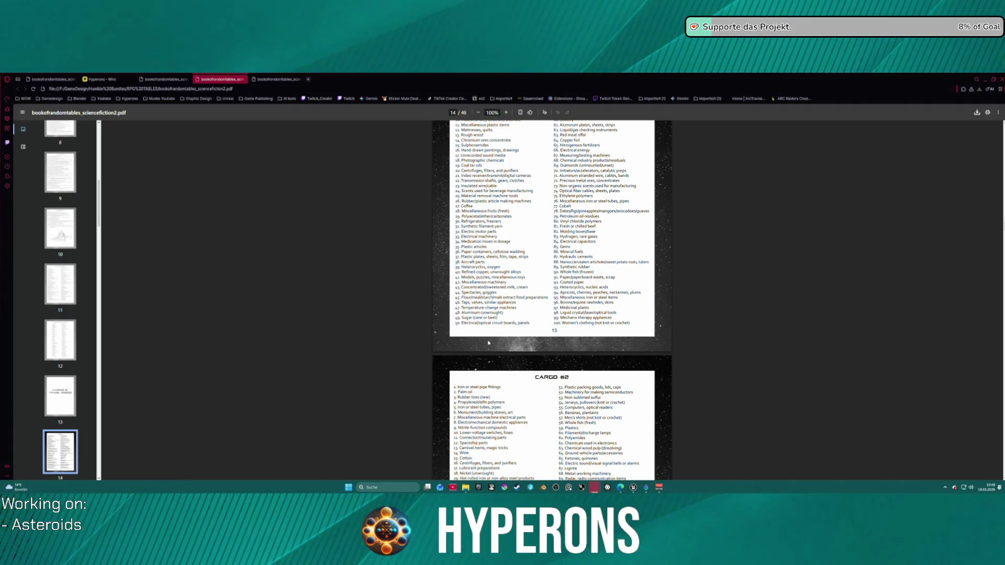
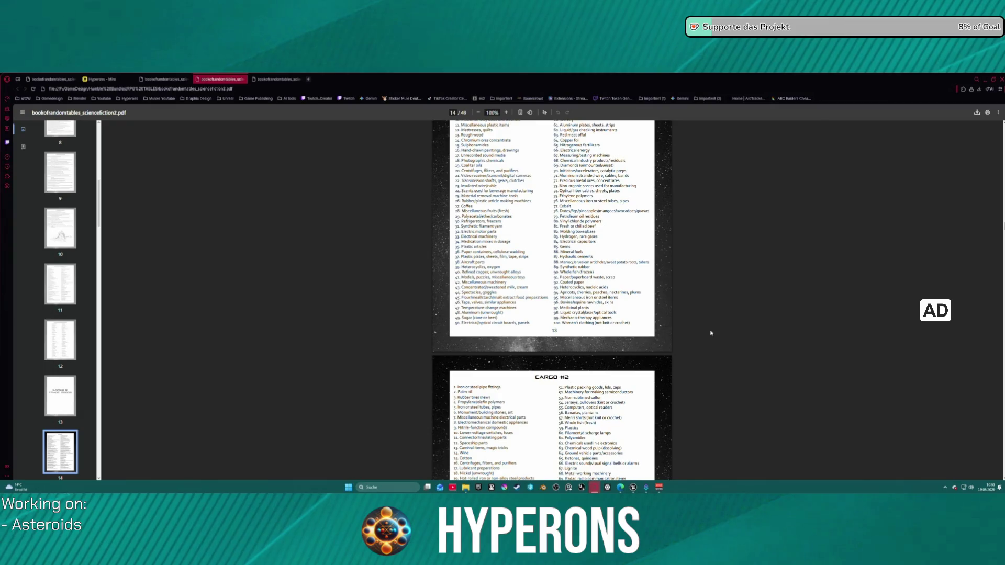
Step: Scroll to the Asteroid Belt Encounters table and select its heading and first entries
scroll(710, 333, "down", 10)
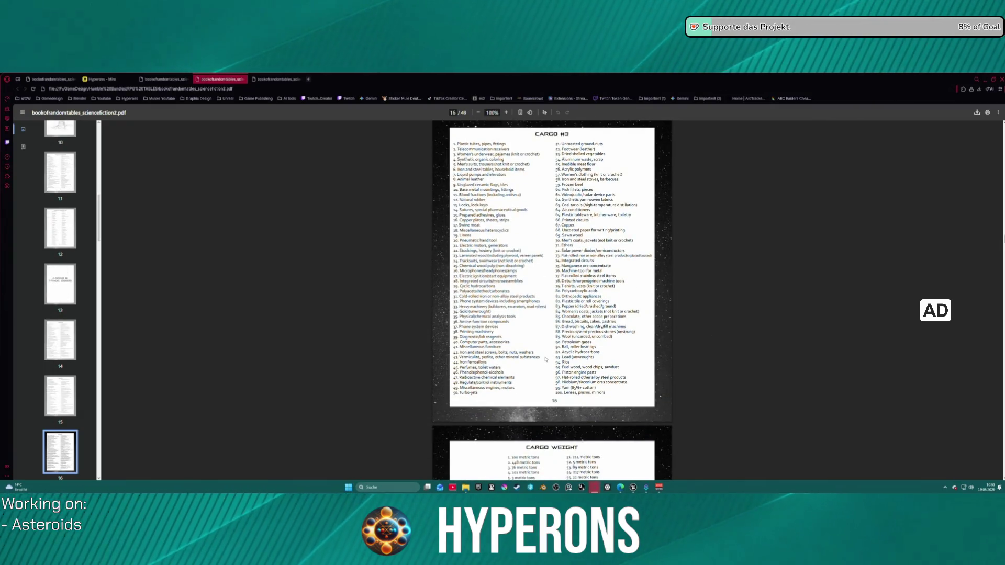
scroll(545, 359, "down", 15)
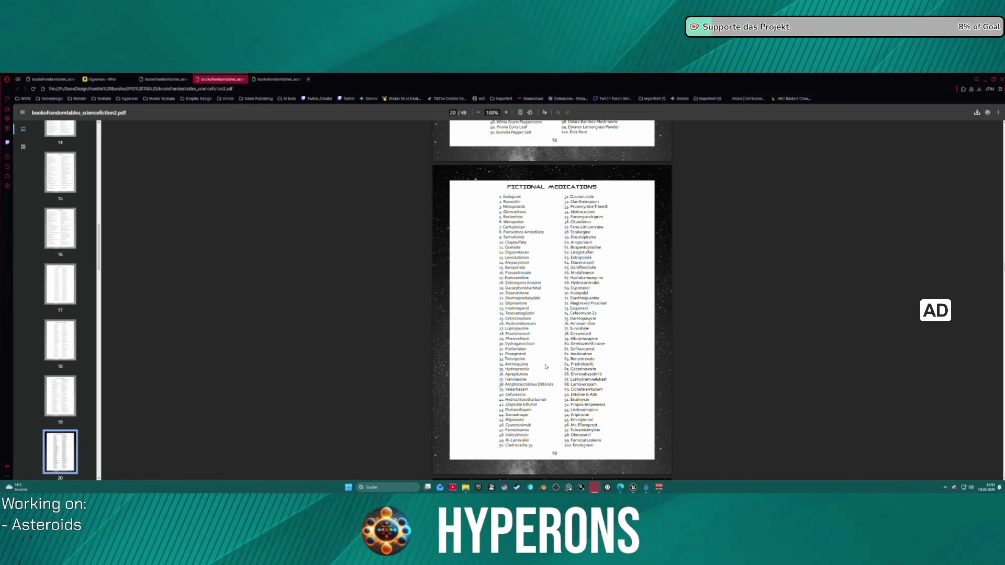
scroll(546, 367, "up", 2)
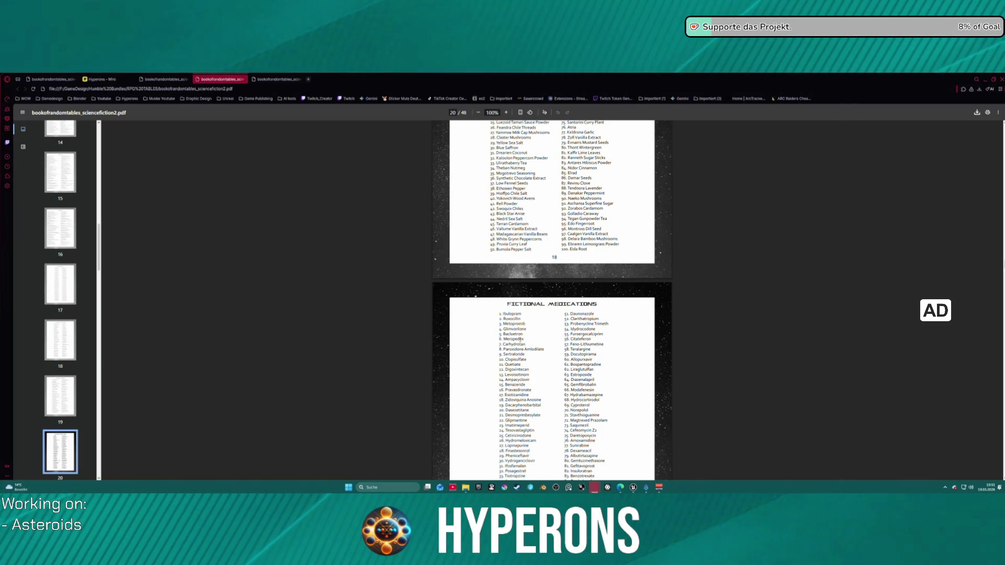
scroll(521, 339, "down", 12)
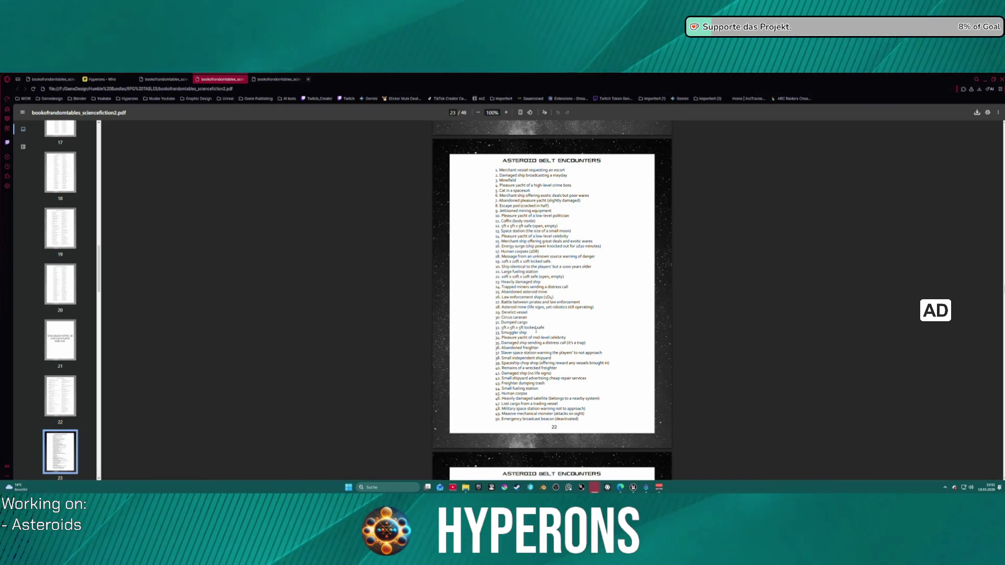
scroll(536, 348, "down", 1)
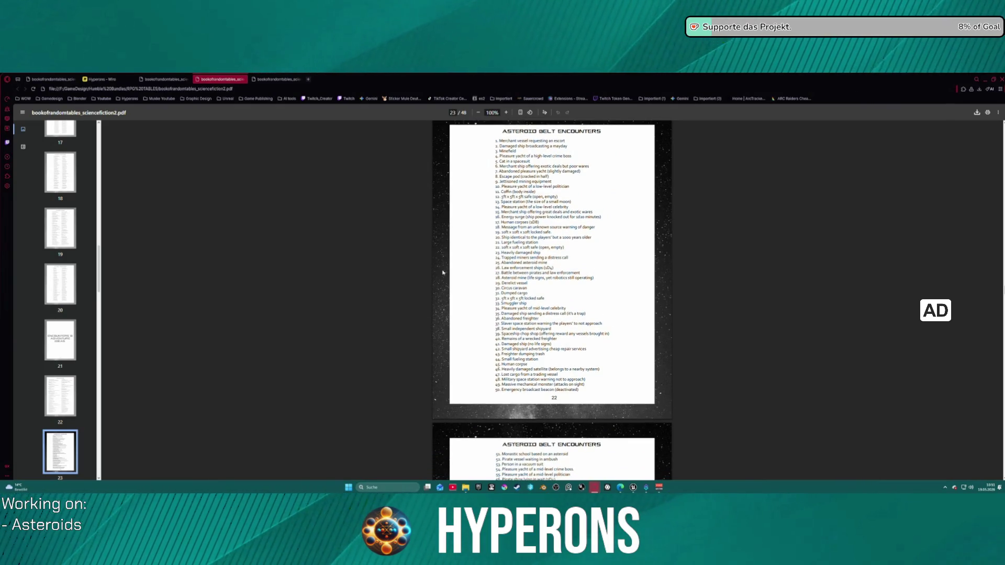
left_click_drag(523, 133, 591, 182)
Step: Read on to page 48, past the name lists, then switch to the Science Fiction 3 PDF
scroll(559, 315, "down", 3)
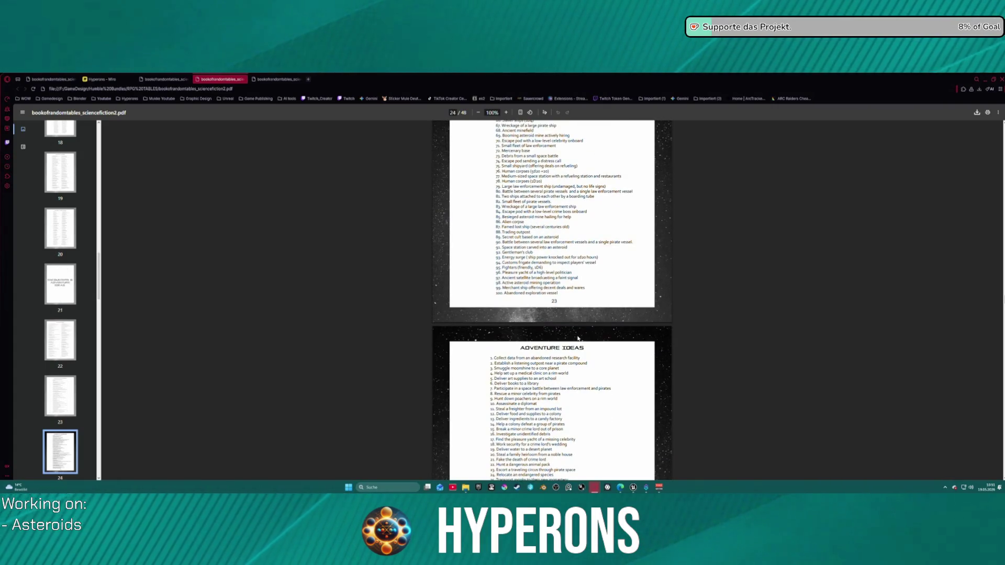
scroll(578, 338, "down", 20)
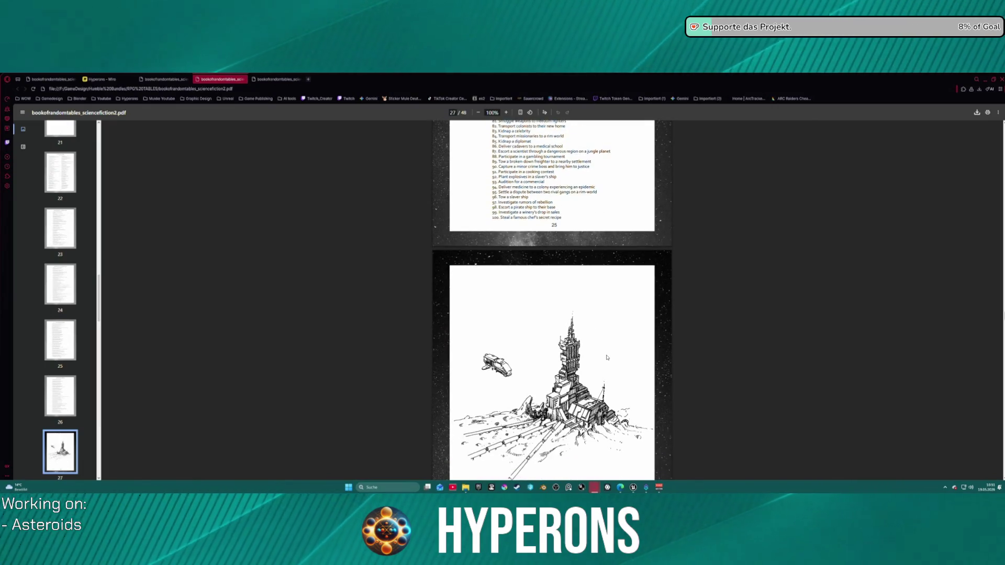
scroll(692, 368, "down", 15)
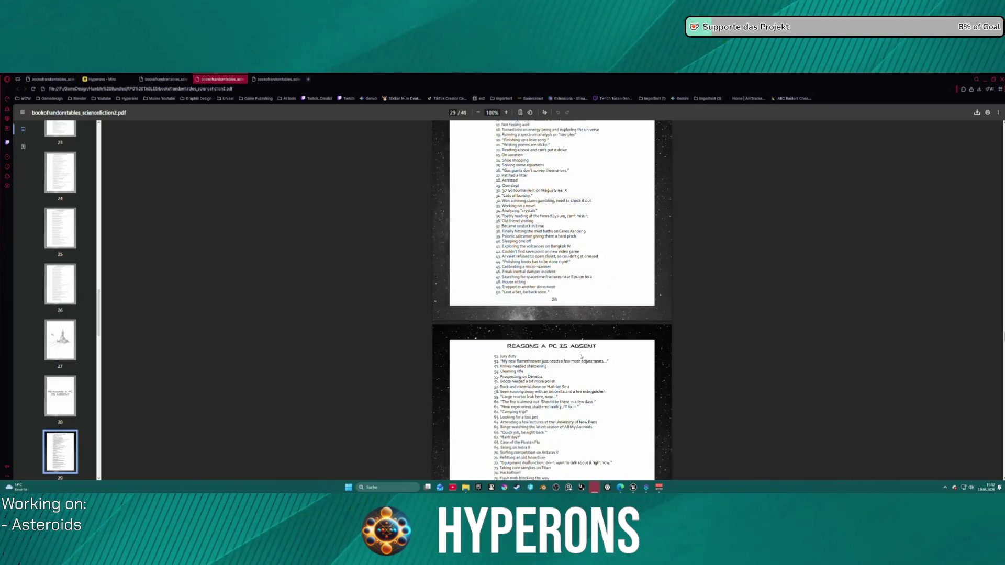
scroll(580, 357, "down", 20)
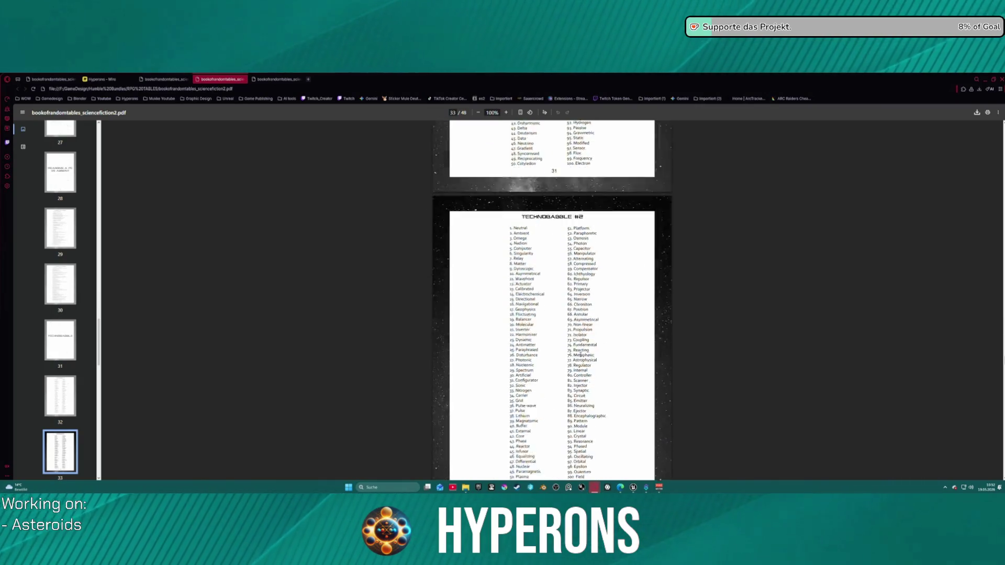
scroll(581, 354, "up", 2)
scroll(580, 354, "up", 4)
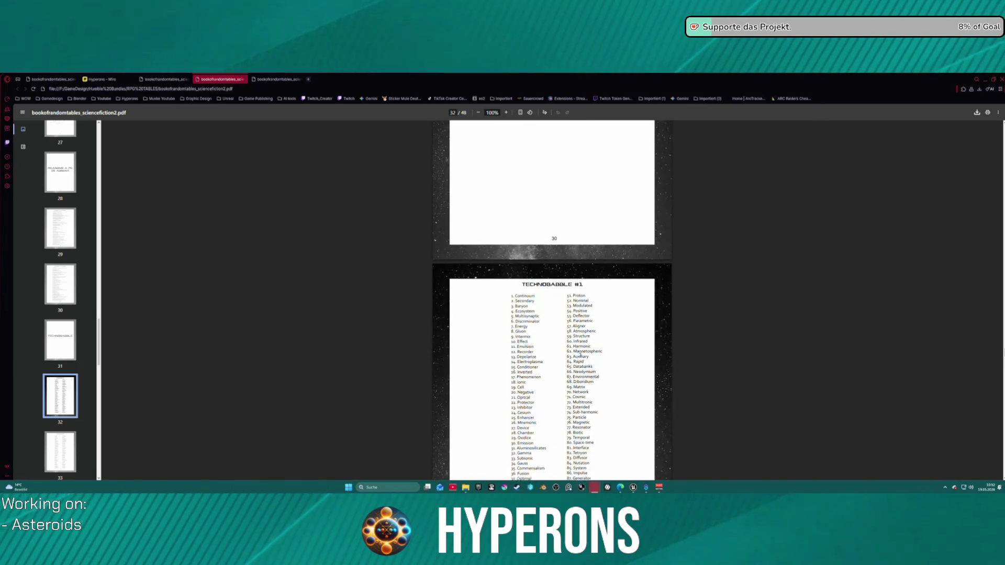
scroll(581, 355, "down", 20)
scroll(582, 360, "up", 10)
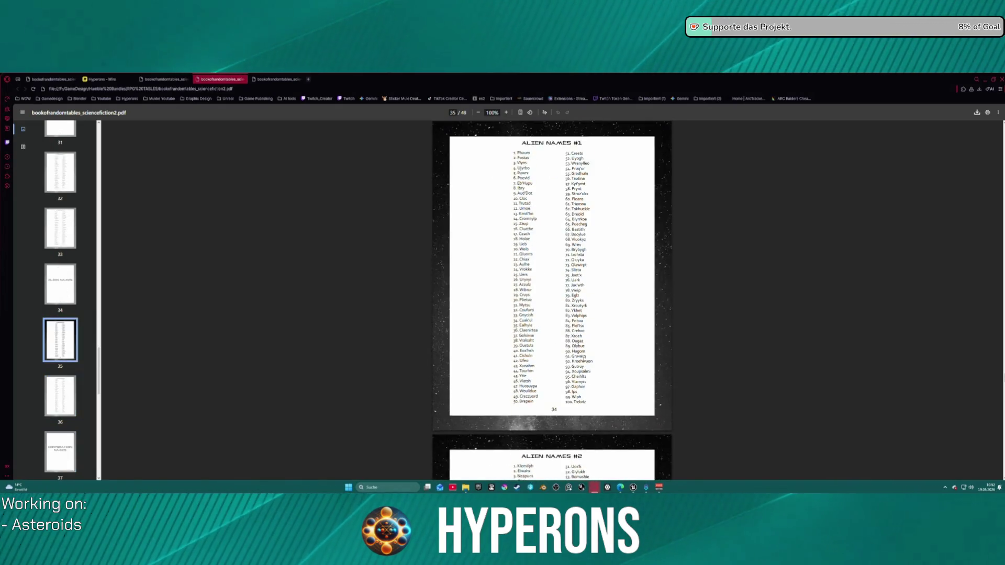
scroll(583, 360, "down", 3)
scroll(583, 360, "down", 15)
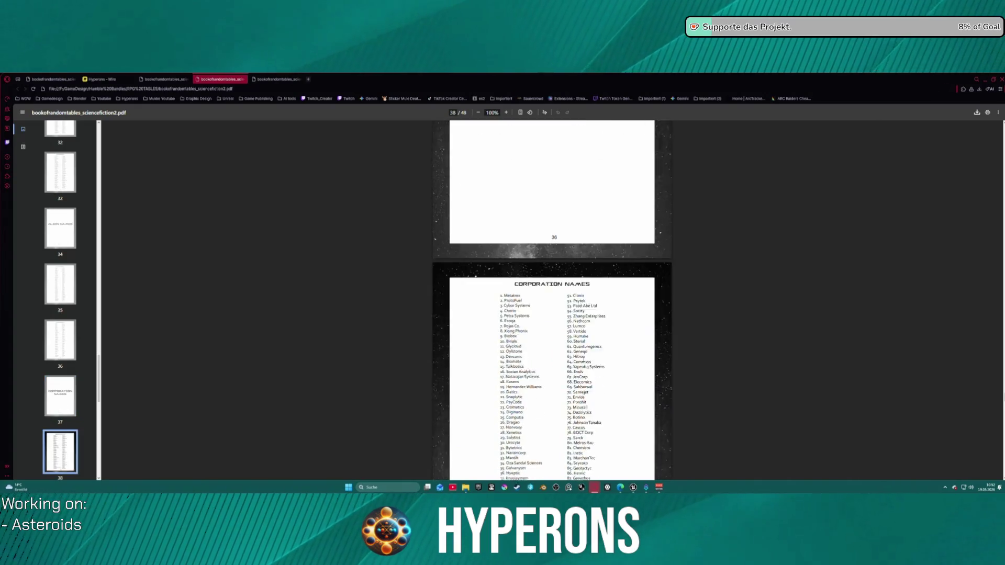
scroll(583, 360, "down", 8)
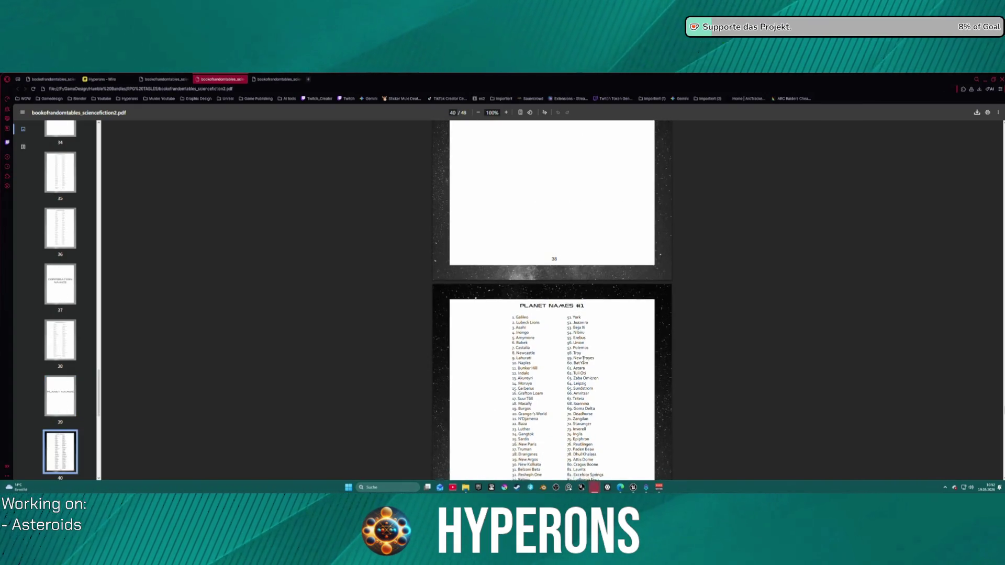
scroll(583, 360, "down", 7)
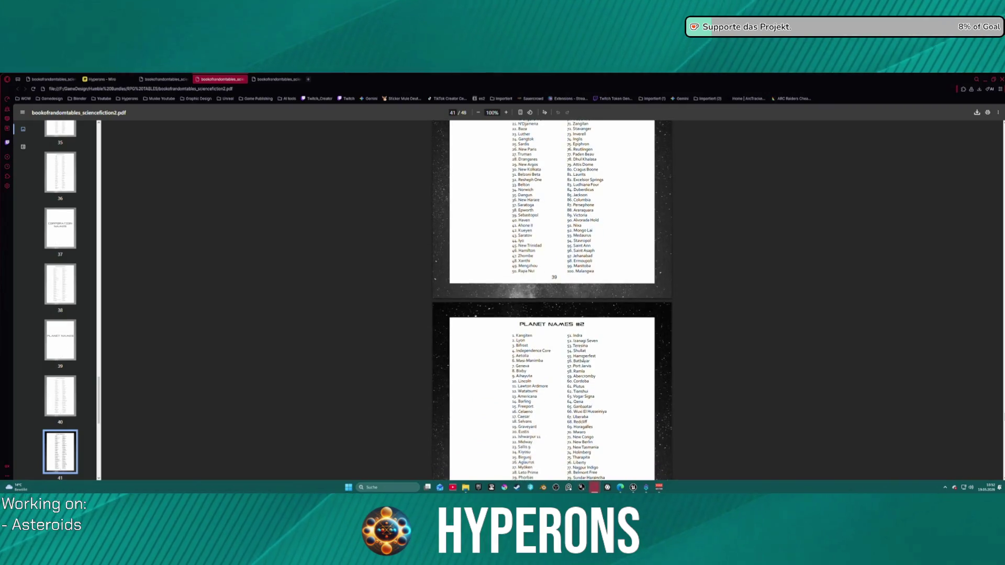
scroll(583, 357, "down", 15)
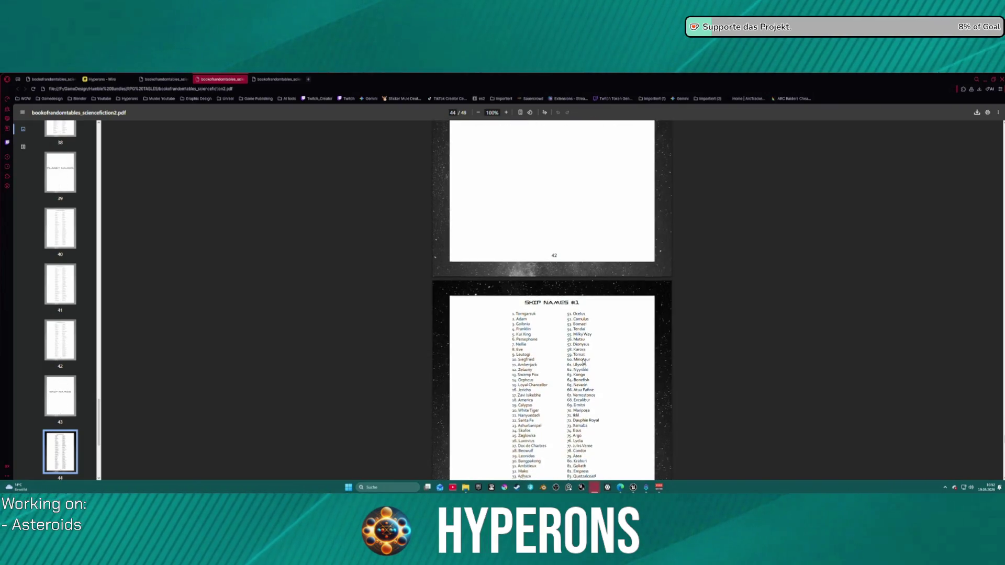
scroll(583, 359, "down", 11)
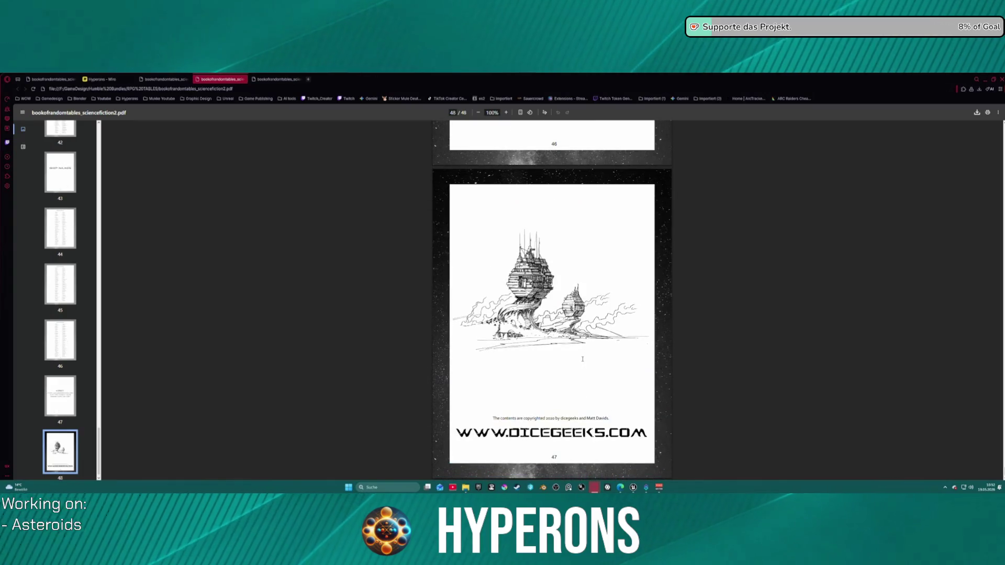
scroll(82, 366, "up", 20)
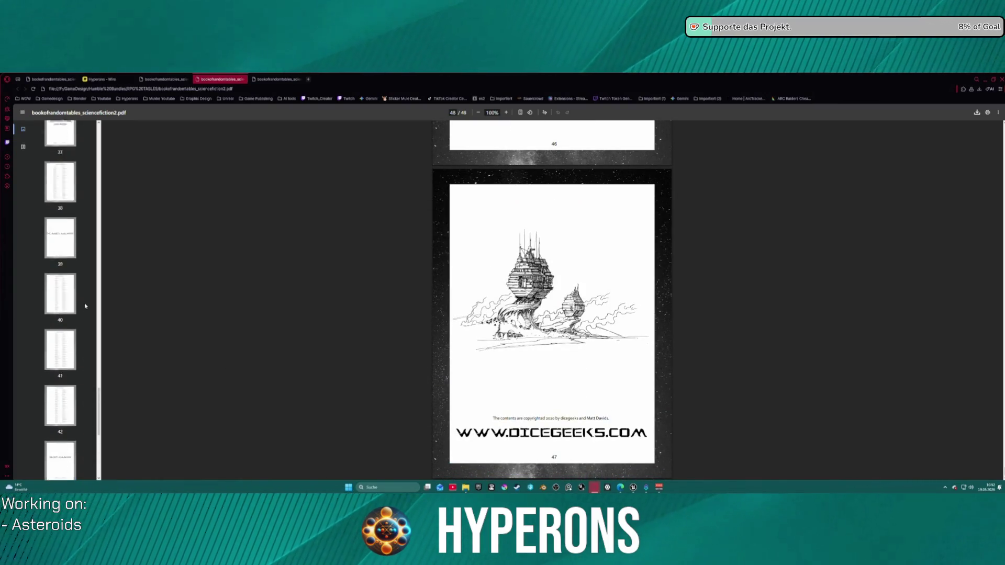
left_click(277, 79)
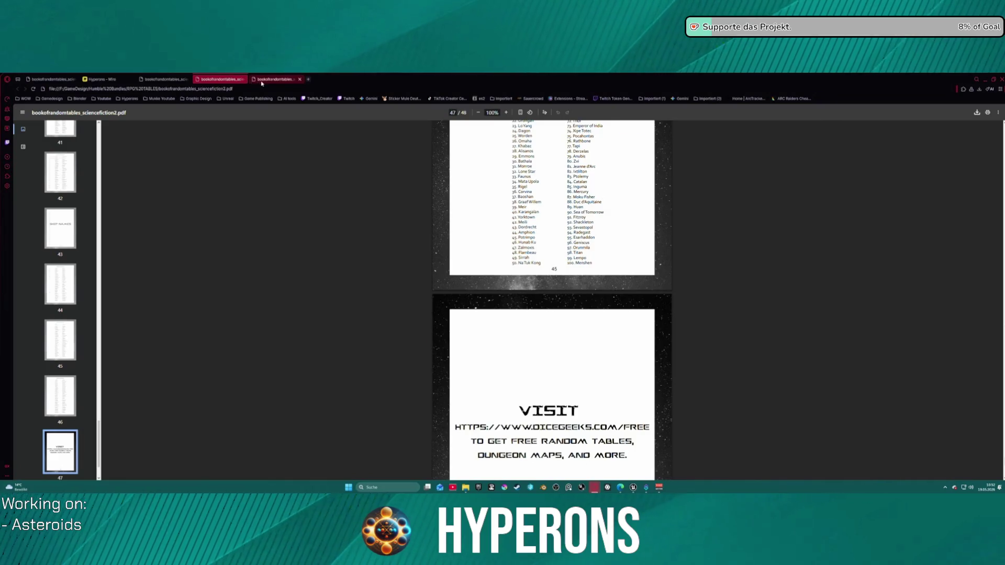
Step: Scroll back up and jump to page 14, Ship Transponder Info
scroll(525, 243, "up", 20)
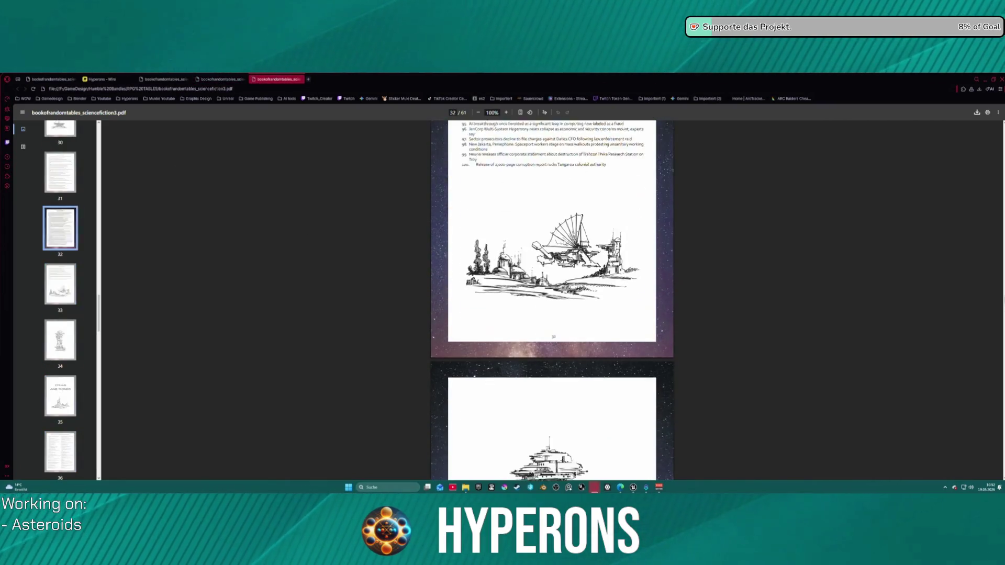
scroll(564, 242, "up", 20)
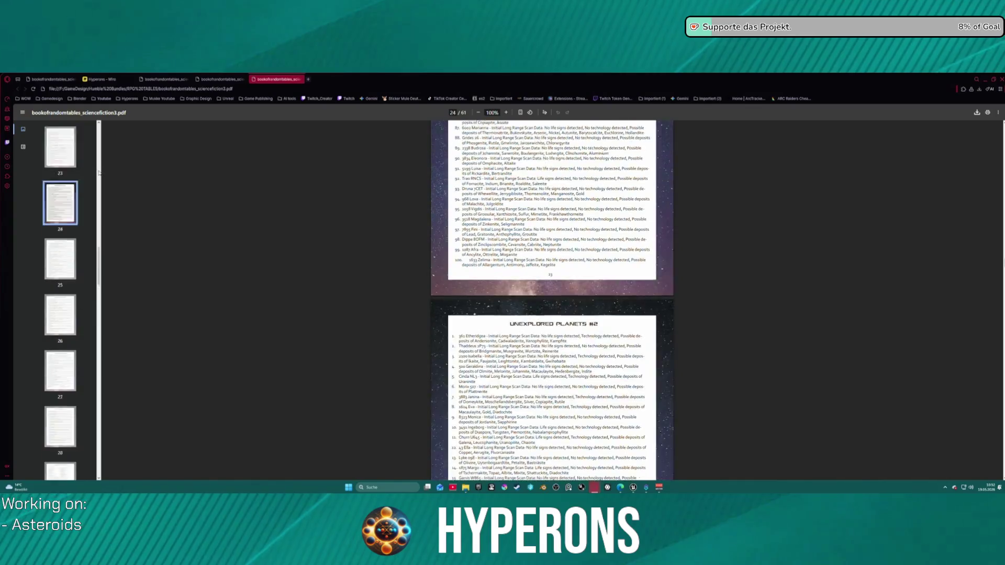
scroll(81, 180, "up", 5)
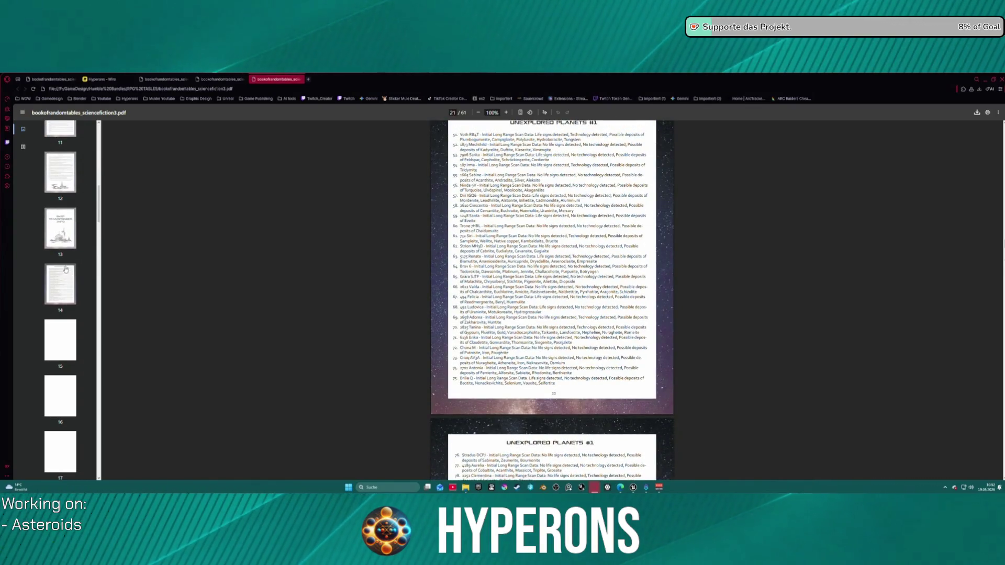
left_click(66, 256)
scroll(65, 246, "up", 8)
Step: Flip from cover and Credits to the table of contents and How to Use This Book, then move to the facility generator PDF
left_click(60, 204)
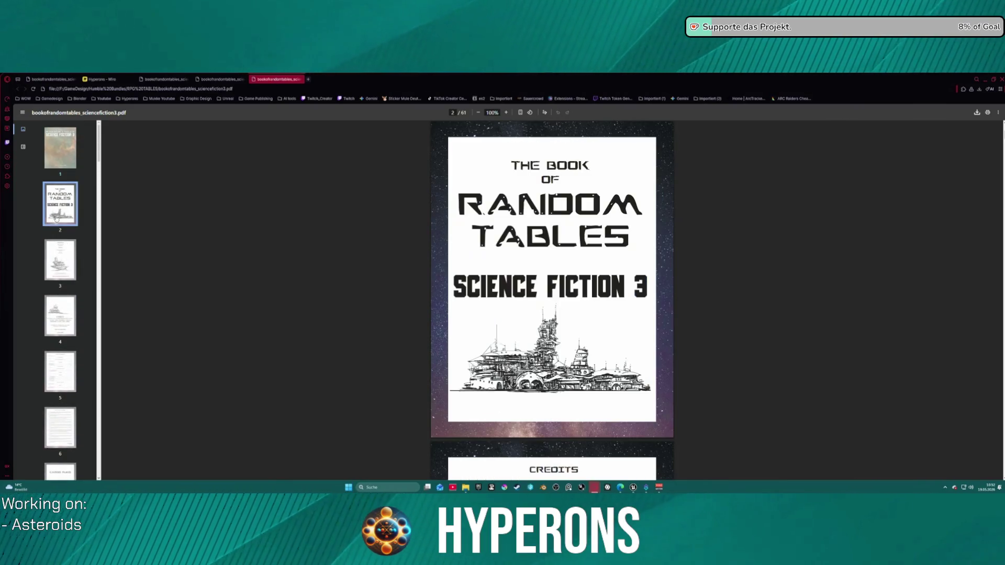
left_click(60, 260)
left_click(51, 318)
left_click(60, 371)
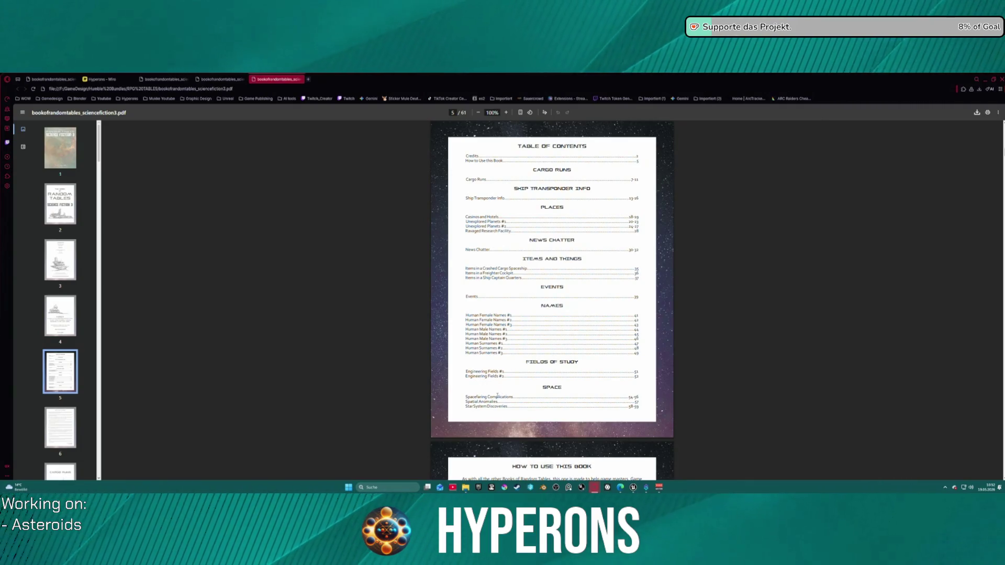
scroll(526, 389, "down", 1)
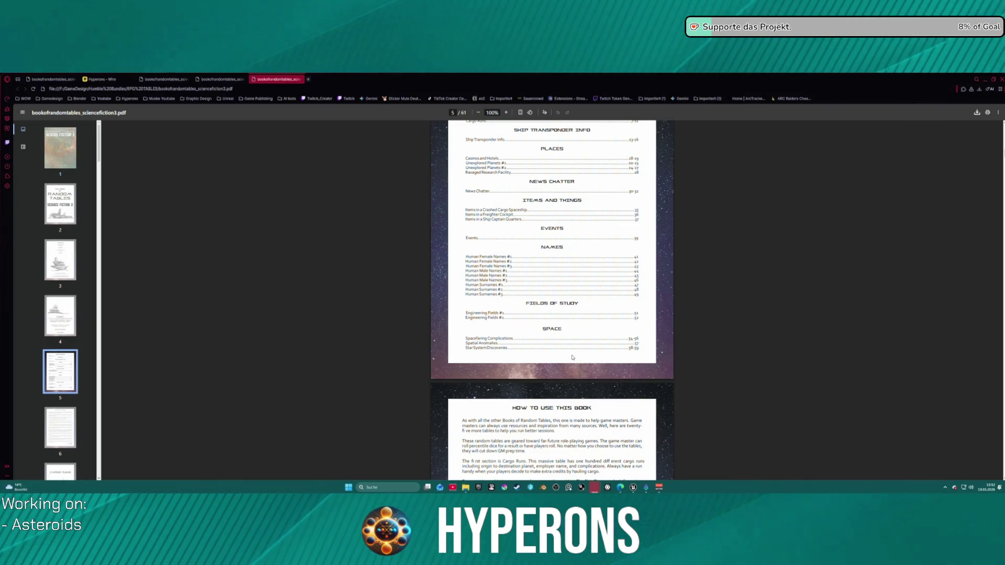
scroll(560, 349, "down", 4)
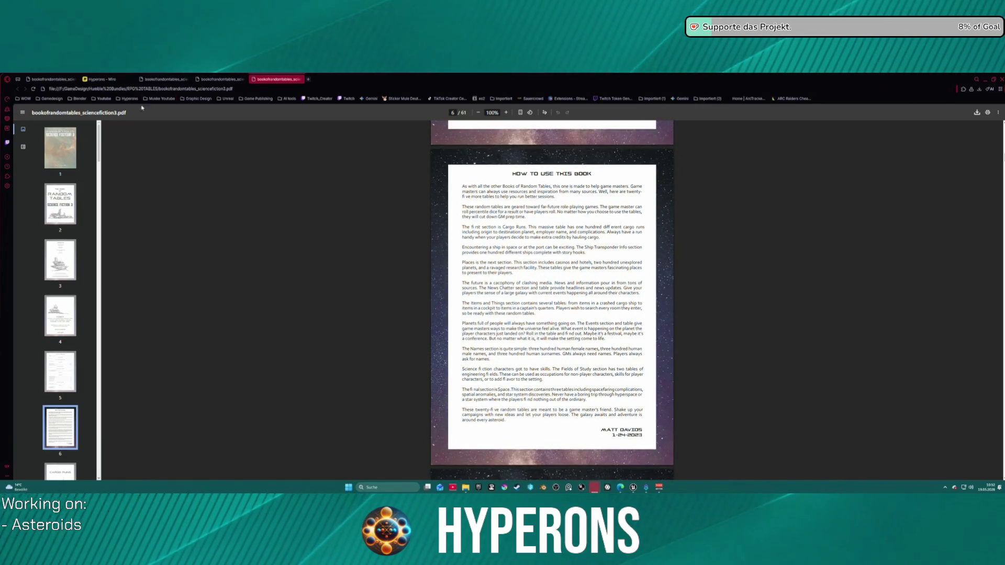
left_click(38, 81)
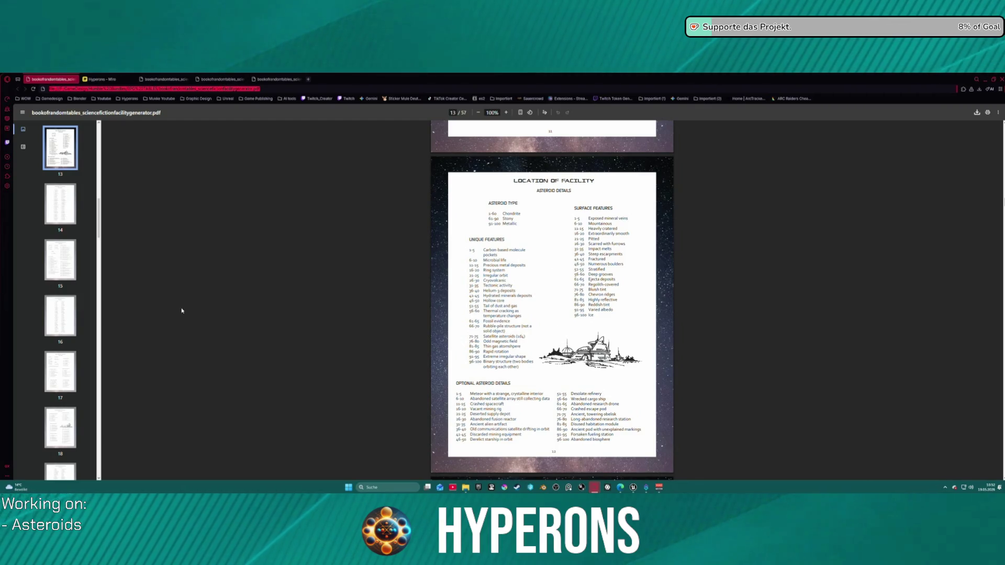
Step: Return to the facility generator's cover and flip through its Credits and VISIT pages
scroll(68, 170, "up", 4)
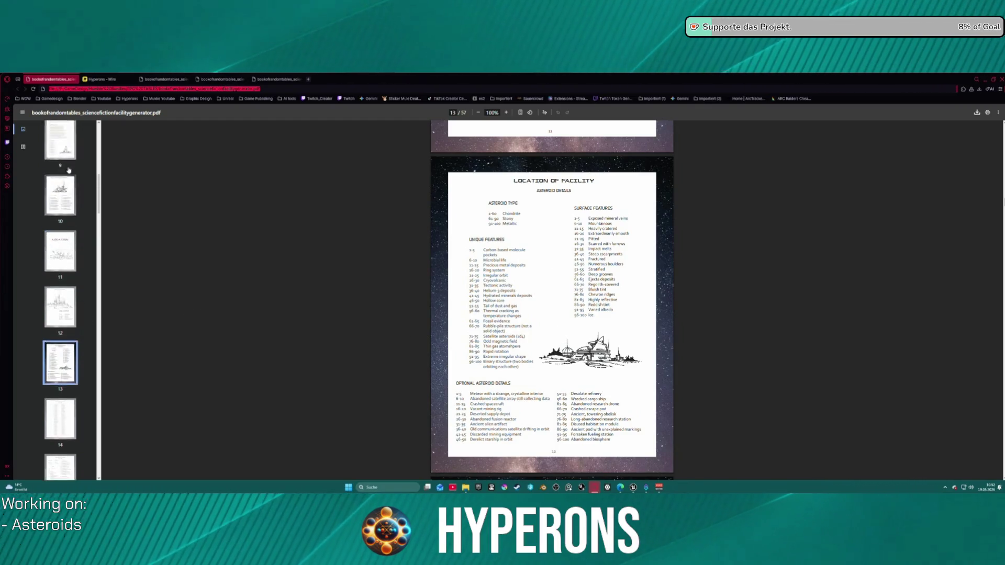
scroll(69, 170, "up", 8)
left_click(60, 204)
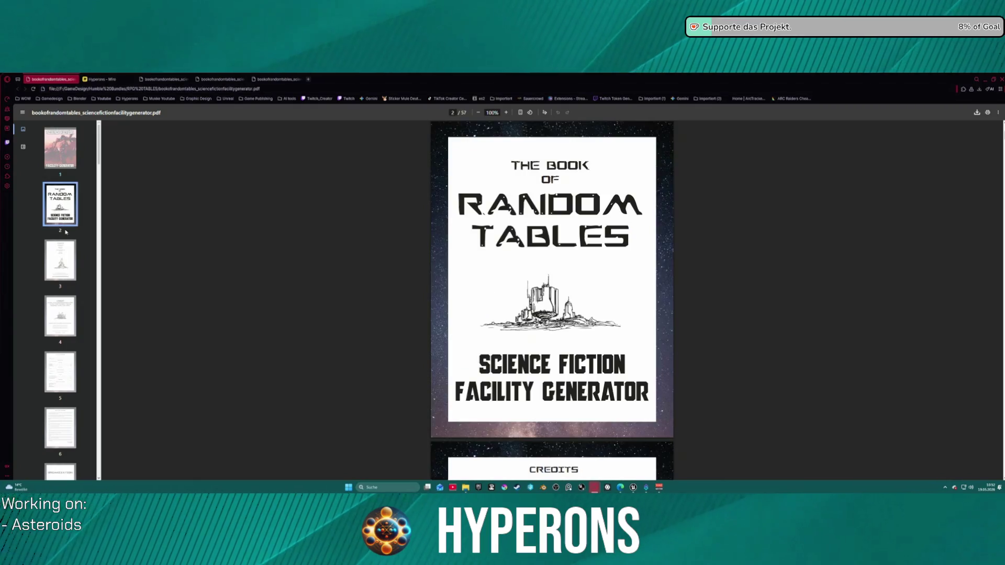
left_click(59, 273)
left_click(57, 311)
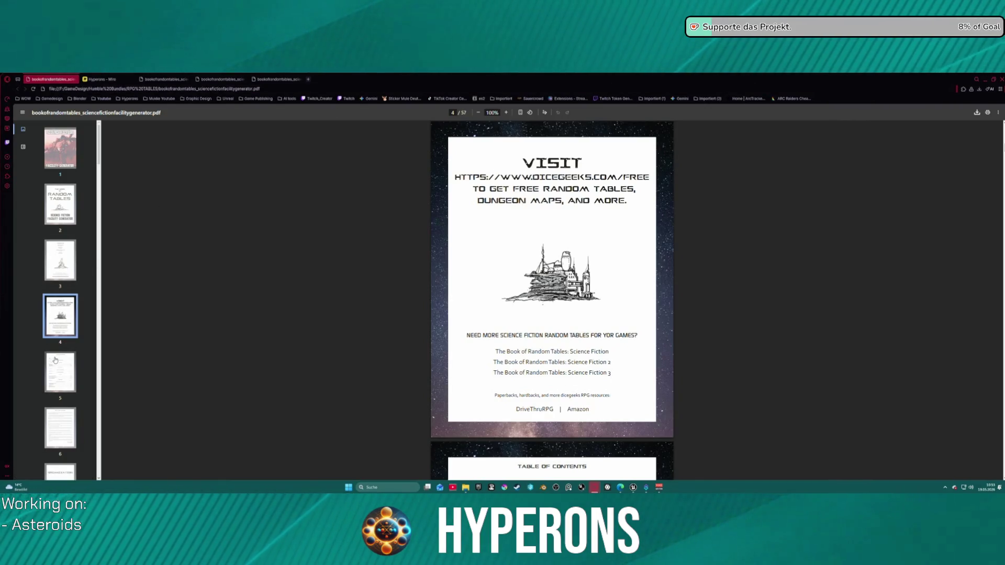
Step: Open its table of contents, then switch to the Science Fiction random tables PDF
left_click(61, 381)
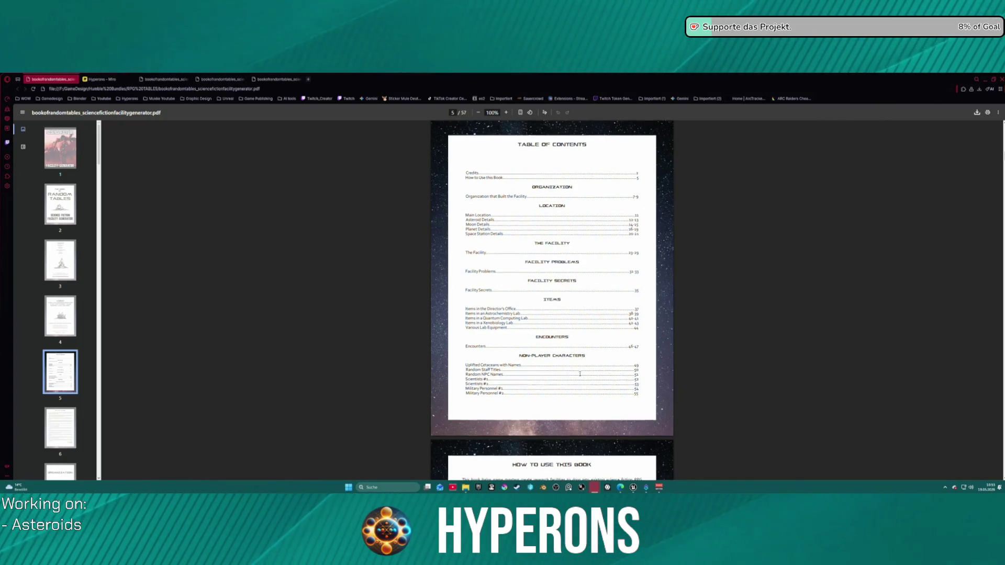
scroll(559, 373, "down", 3)
scroll(488, 231, "up", 3)
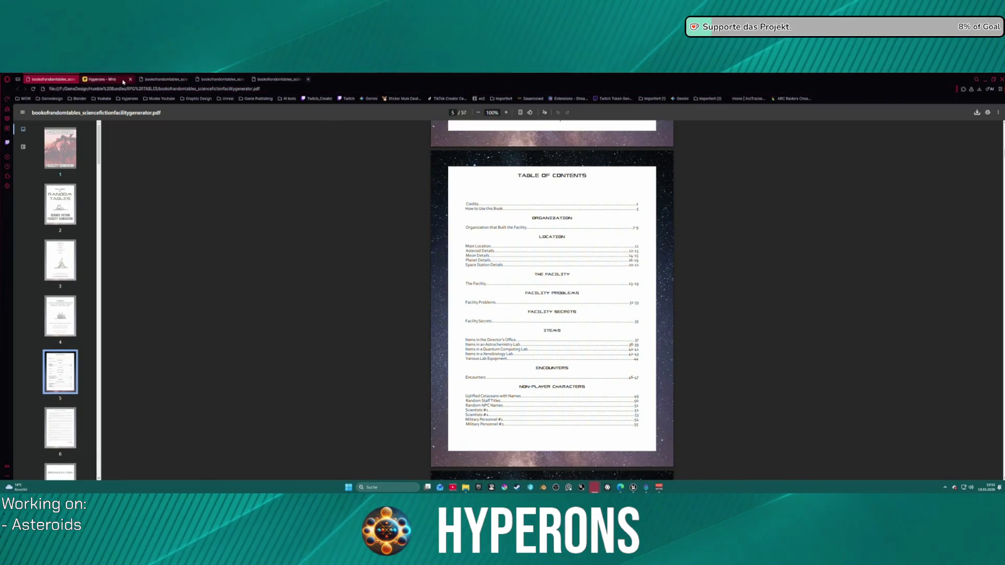
left_click(163, 79)
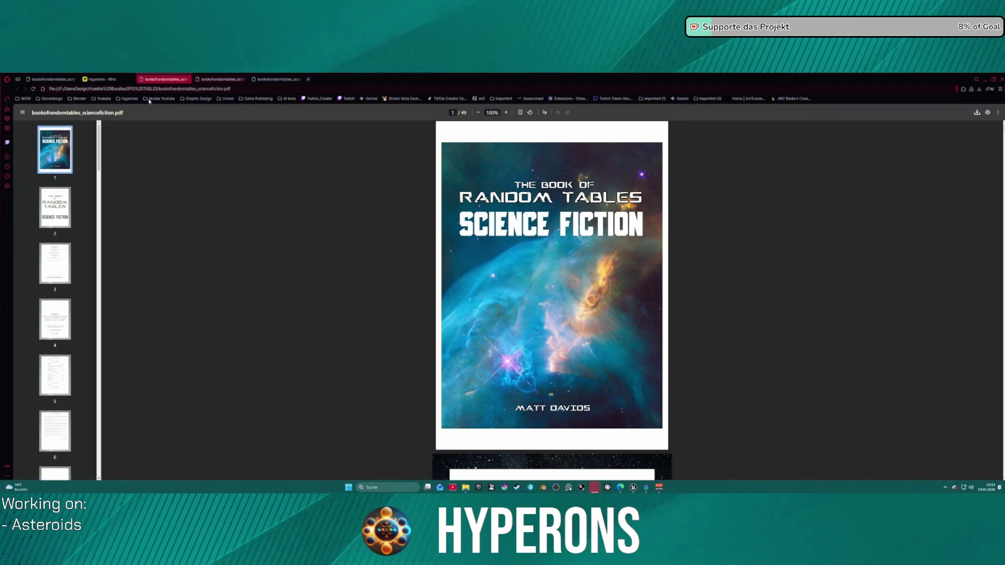
Step: Open the Science Fiction book's table of contents and drag across a line of it
left_click(52, 388)
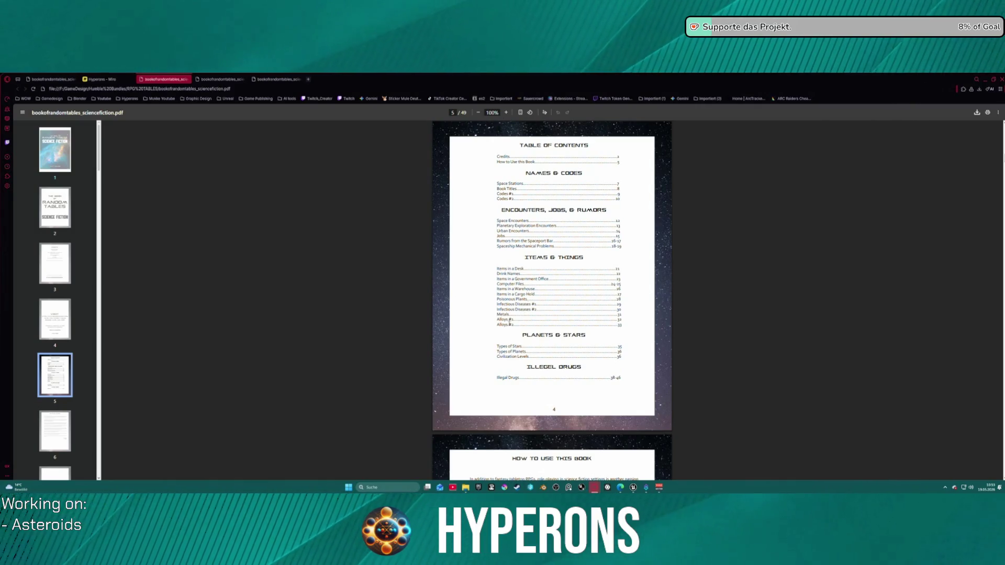
scroll(531, 322, "up", 1)
scroll(531, 321, "up", 1)
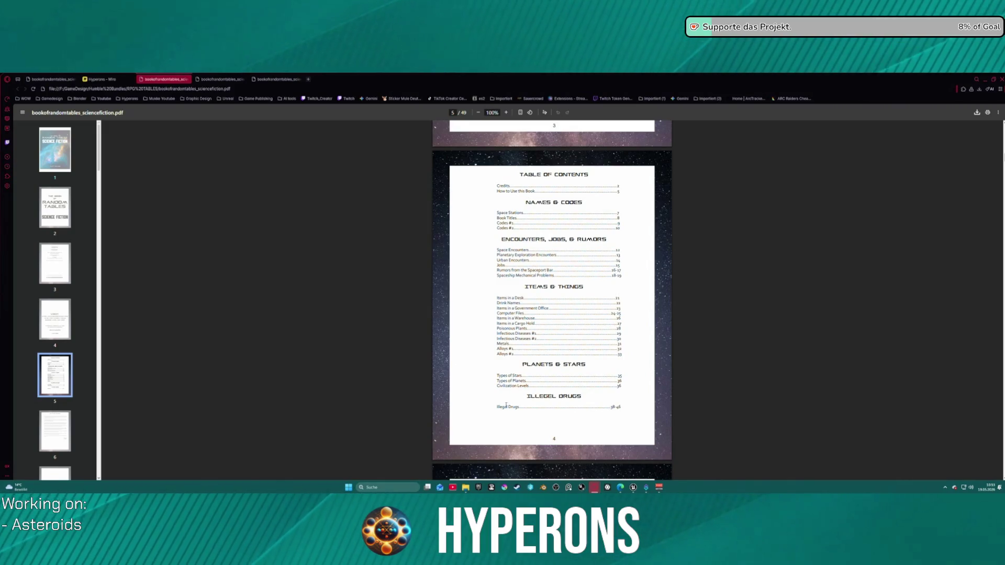
scroll(550, 409, "down", 3)
left_click_drag(497, 261, 619, 261)
scroll(560, 251, "up", 2)
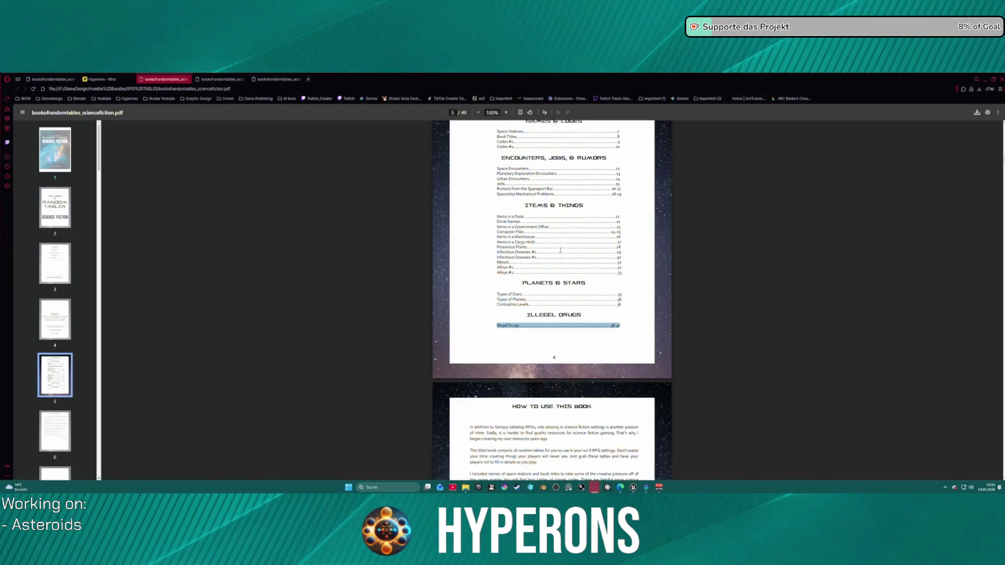
Step: Scroll down through the book's early random tables
scroll(560, 250, "down", 1)
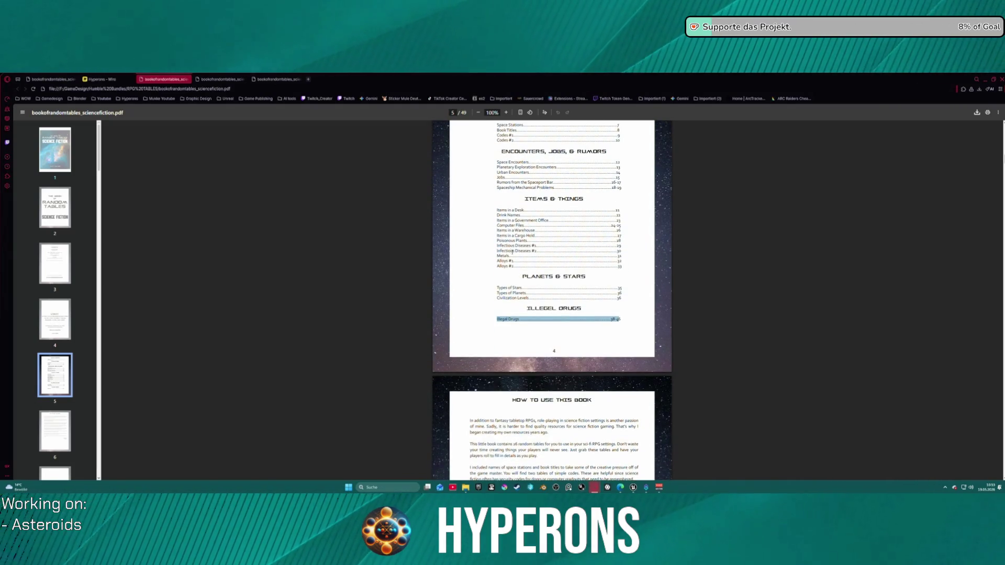
scroll(534, 253, "down", 1)
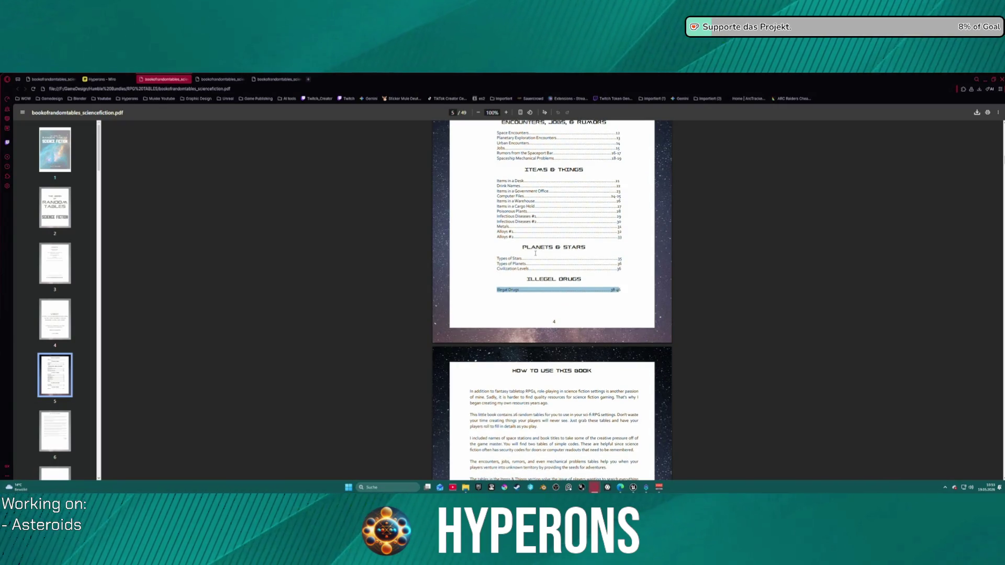
scroll(535, 253, "down", 20)
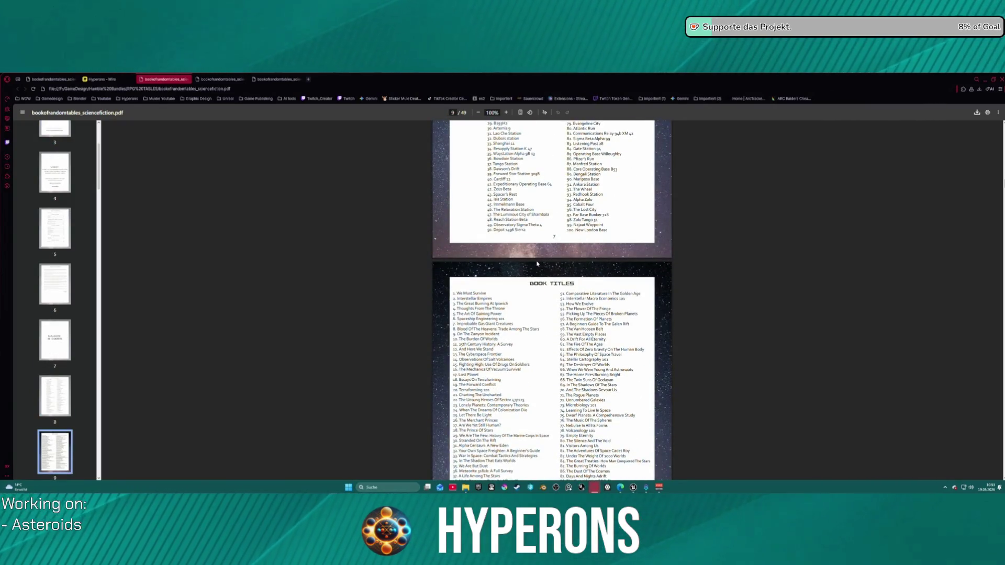
scroll(537, 263, "down", 5)
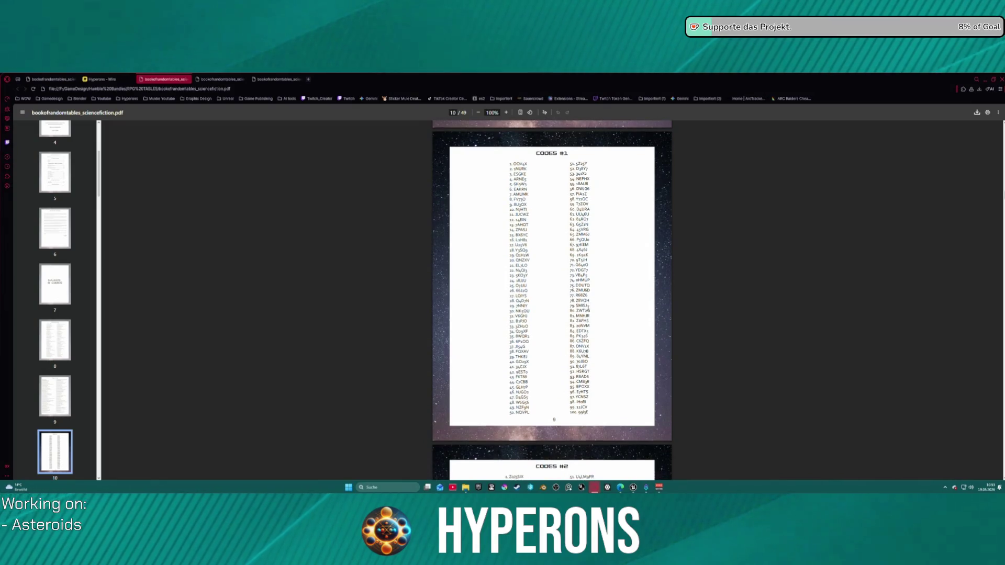
scroll(588, 309, "down", 15)
scroll(606, 318, "down", 5)
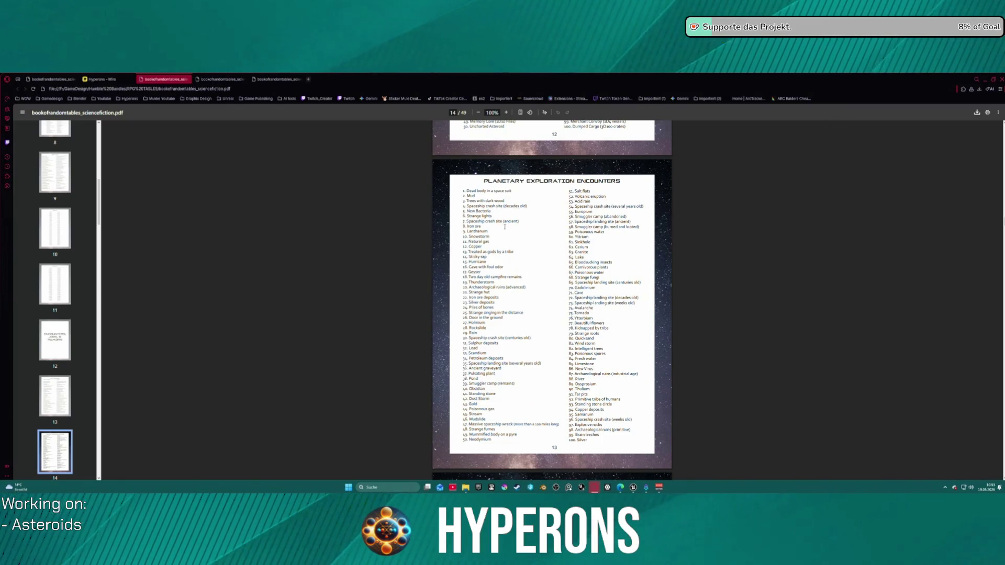
scroll(565, 259, "down", 6)
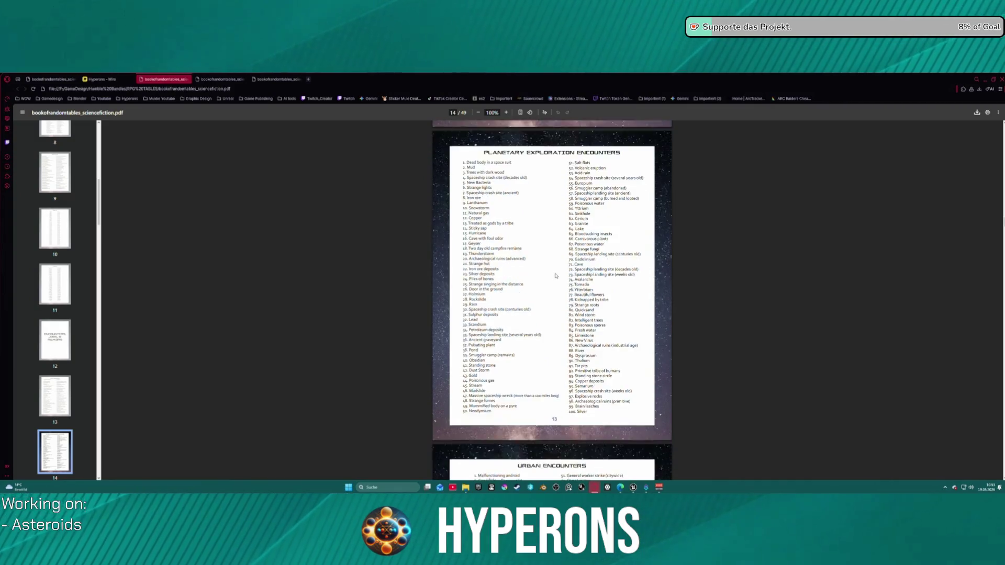
scroll(557, 286, "down", 6)
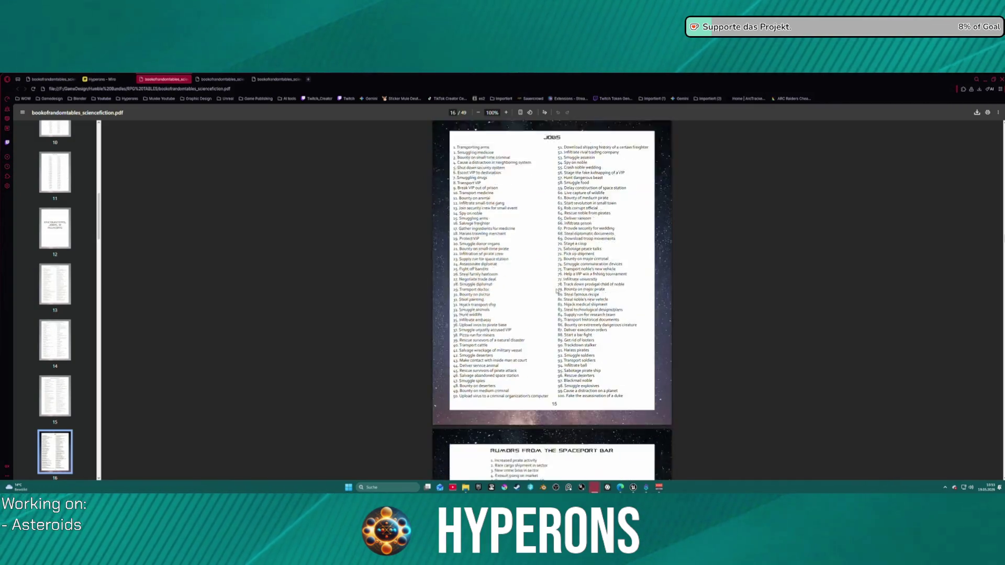
scroll(556, 291, "down", 6)
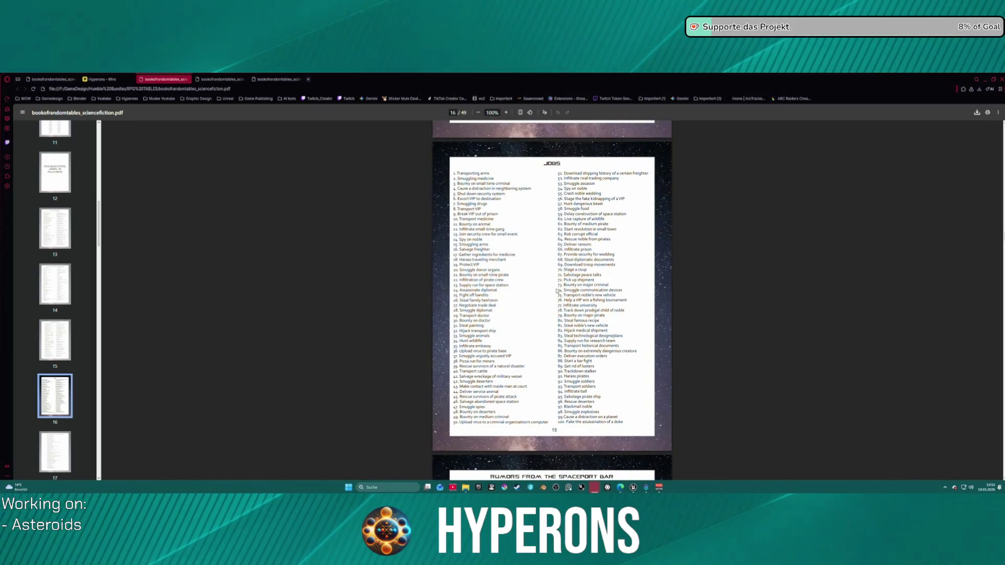
scroll(557, 291, "up", 1)
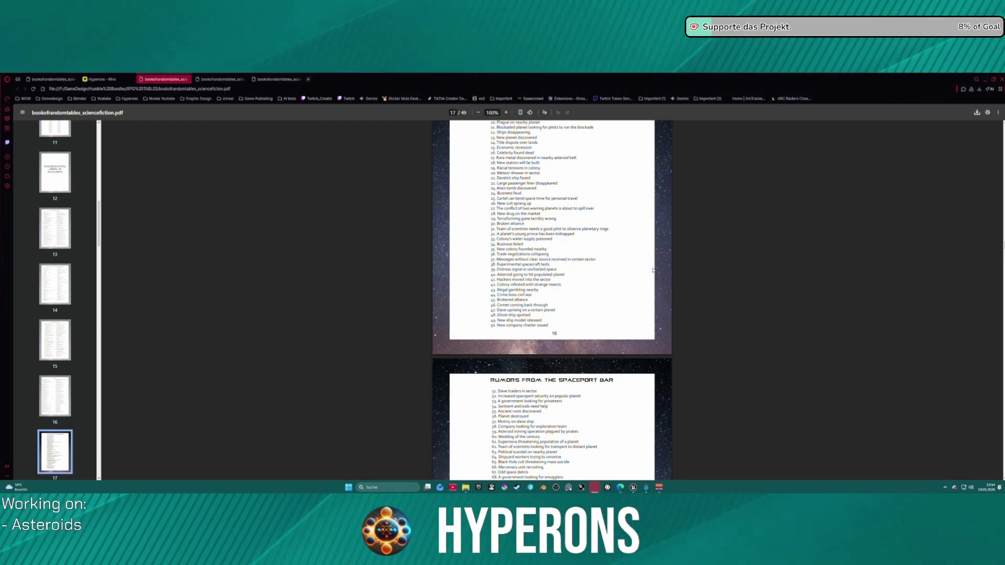
Step: Continue to Infectious Diseases #1 on page 30, then return to the table of contents
scroll(628, 278, "down", 8)
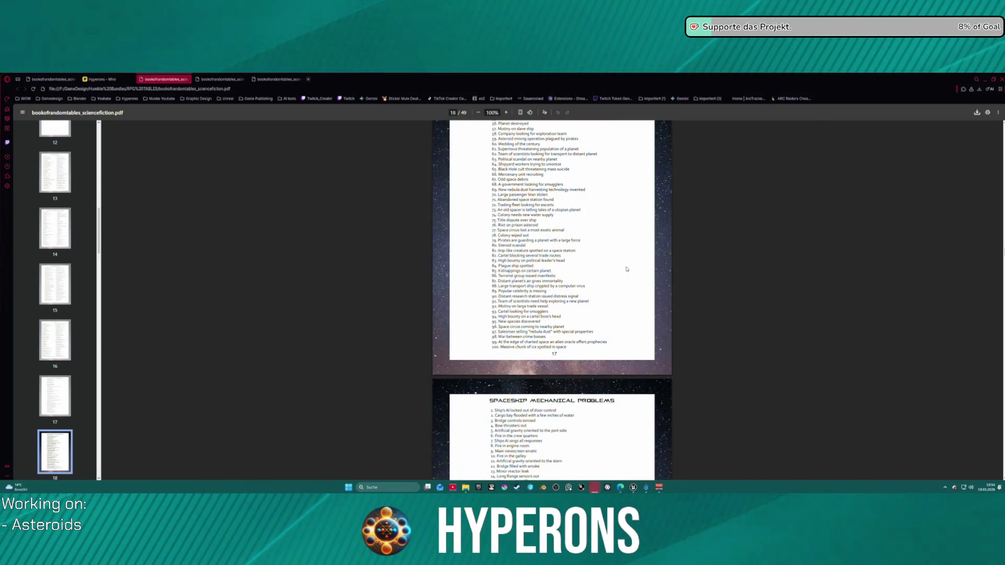
scroll(626, 269, "down", 2)
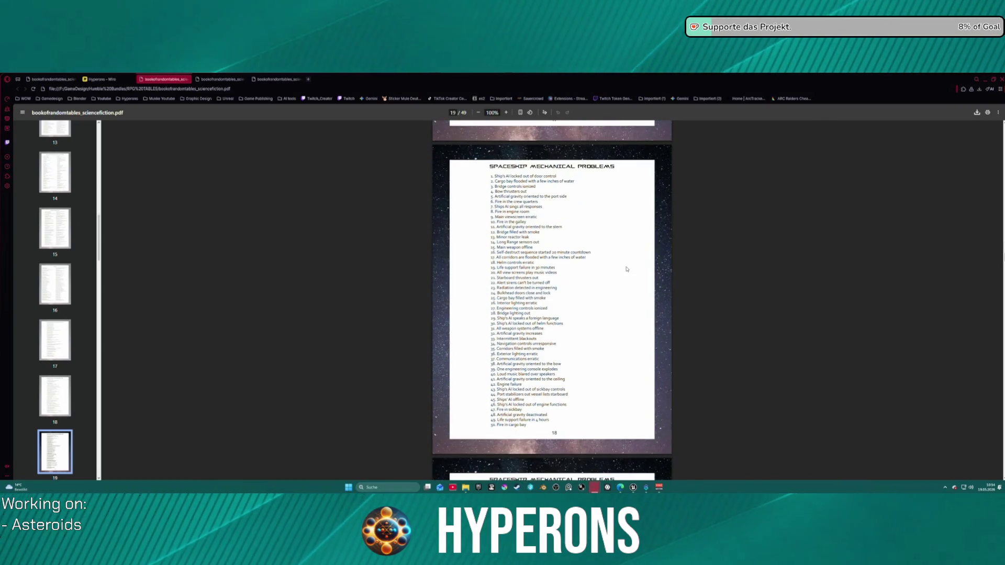
scroll(623, 266, "down", 10)
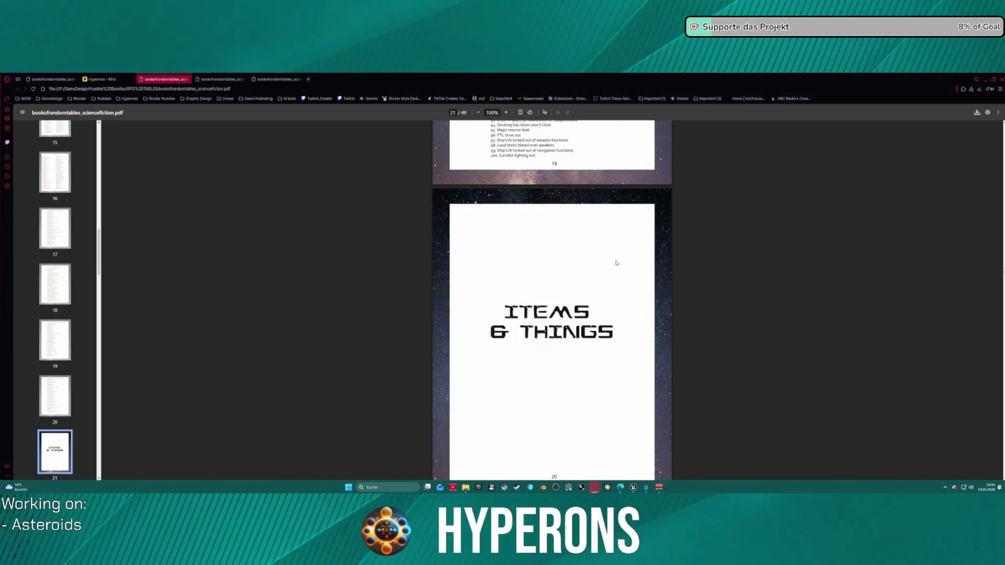
scroll(617, 263, "down", 4)
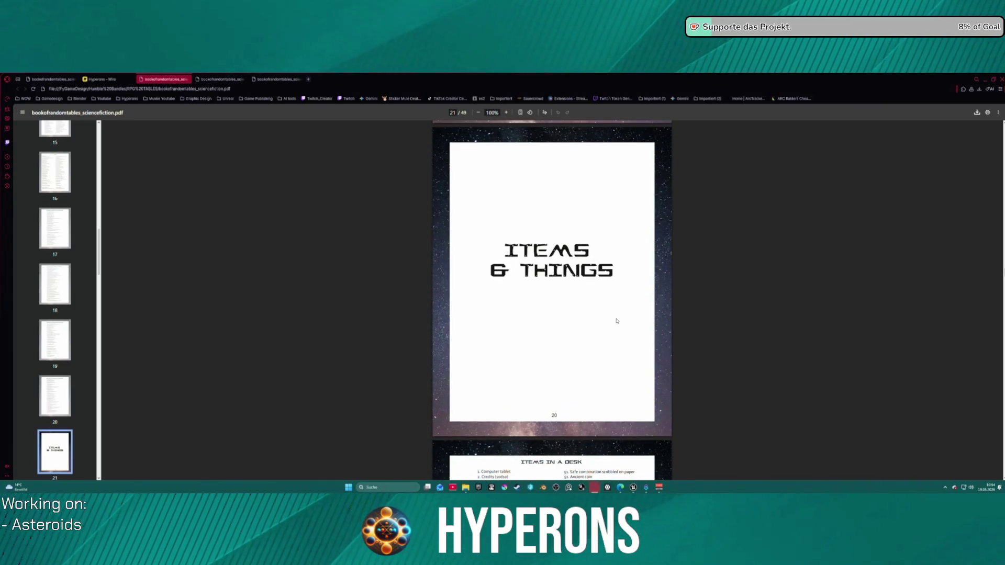
scroll(595, 328, "down", 3)
scroll(595, 327, "down", 20)
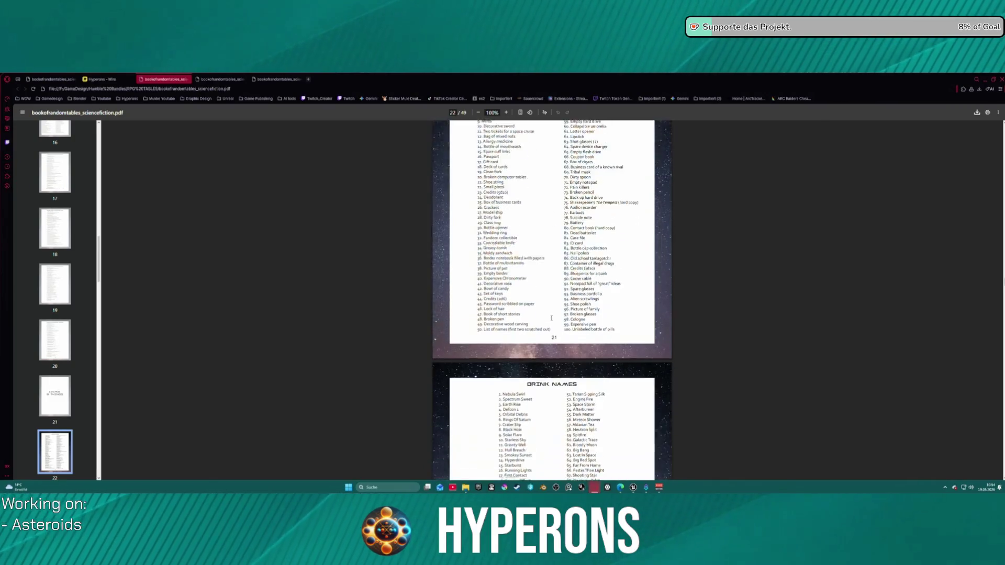
scroll(551, 317, "down", 18)
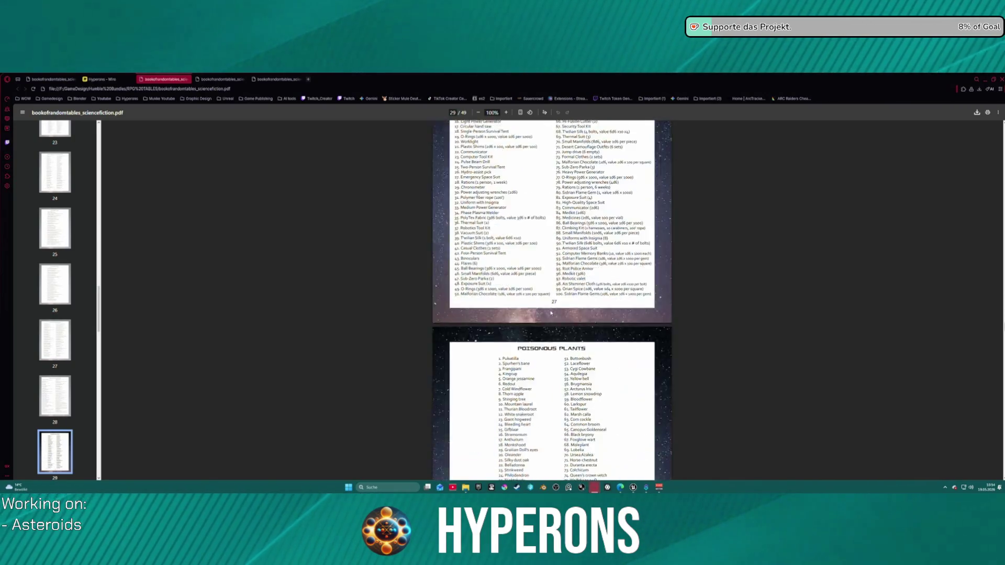
scroll(44, 283, "up", 20)
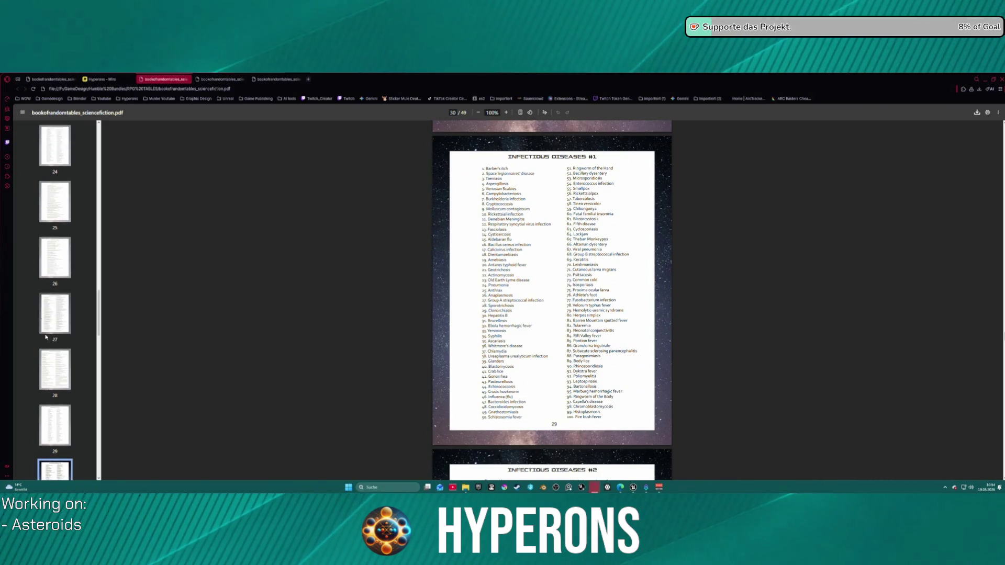
left_click(55, 374)
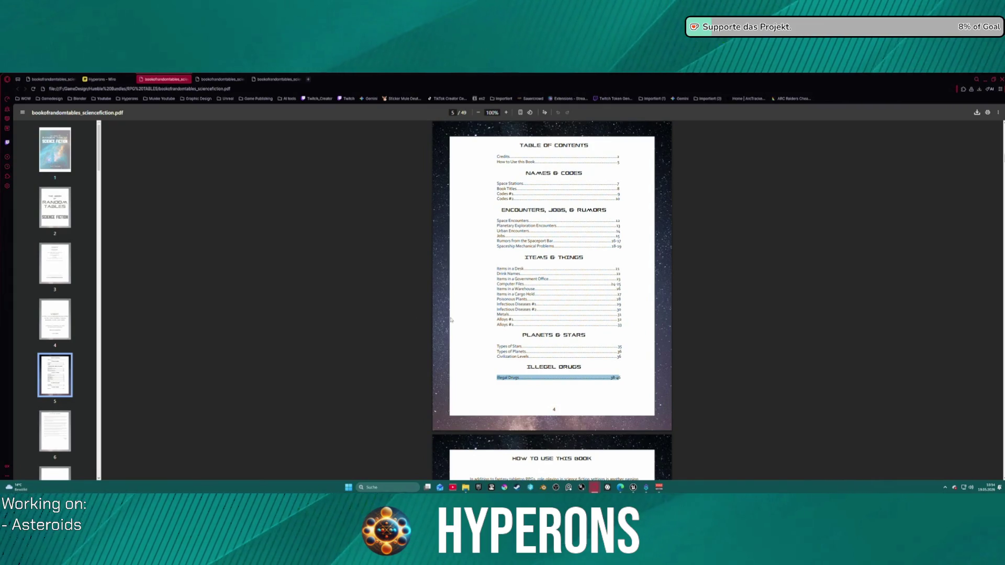
Step: Jump to the Metals table on page 32 and read through Alloys #1 and #2 to Types of Stars
scroll(51, 363, "down", 20)
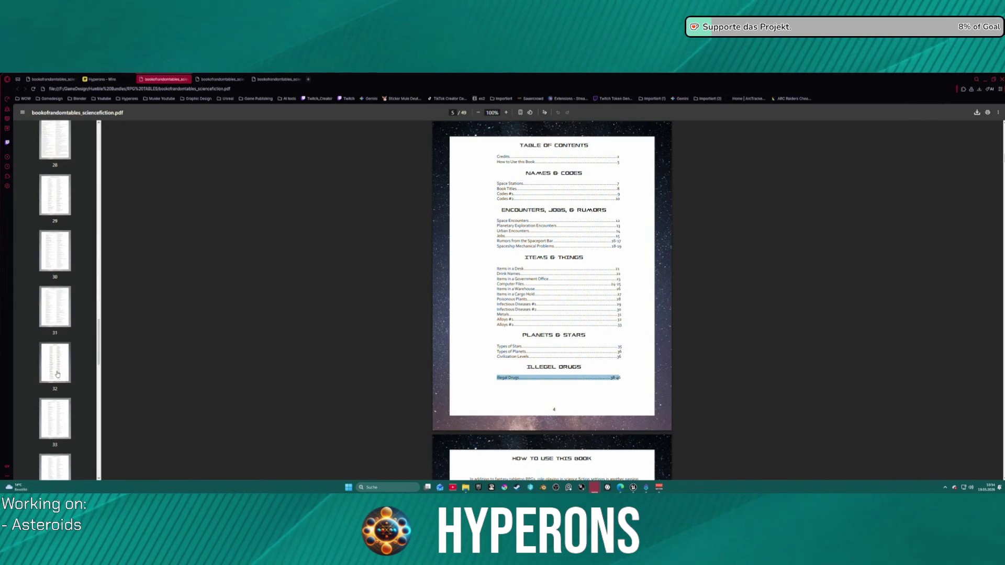
left_click(52, 363)
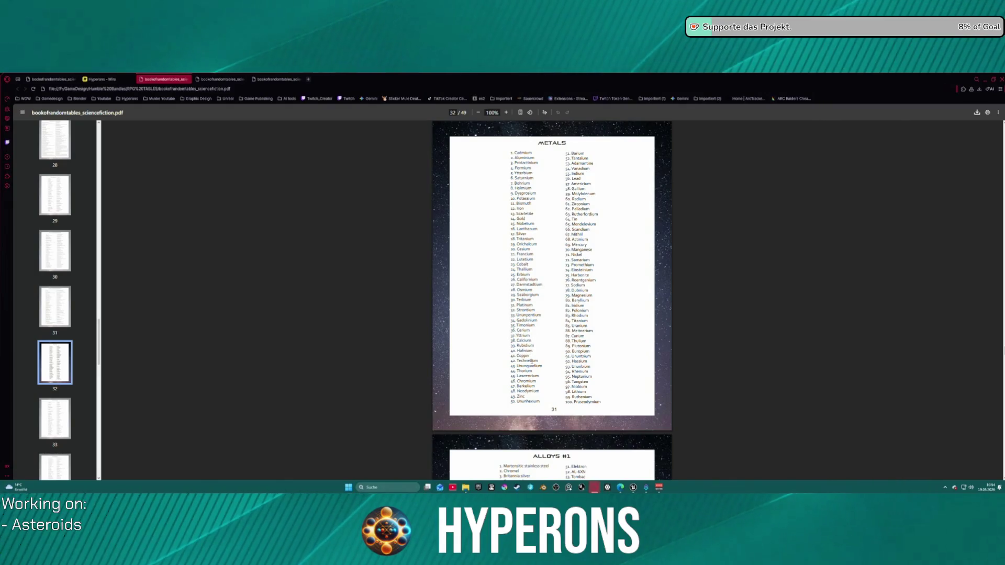
scroll(532, 362, "down", 3)
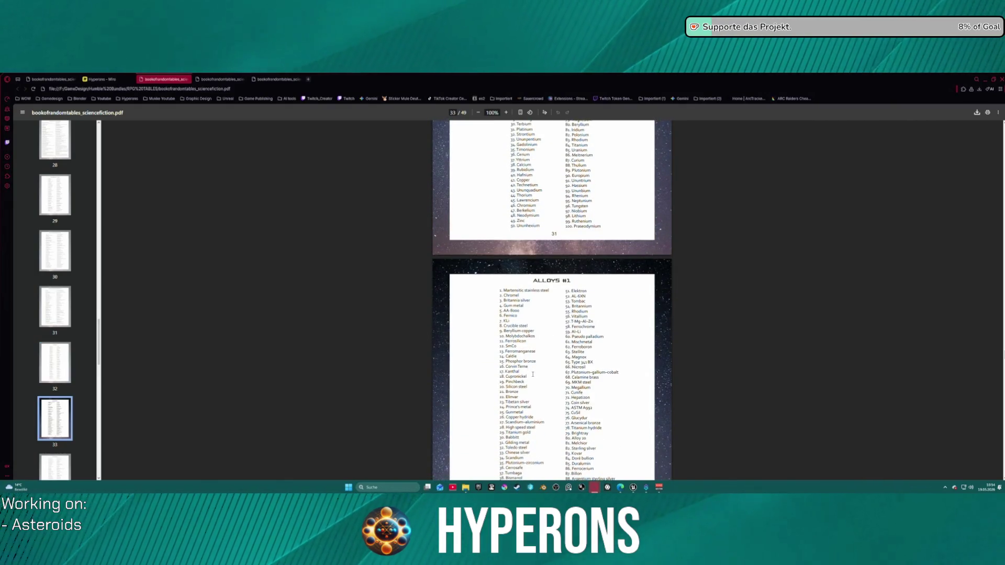
scroll(532, 374, "down", 2)
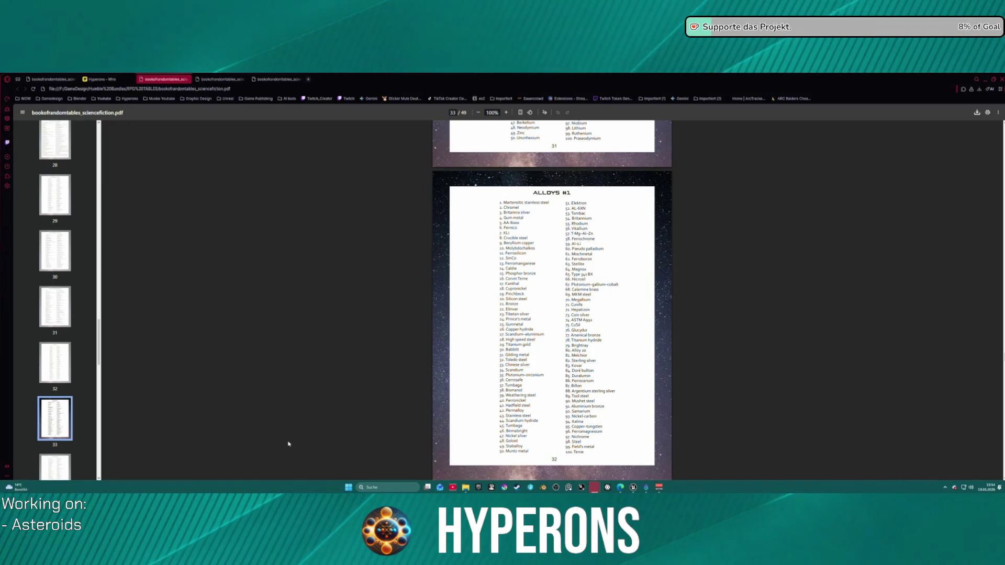
scroll(576, 390, "down", 5)
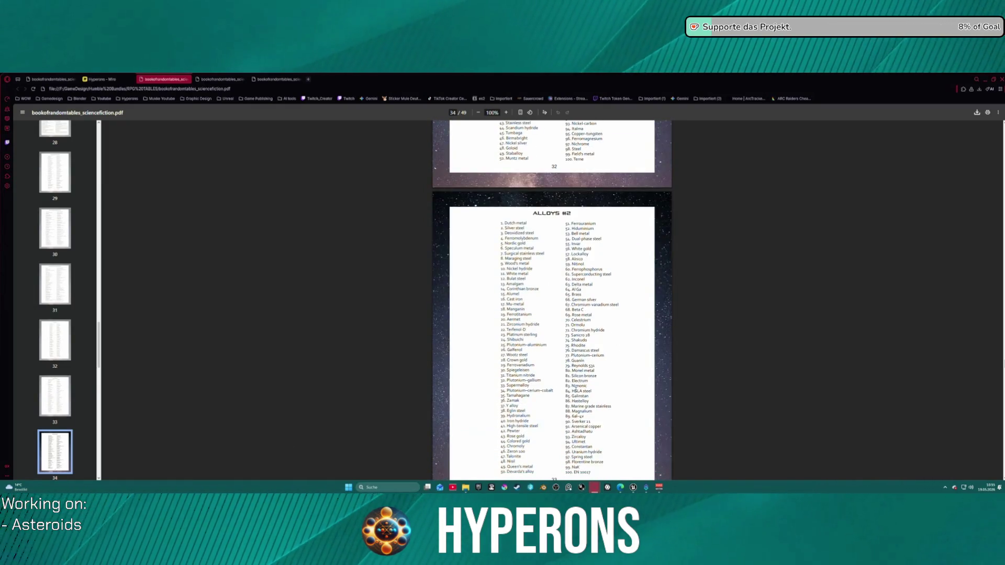
scroll(575, 390, "down", 10)
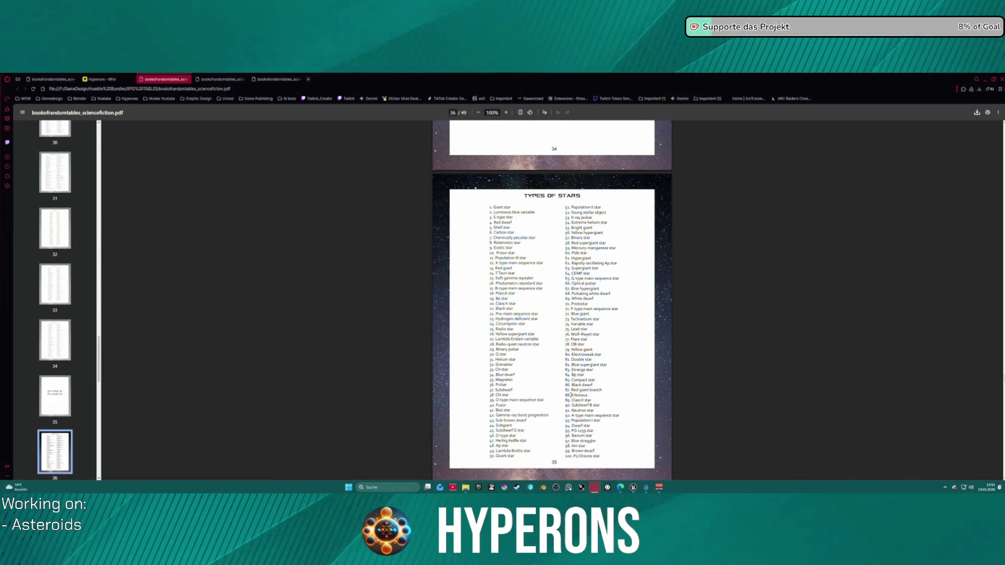
scroll(570, 395, "down", 1)
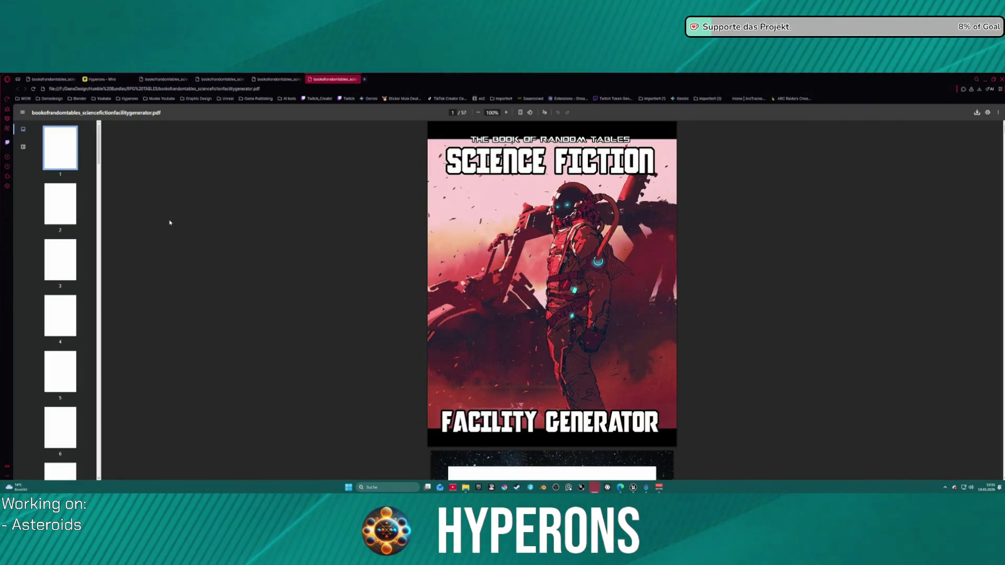
Step: Show the Facility Generator's table of contents, then Alt+Tab to another window
left_click(61, 316)
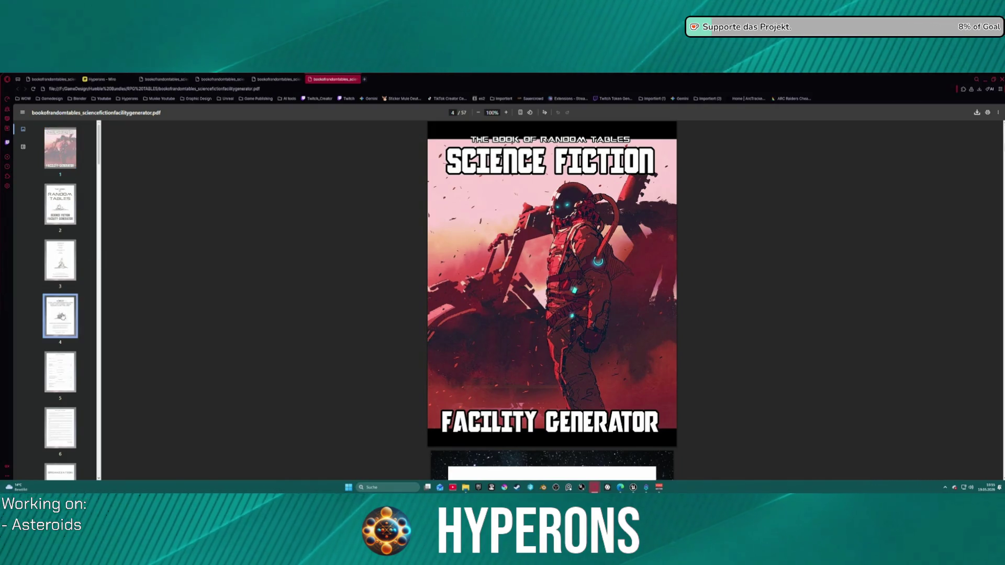
left_click(60, 372)
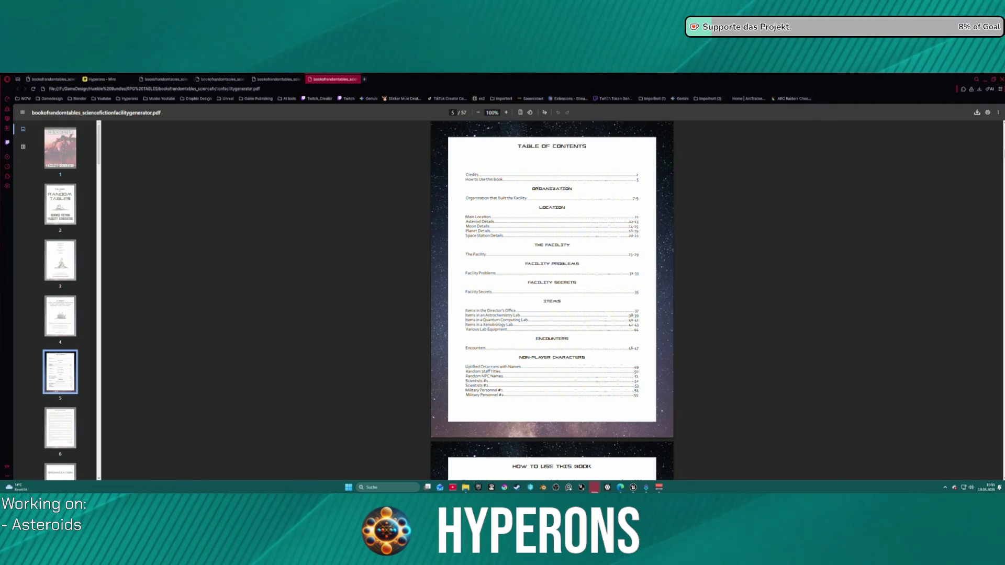
key("alt+Tab")
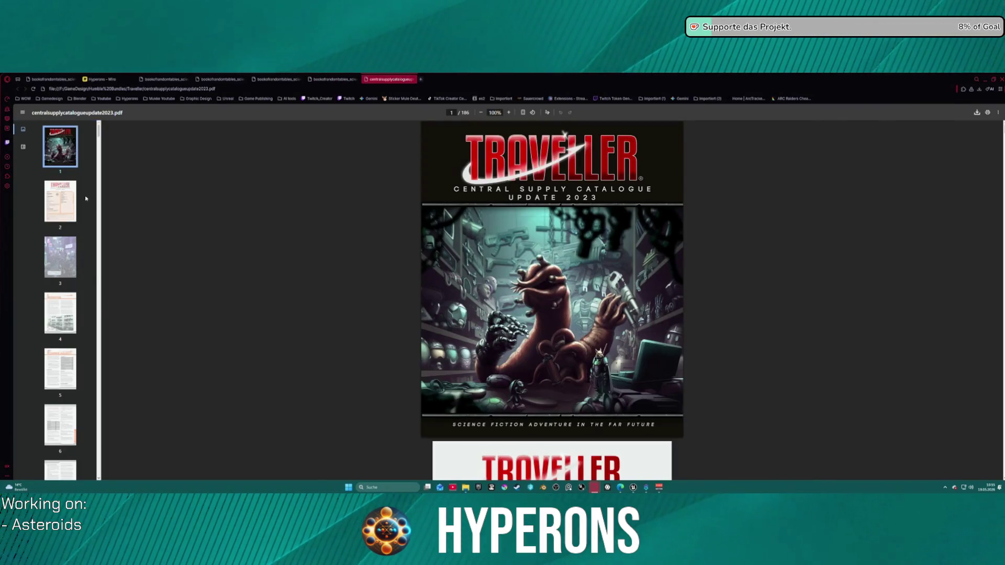
Step: Leaf through the catalogue's Introduction and Equipment Availability pages, then return to credits and contents
left_click(60, 202)
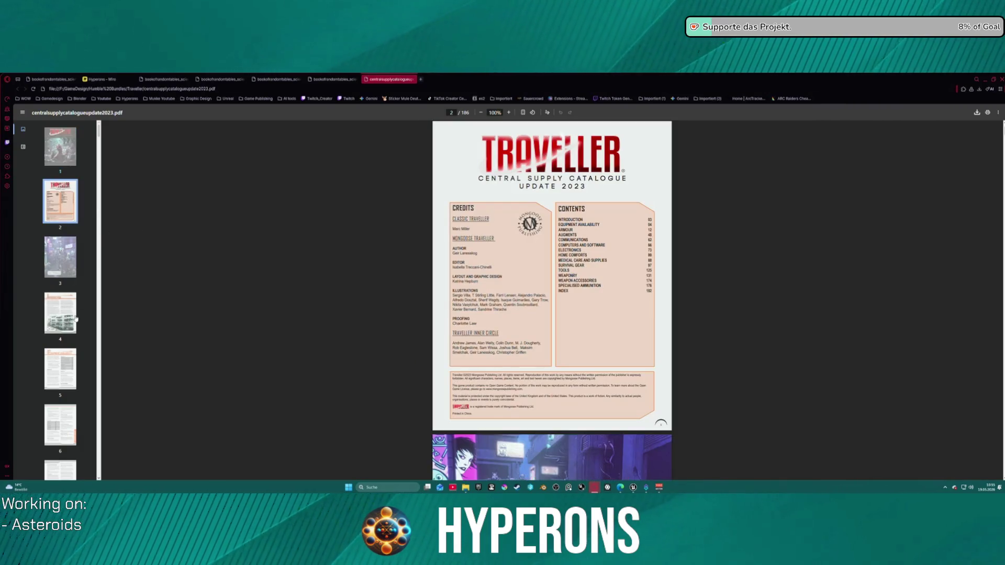
left_click(60, 256)
left_click(71, 313)
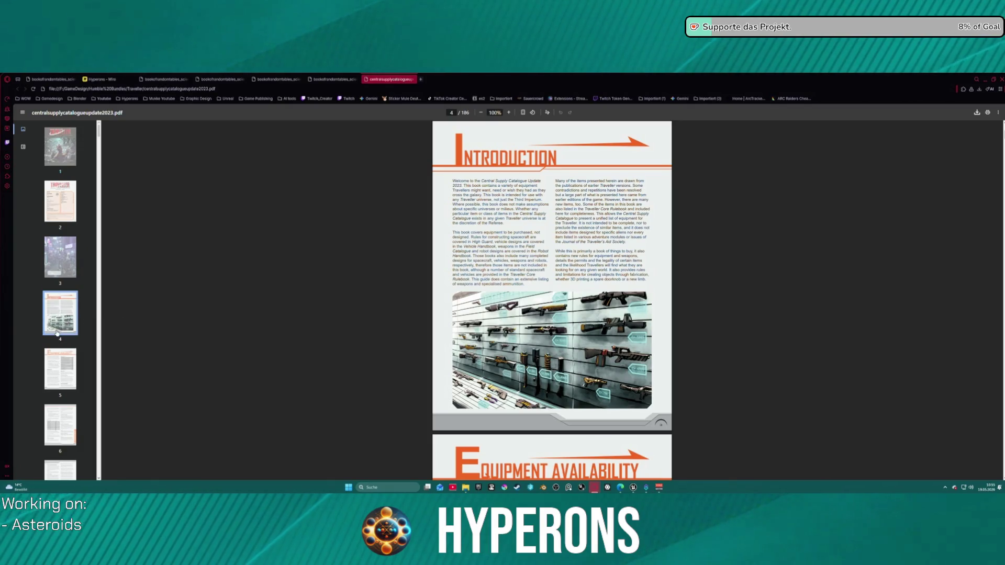
scroll(64, 343, "down", 2)
left_click(68, 262)
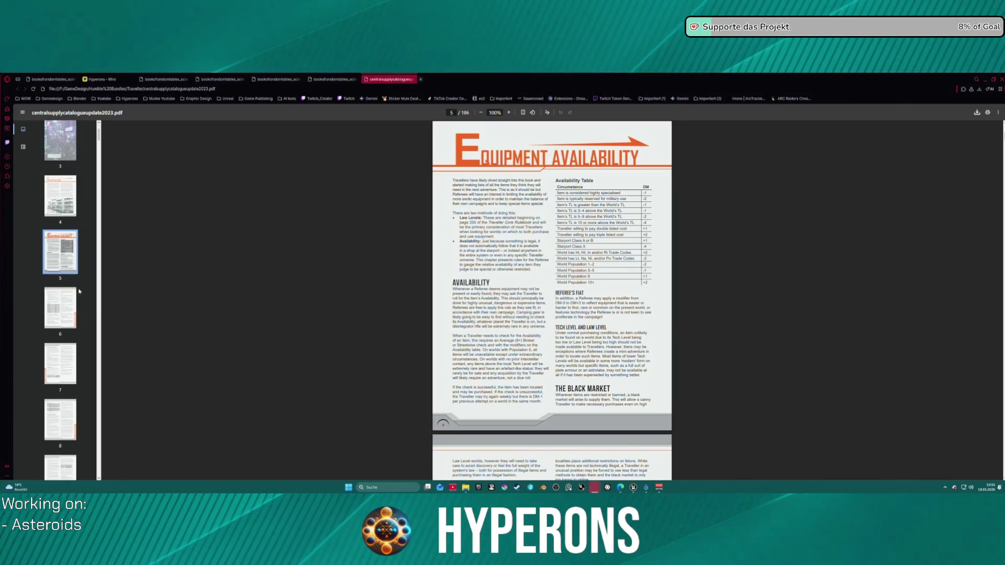
scroll(67, 198, "up", 2)
left_click(68, 193)
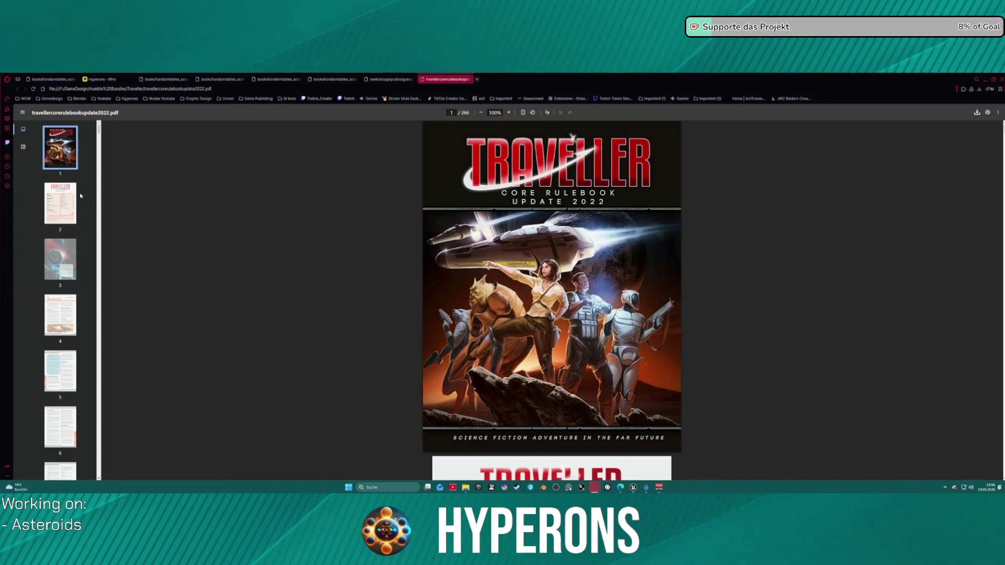
Step: Open the rulebook's credits and contents page and scroll through the following pages
left_click(60, 204)
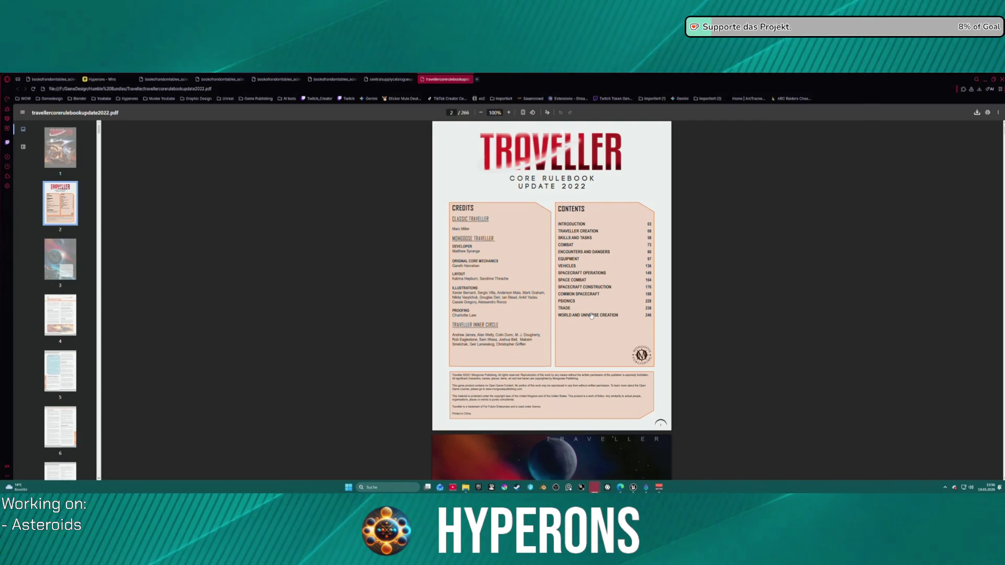
scroll(591, 309, "down", 20)
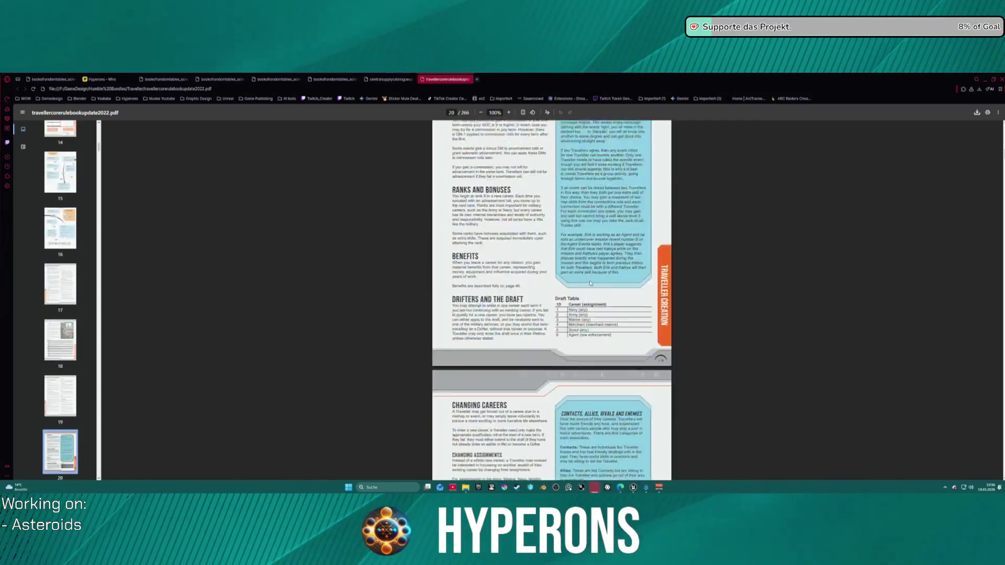
scroll(590, 283, "down", 10)
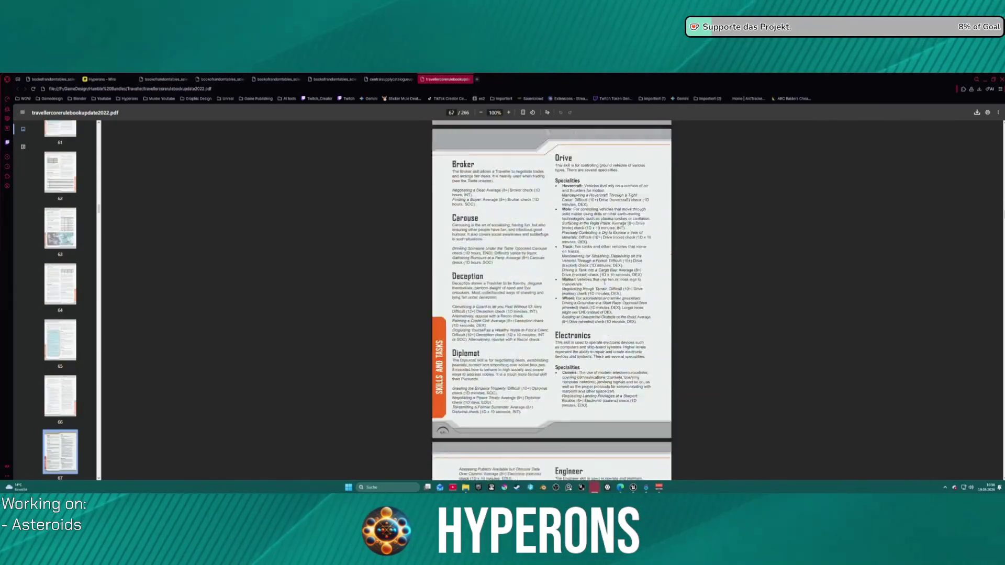
scroll(608, 283, "down", 20)
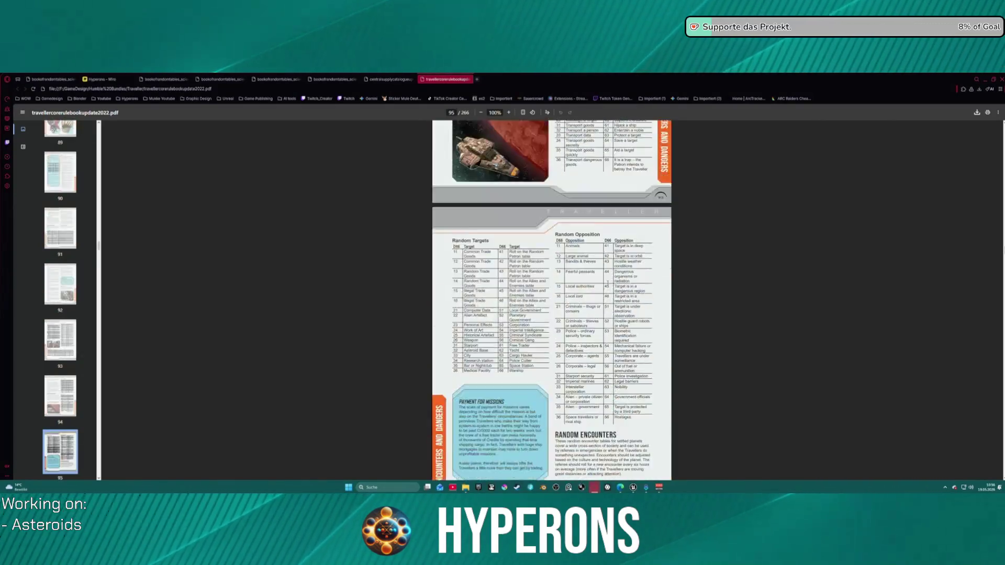
scroll(607, 283, "down", 8)
scroll(608, 283, "down", 20)
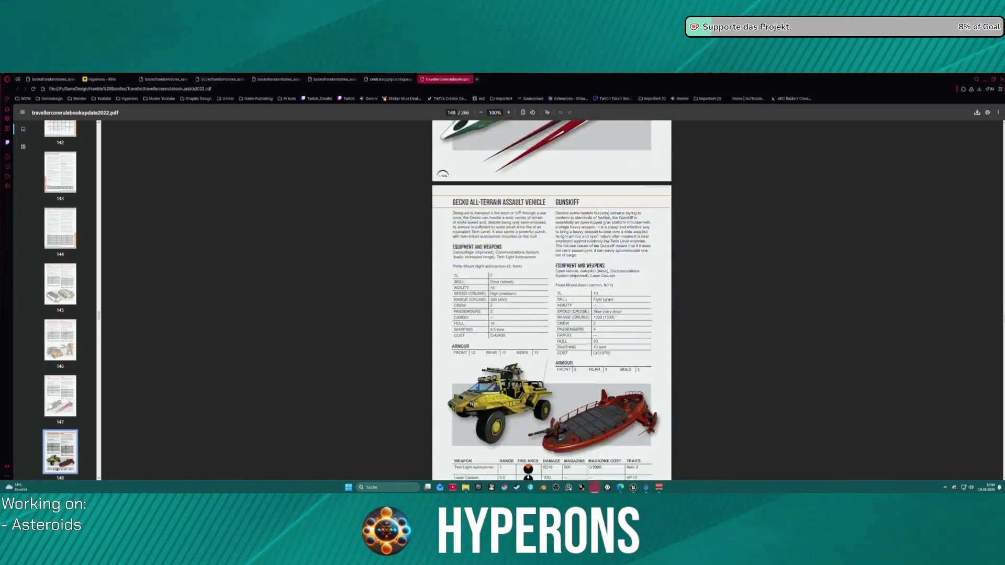
scroll(608, 272, "down", 2)
scroll(607, 273, "down", 6)
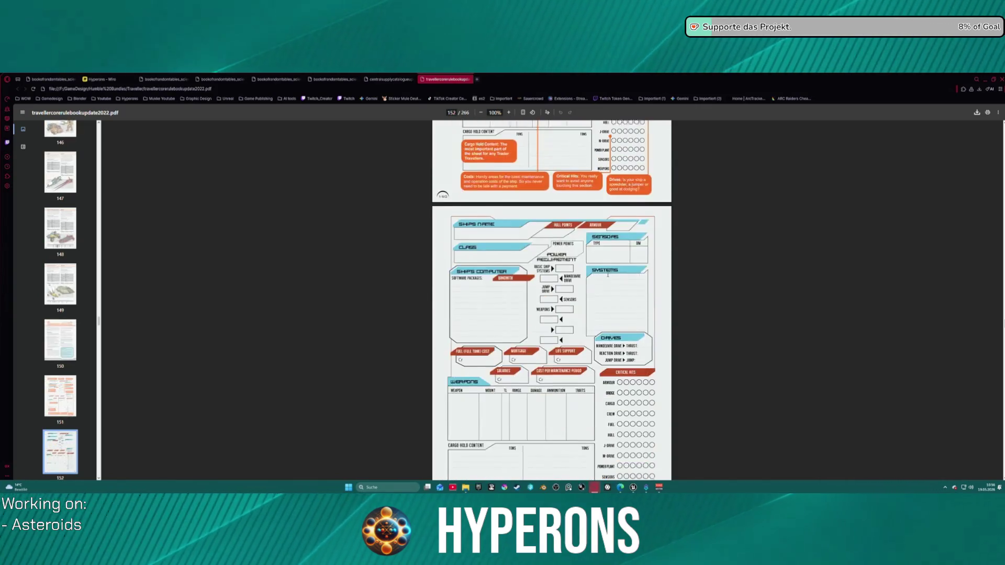
scroll(608, 274, "up", 5)
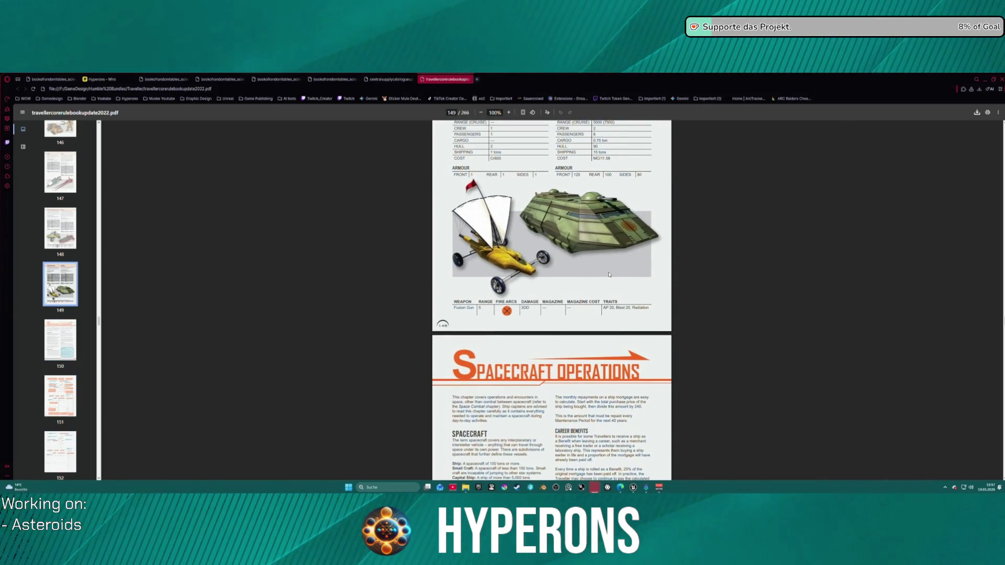
scroll(608, 273, "down", 4)
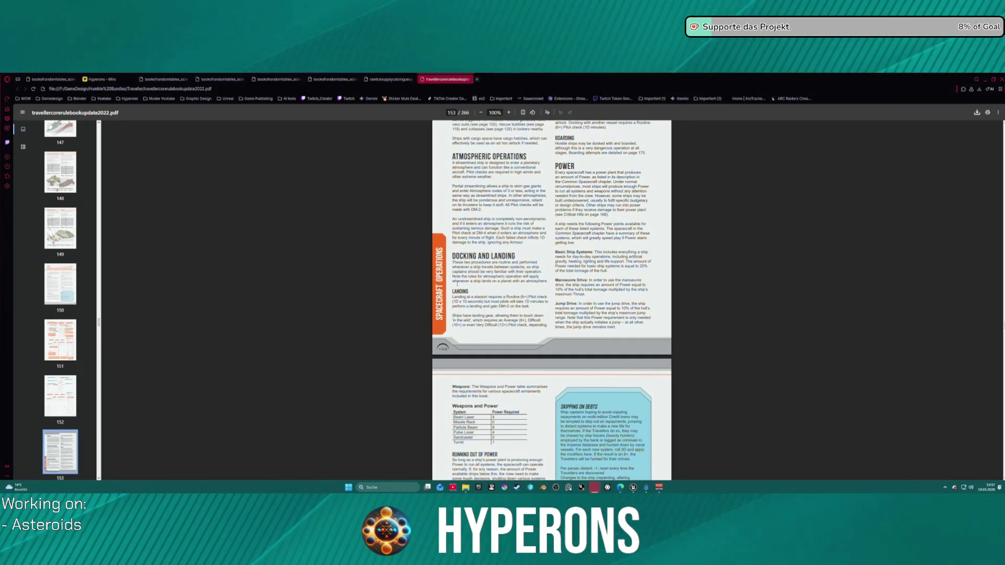
scroll(457, 284, "down", 12)
scroll(119, 345, "down", 20)
scroll(73, 346, "down", 20)
Step: Jump through pages 241, 242, 248 and 265 to the index on page 264
left_click(62, 341)
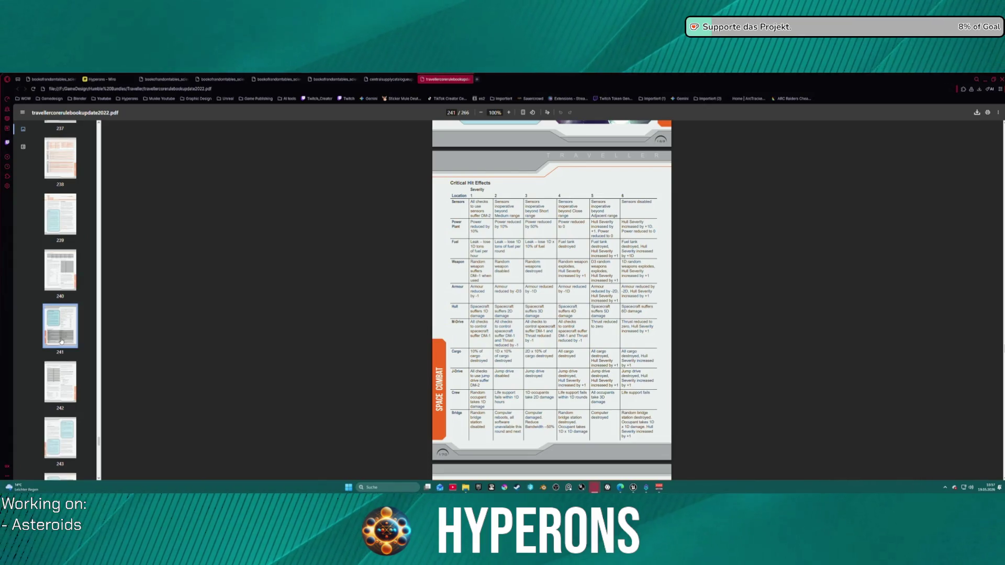
left_click(70, 398)
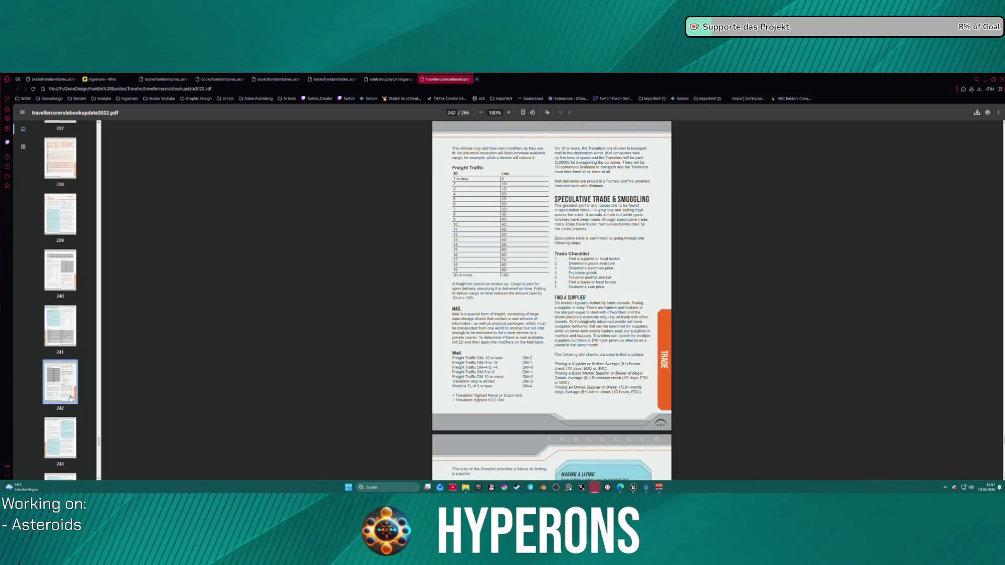
scroll(72, 393, "down", 3)
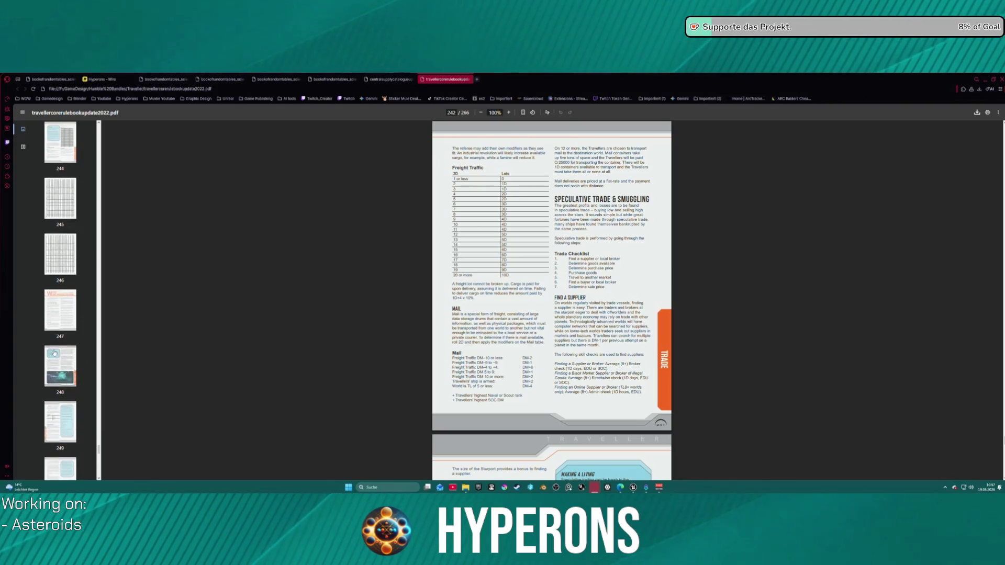
left_click(63, 375)
scroll(62, 375, "down", 15)
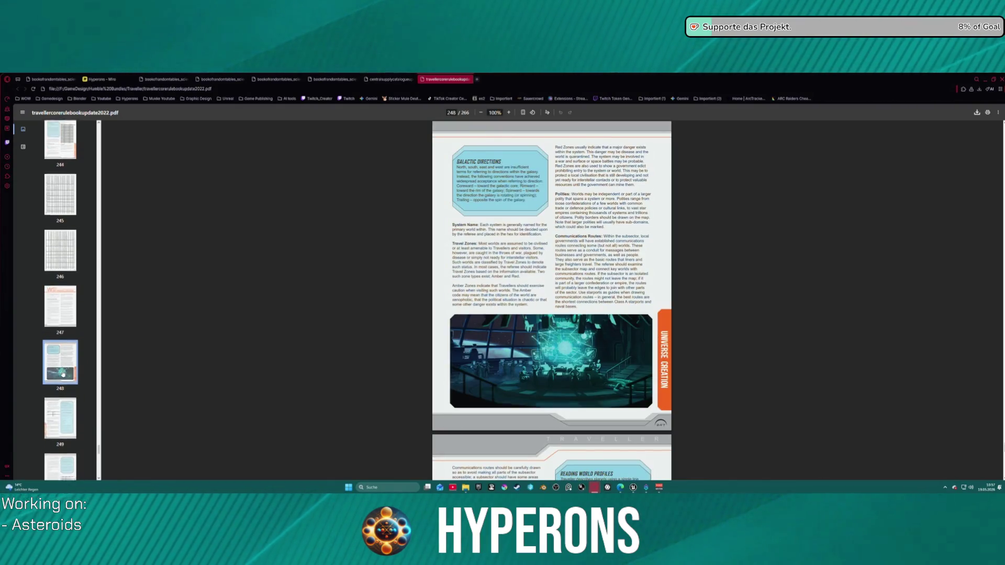
left_click(61, 370)
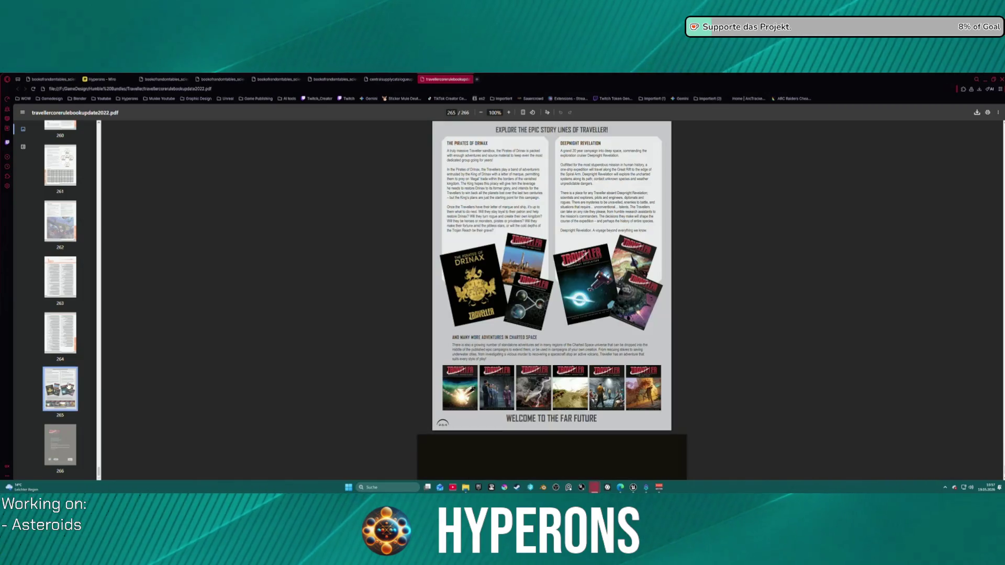
left_click(62, 341)
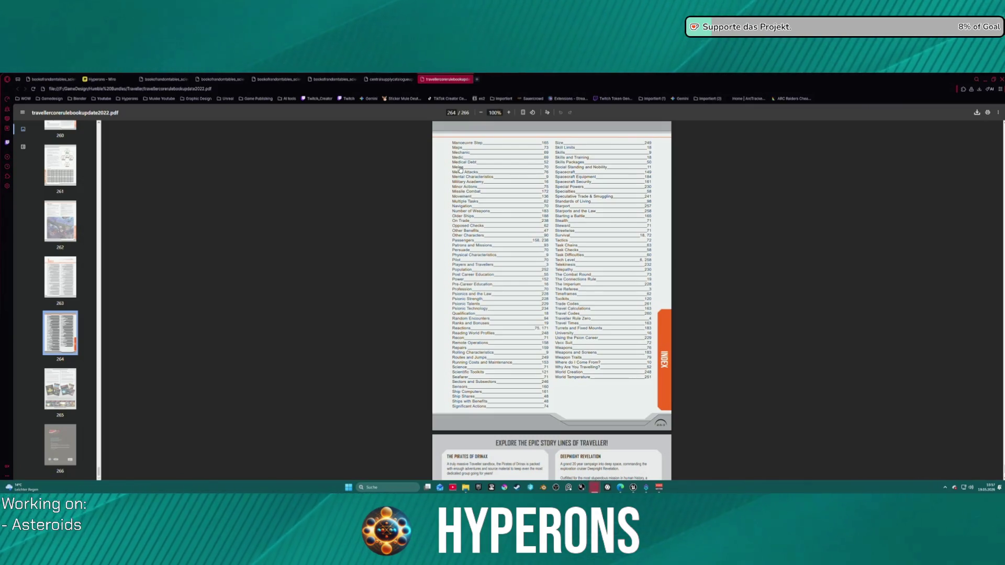
Step: Scroll back to the Universe Creation artwork and drag the browser off-screen to reveal Unreal
scroll(459, 162, "up", 5)
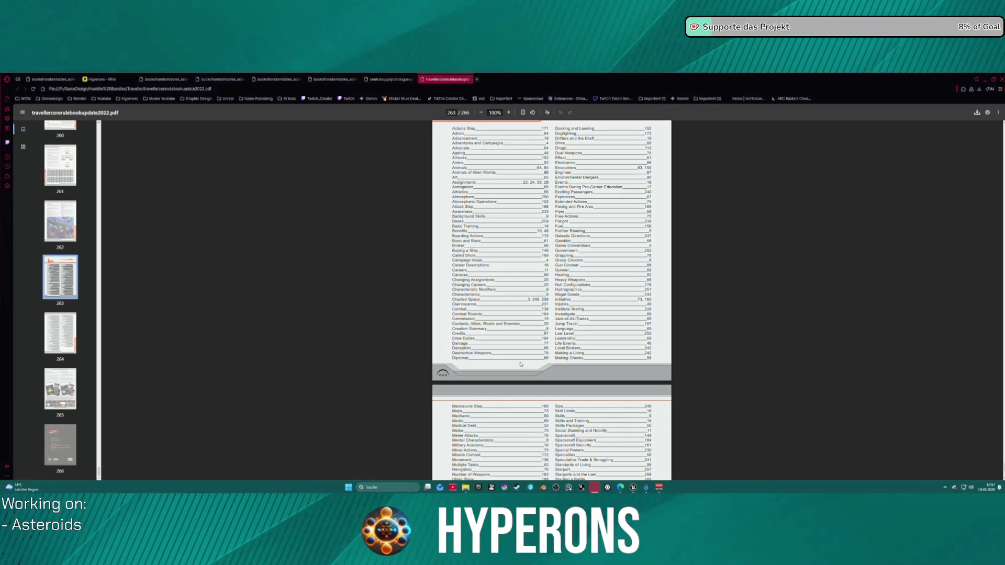
scroll(60, 293, "up", 15)
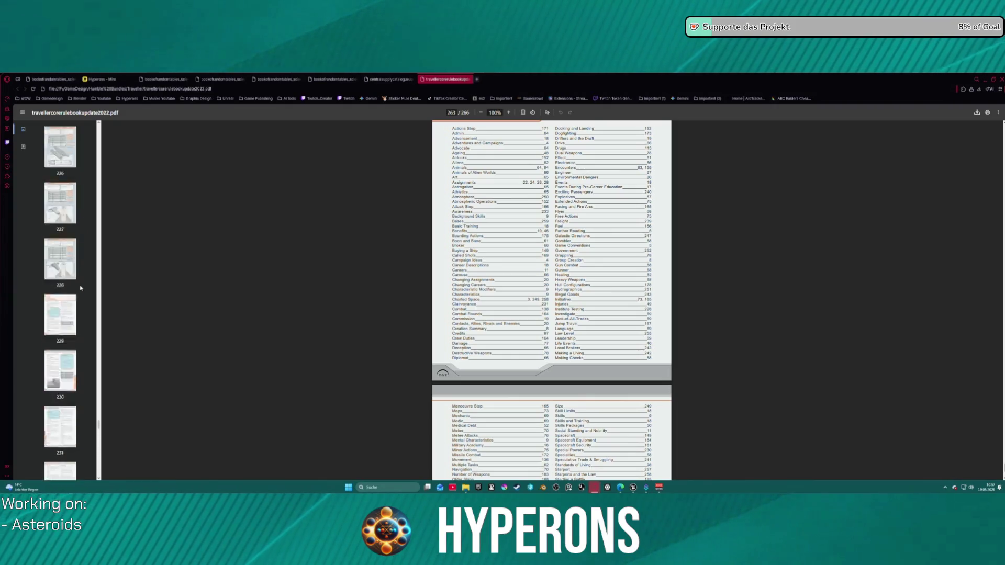
scroll(81, 288, "up", 8)
scroll(552, 298, "up", 3)
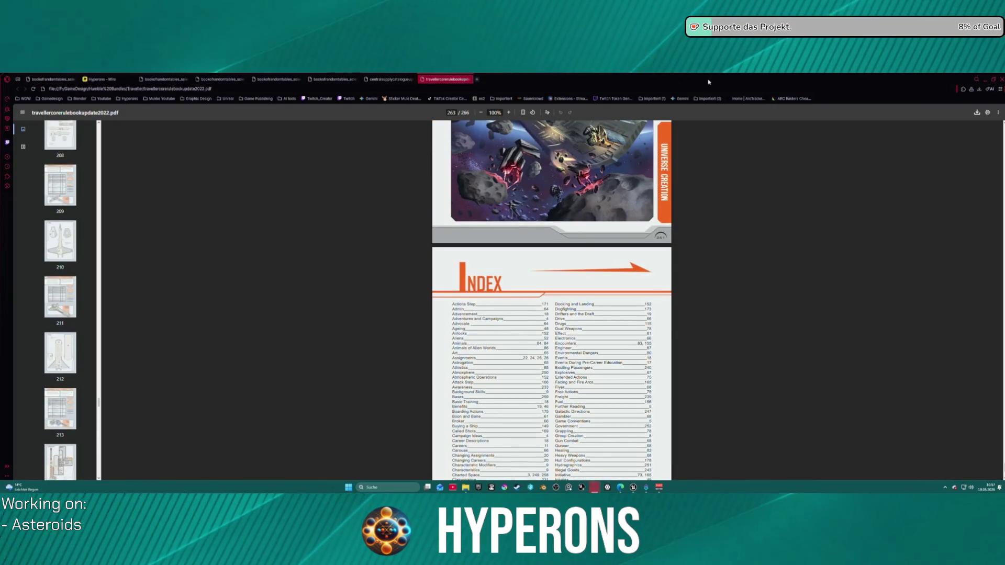
left_click_drag(708, 82, 1004, 82)
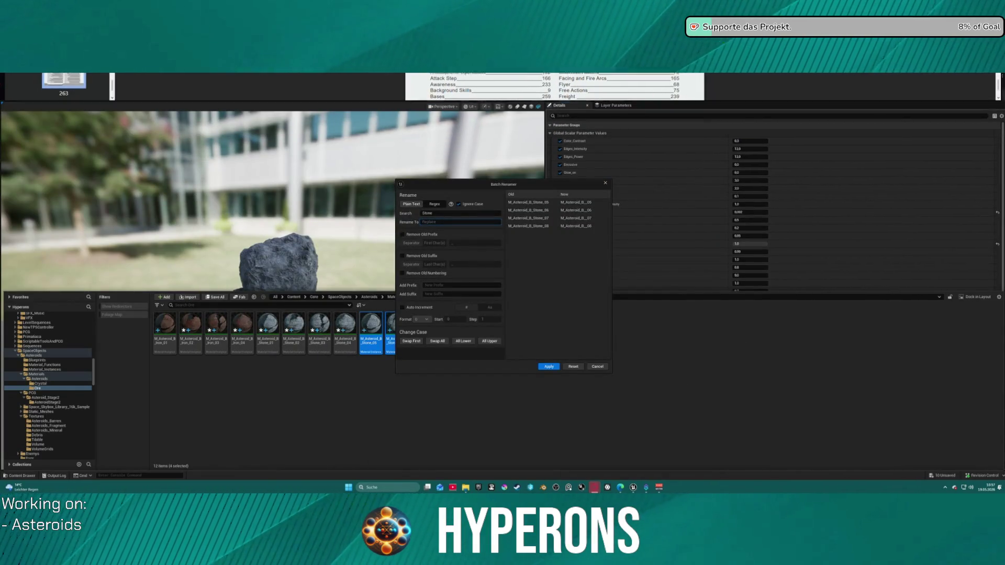
Step: Batch-rename the four Stone asteroid materials, replacing 'Stone' with 'Obsidiant'
left_click(455, 222)
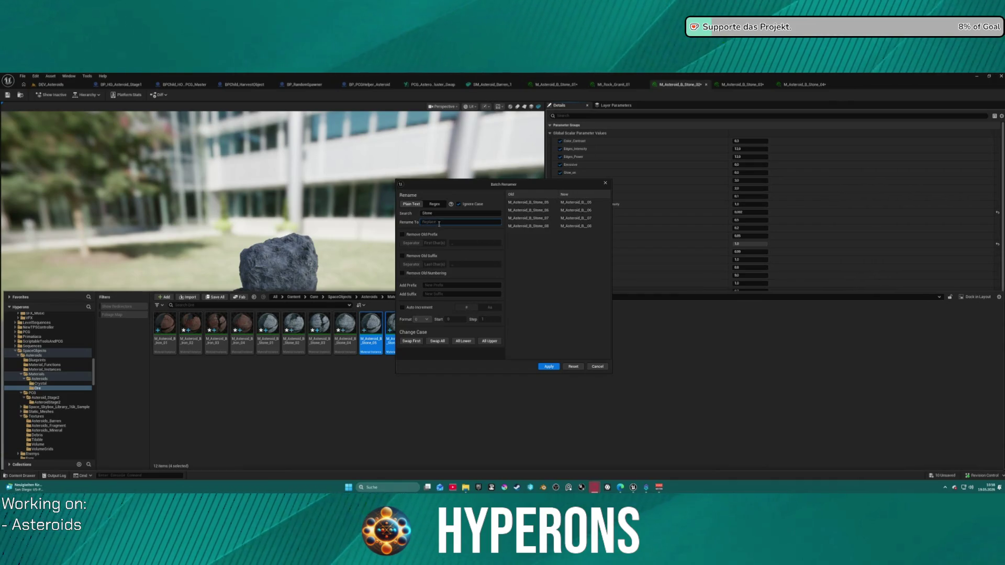
type("Obsidiant")
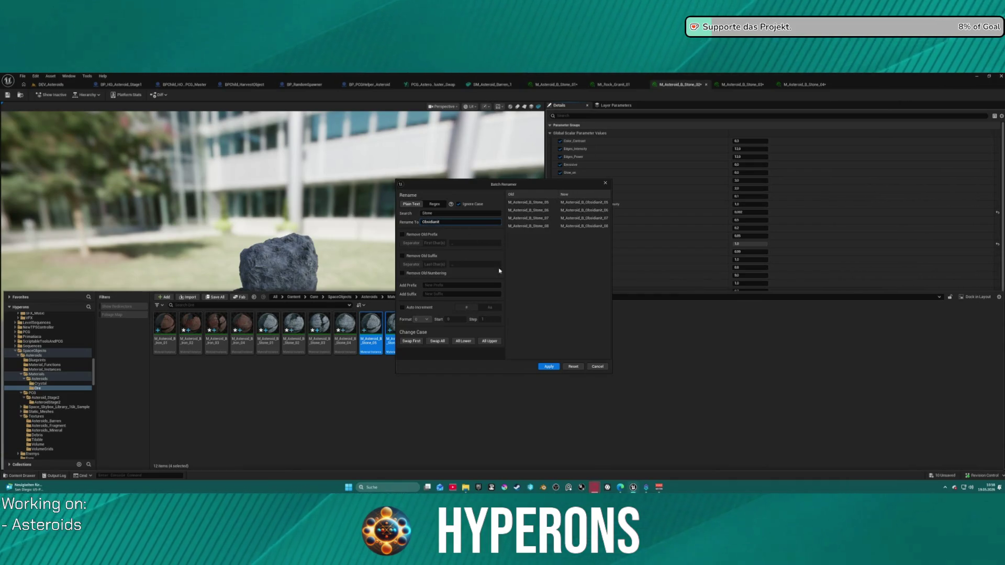
left_click(545, 366)
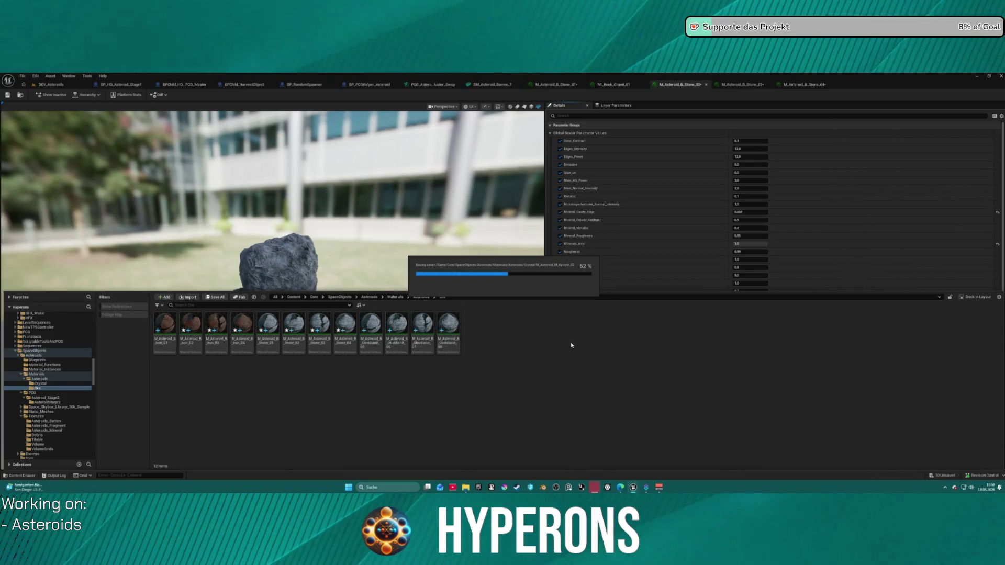
Step: Select the four renamed Obsidiant material instances and open their context menu
left_click(375, 337)
left_click(448, 330, "shift")
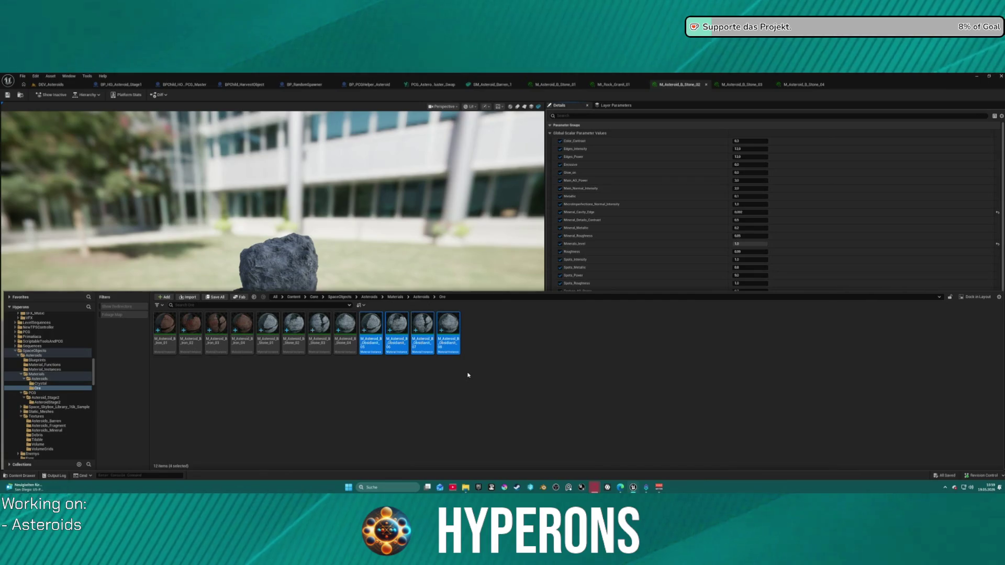
right_click(391, 340)
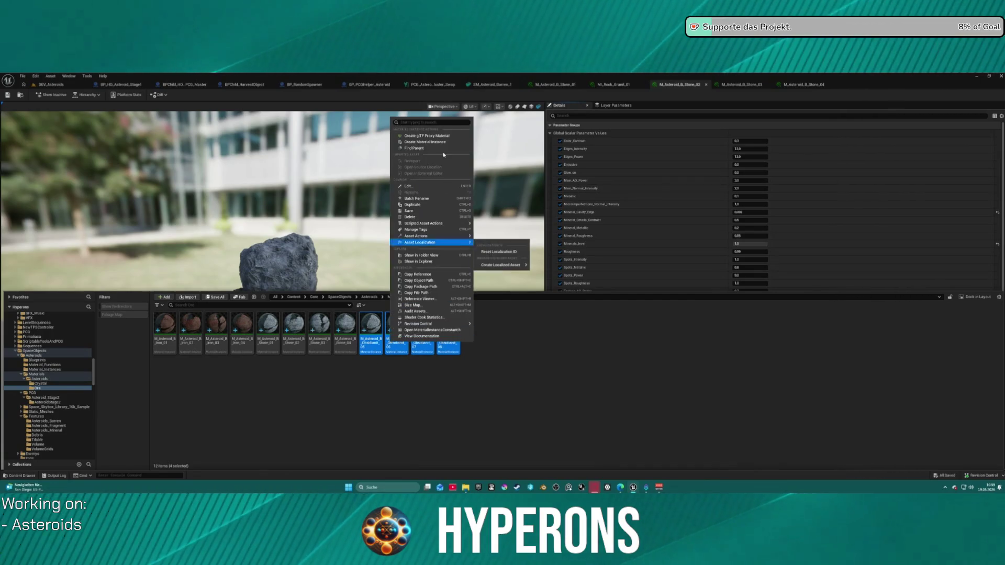
Step: Open Batch Rename for the four Obsidiant materials and strip their old numeric suffixes
left_click(450, 198)
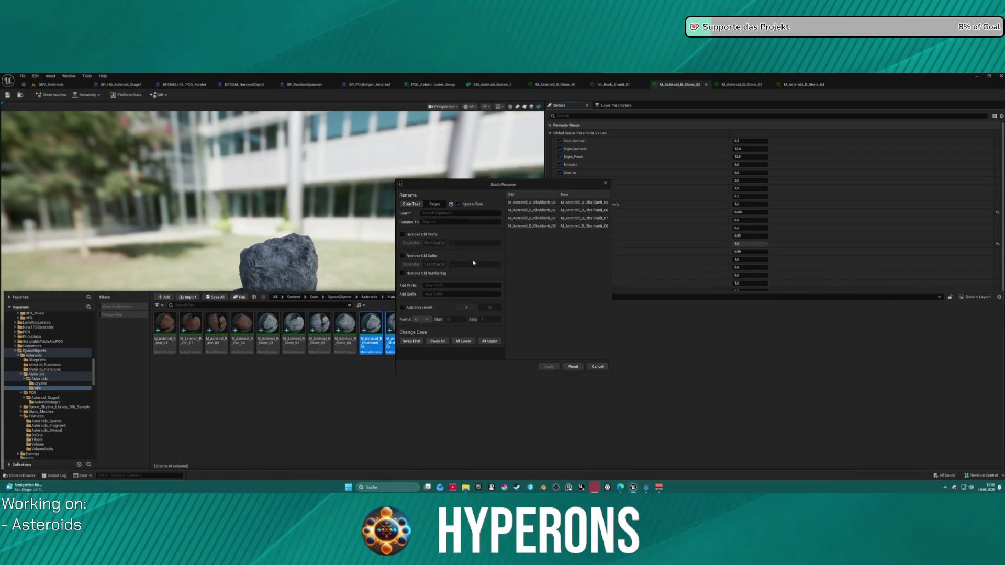
left_click_drag(446, 188, 554, 198)
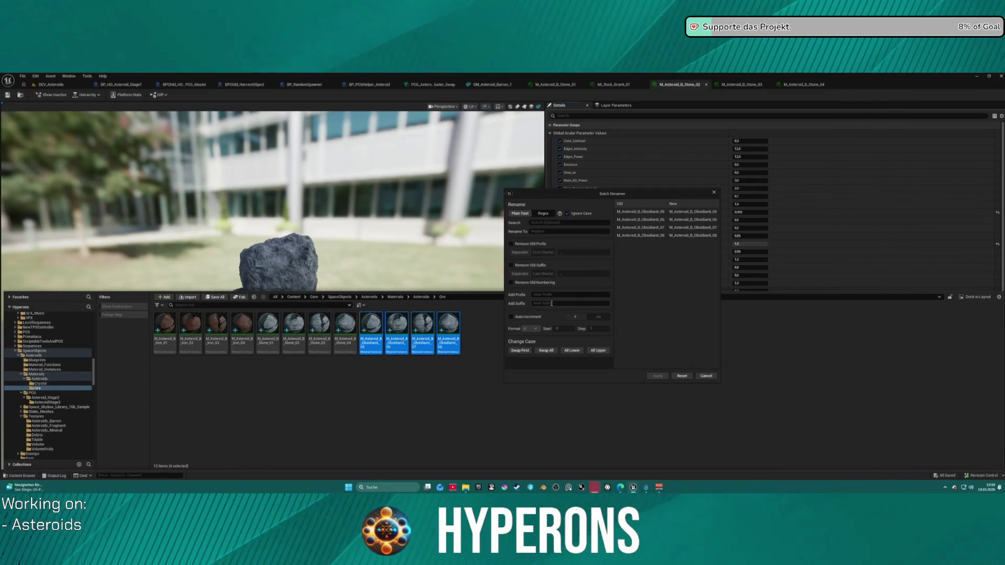
left_click(511, 283)
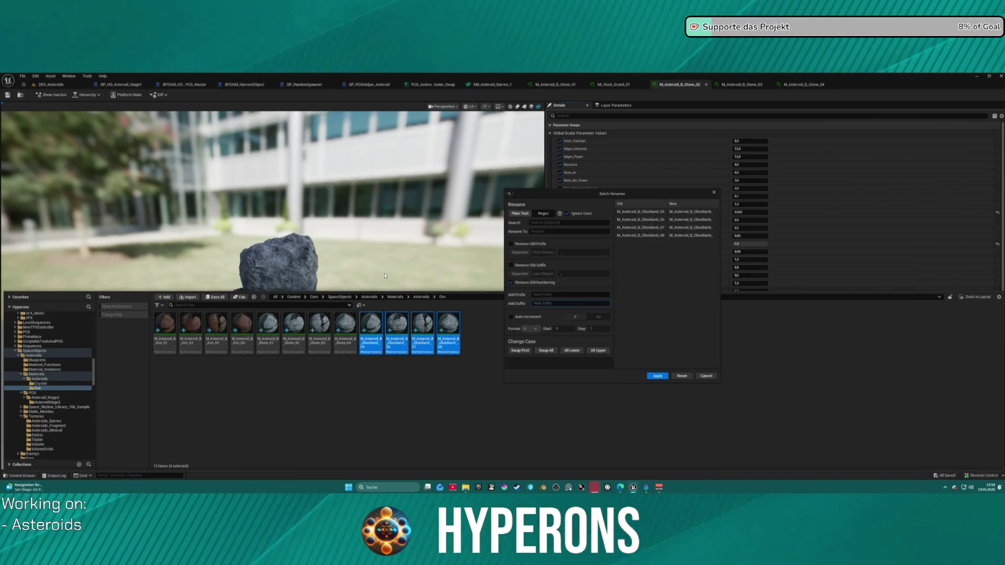
type("_")
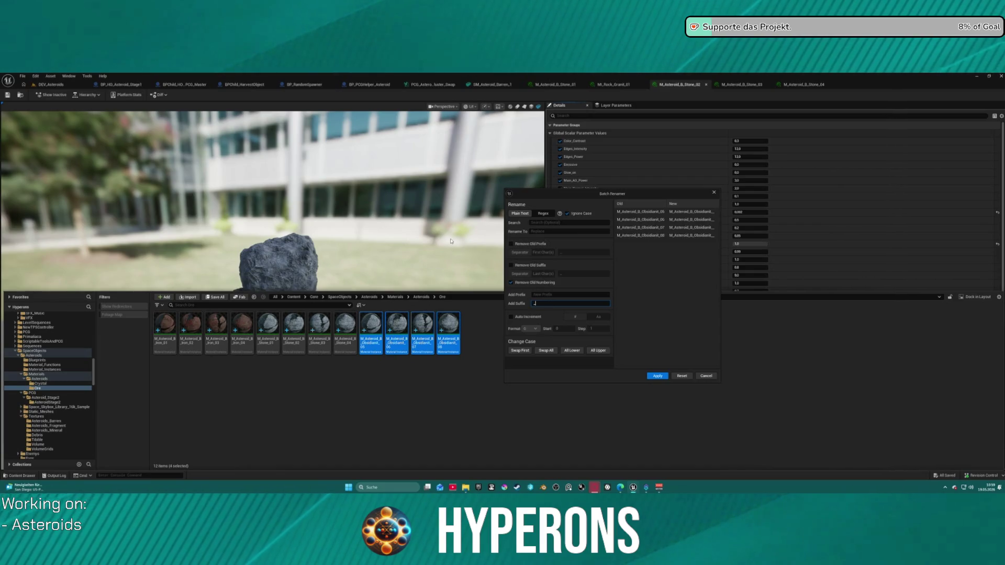
left_click(511, 266)
Step: Add two-digit '00' numbering starting at 1 and apply, giving _01 to _04
left_click(523, 317)
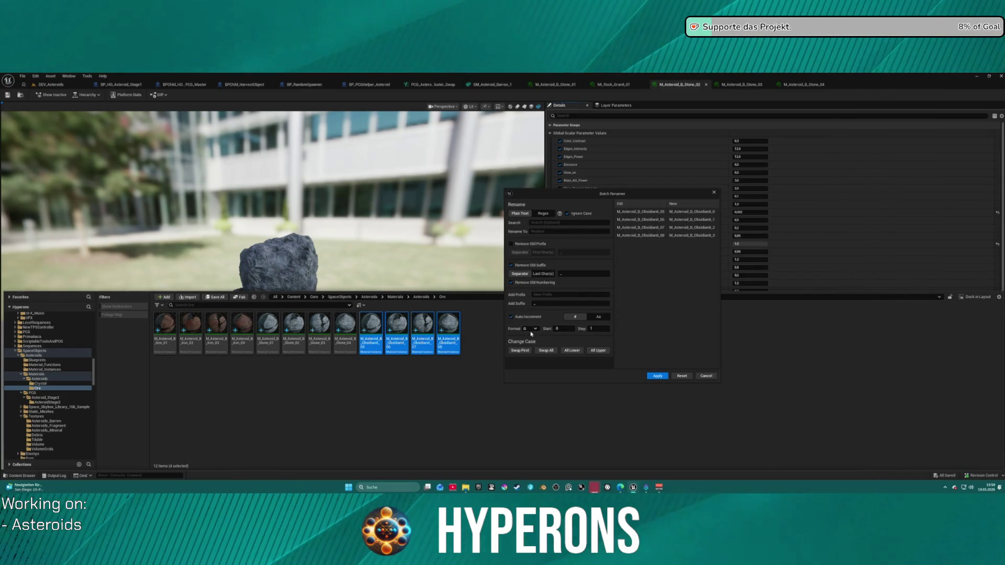
left_click(530, 329)
left_click(530, 345)
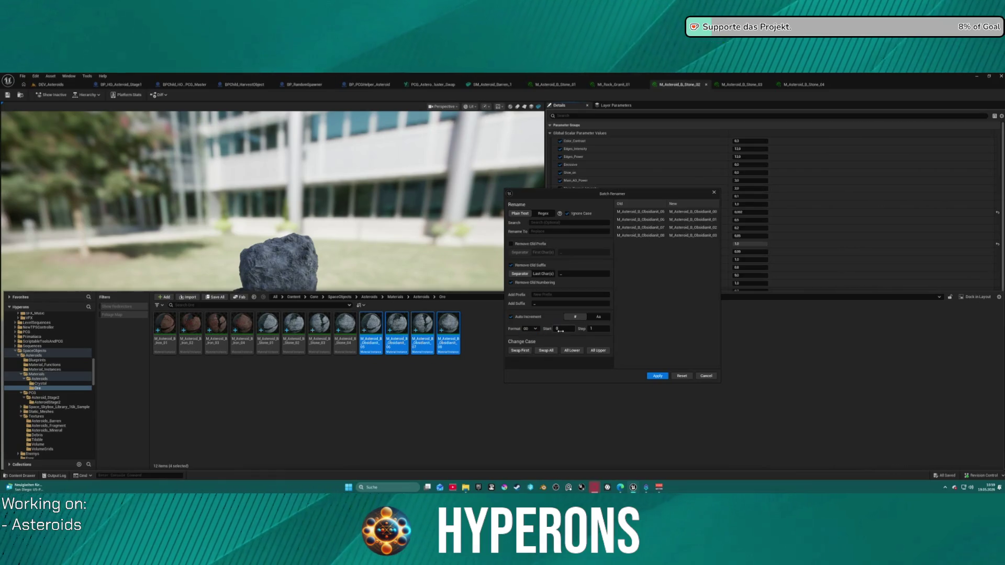
left_click(560, 329)
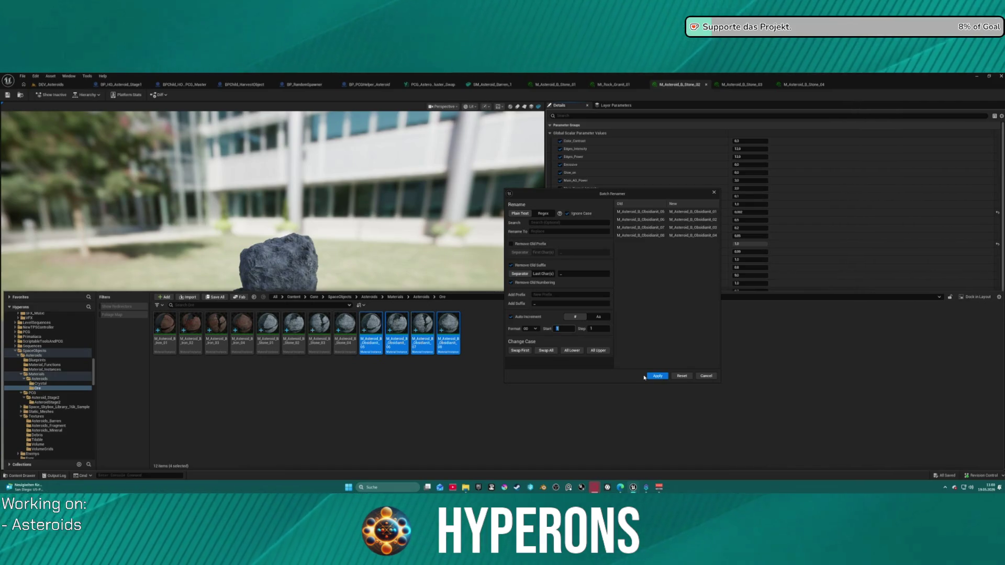
type("1")
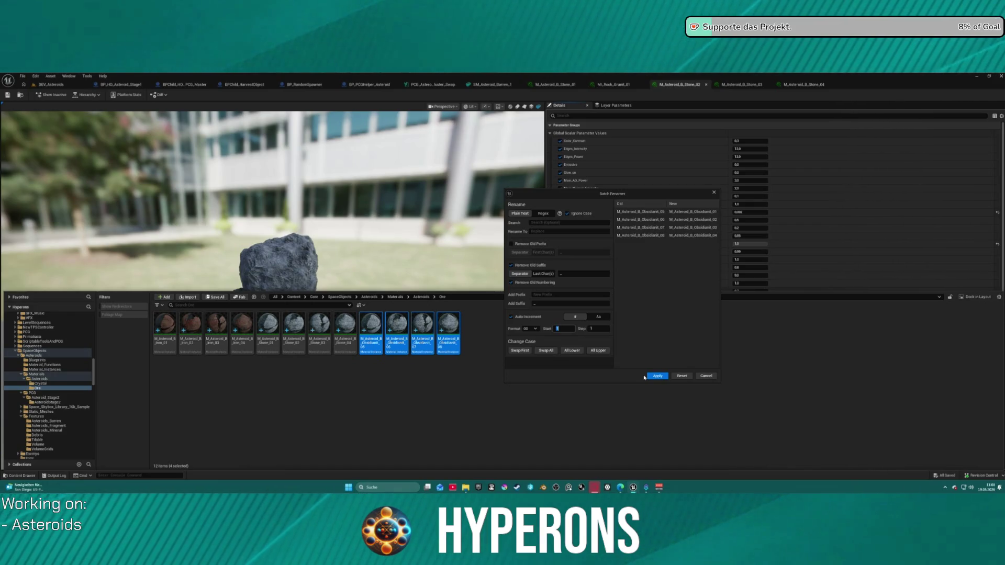
left_click(651, 376)
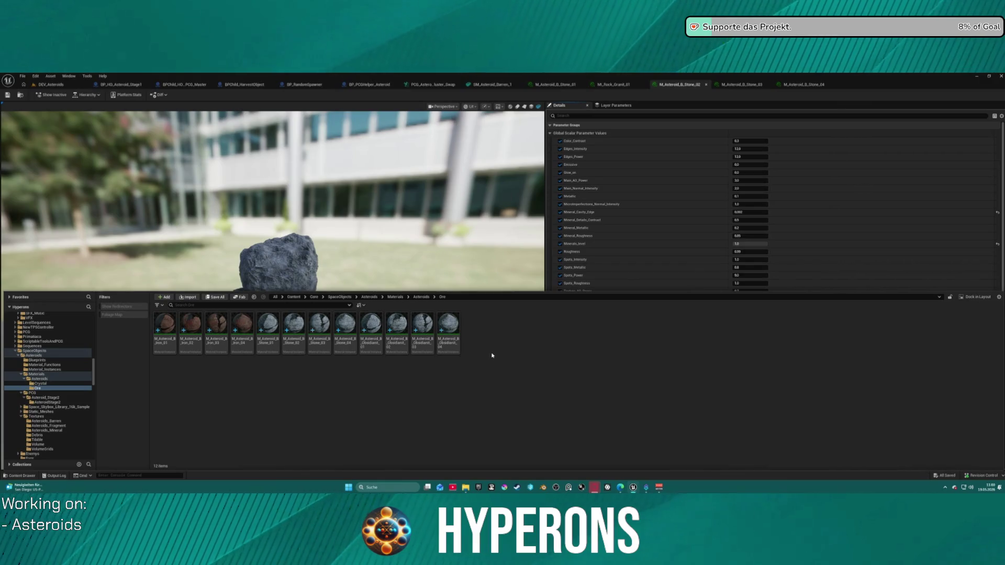
Step: Enlarge the Details panel so the texture parameters below the scalar values are visible
scroll(641, 249, "down", 2)
left_click_drag(548, 296, 556, 338)
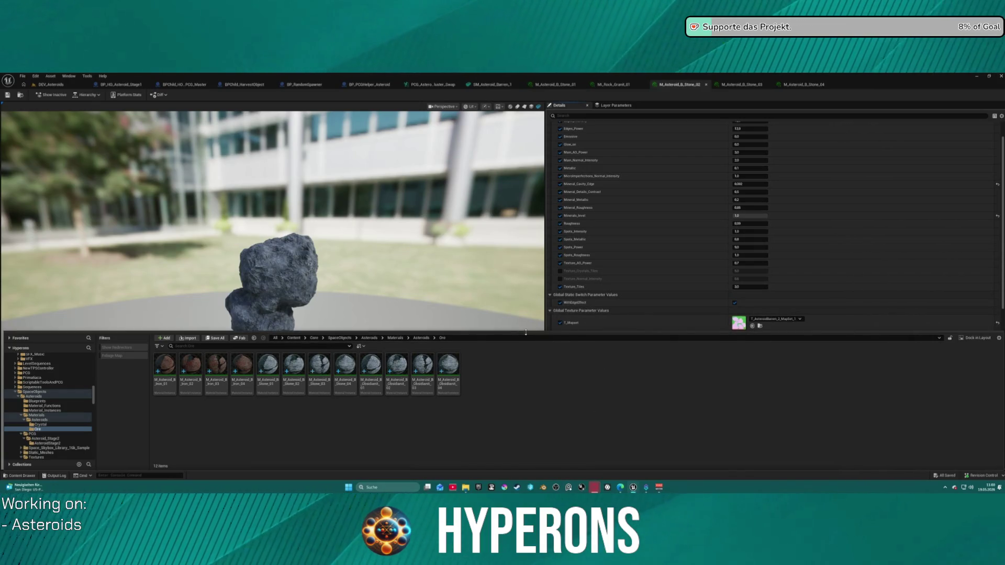
left_click_drag(525, 333, 522, 338)
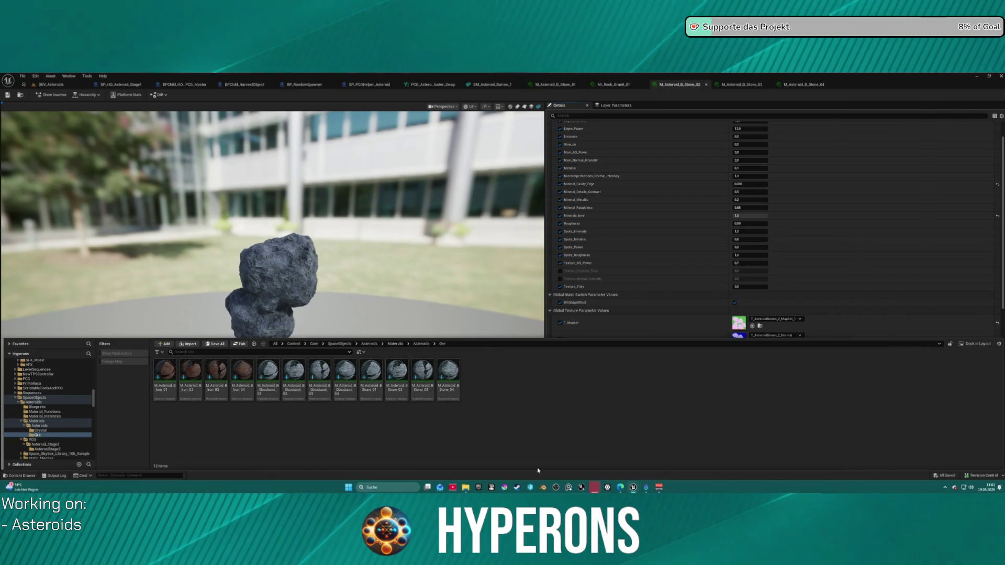
Step: Select the four Obsidiant material instances, Obsidiant_01 through _04, in the Content Browser
left_click(371, 374)
left_click(268, 376)
left_click(345, 387, "shift")
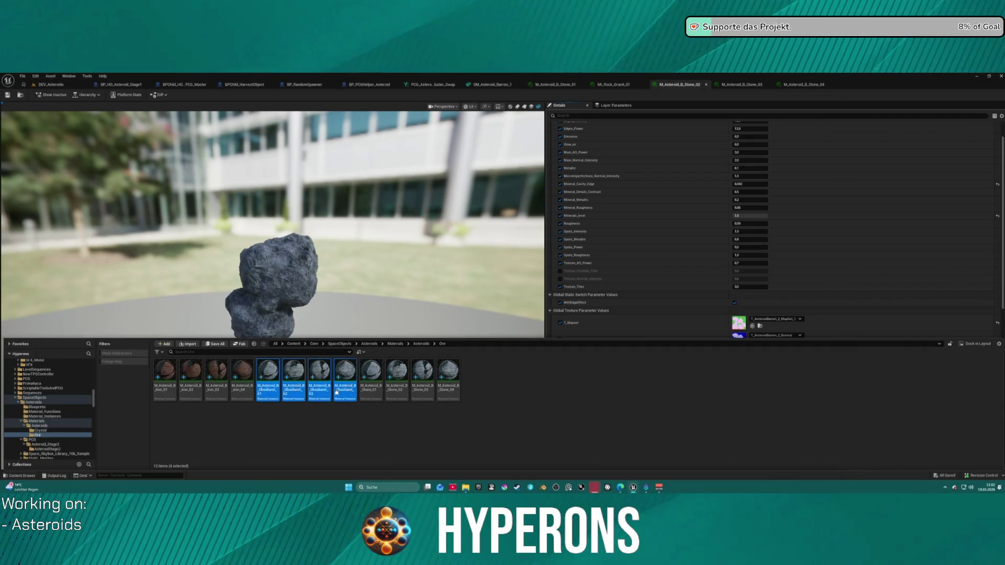
right_click(347, 400)
left_click(392, 422)
right_click(282, 388)
left_click(382, 344)
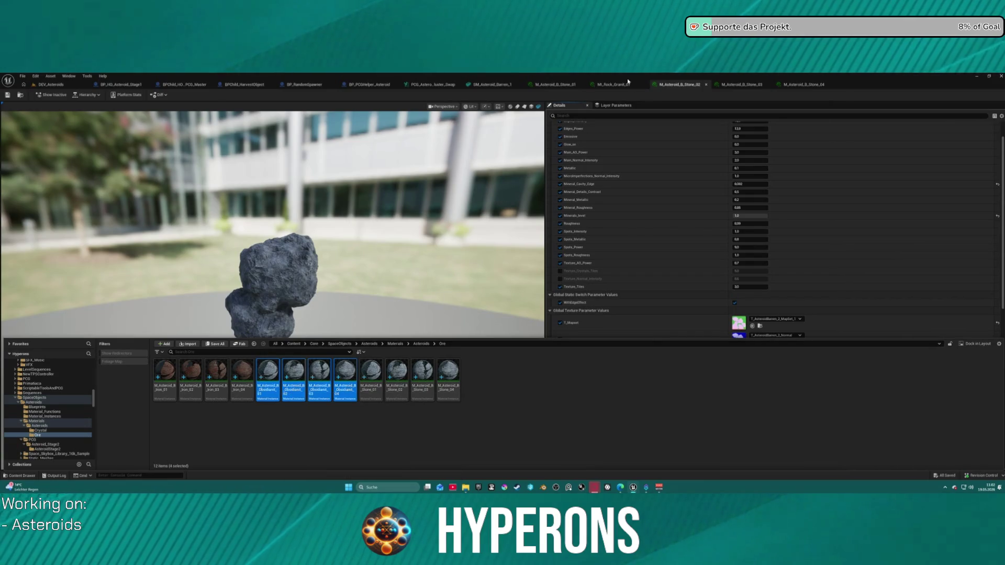
Step: Close the Stone_01–04 and M_Rock_Granit_01 material editor tabs
left_click(695, 85)
middle_click(695, 85)
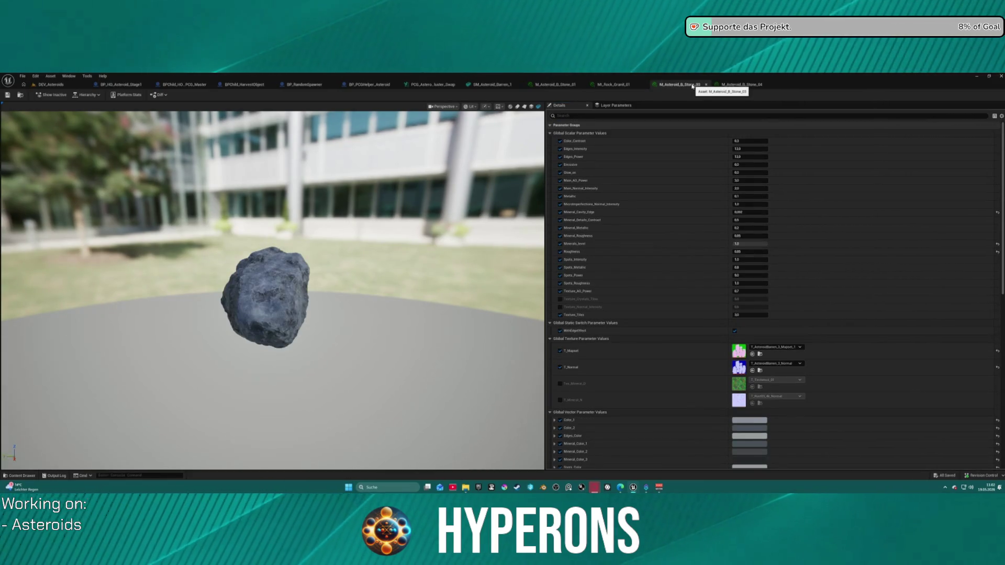
middle_click(695, 85)
middle_click(695, 85)
middle_click(636, 84)
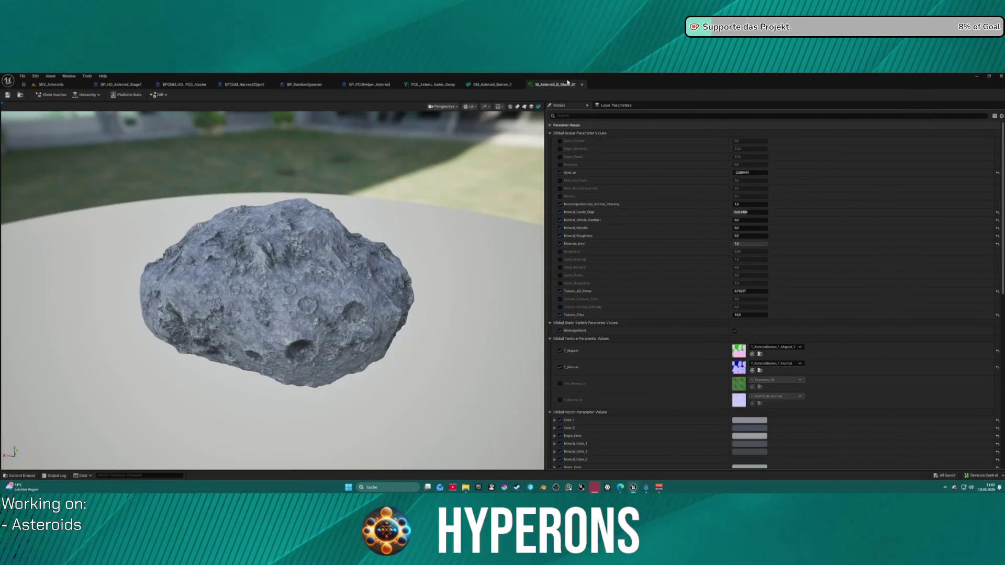
middle_click(554, 84)
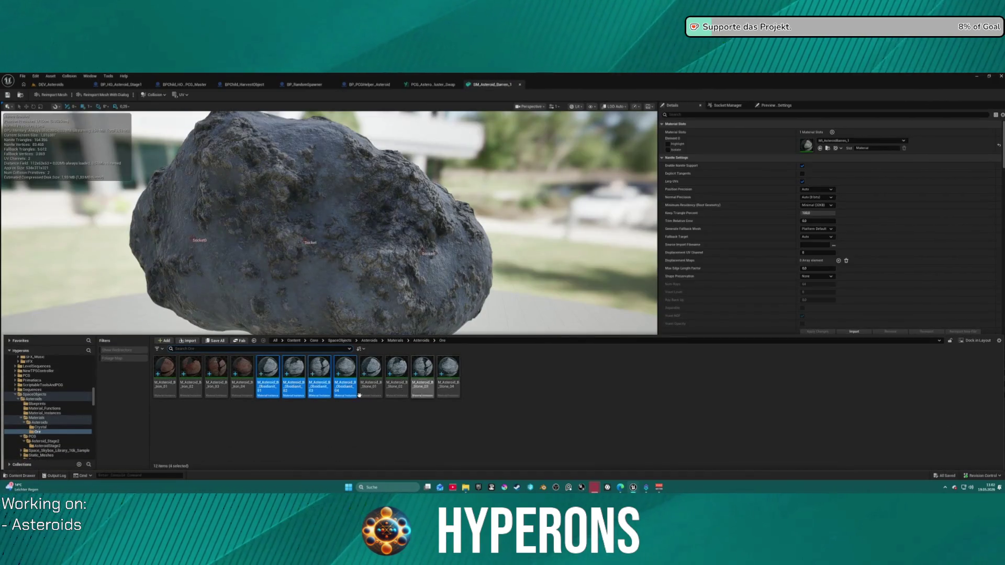
Step: Open all four Obsidiant instances for editing and review the Obsidiant_01 and _03 tabs
right_click(296, 388)
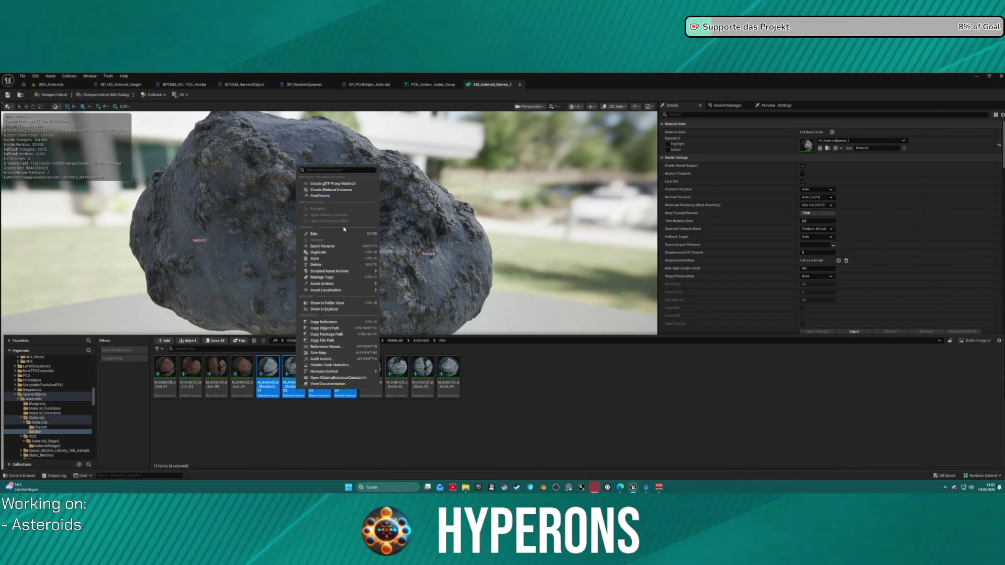
left_click(344, 233)
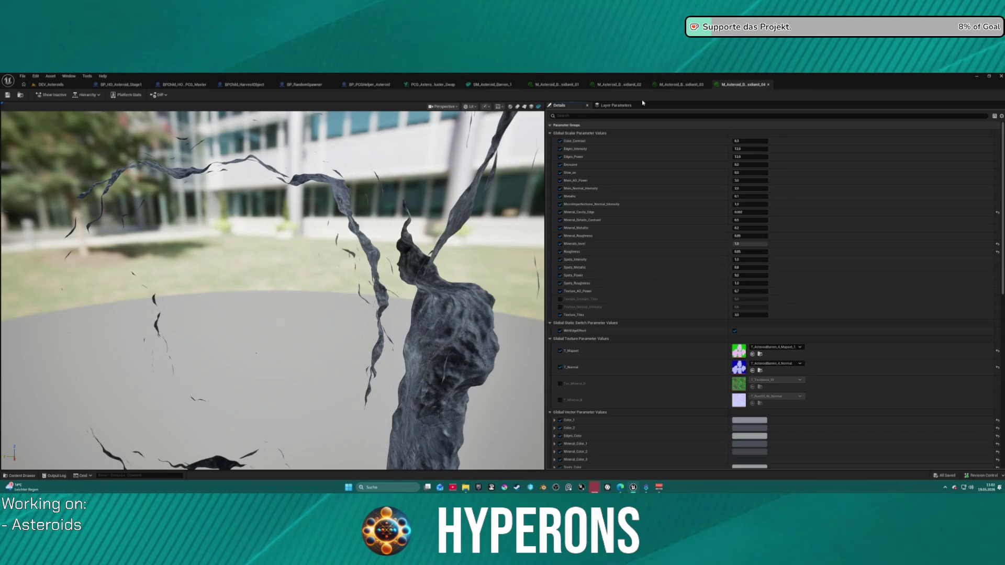
left_click(564, 83)
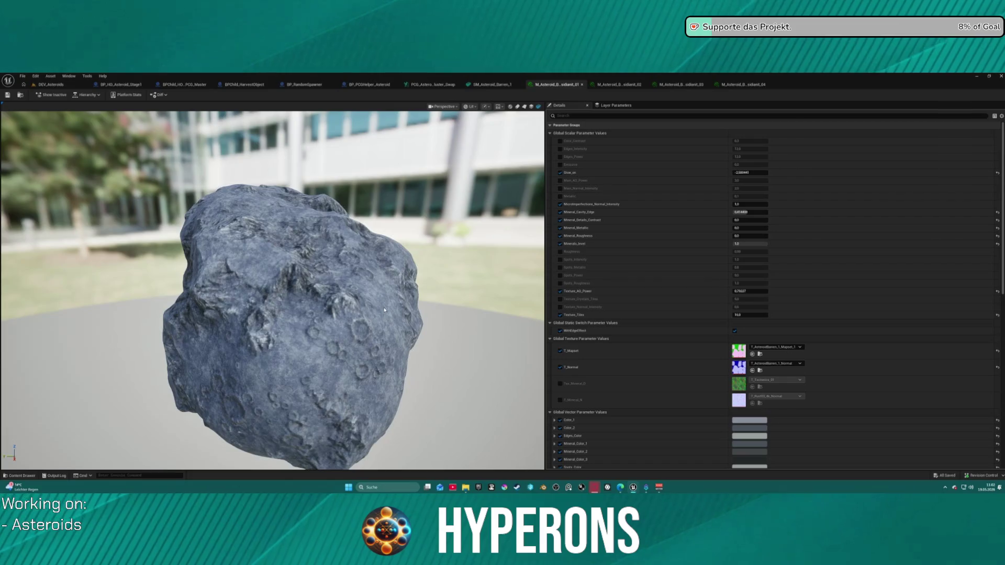
scroll(384, 310, "down", 3)
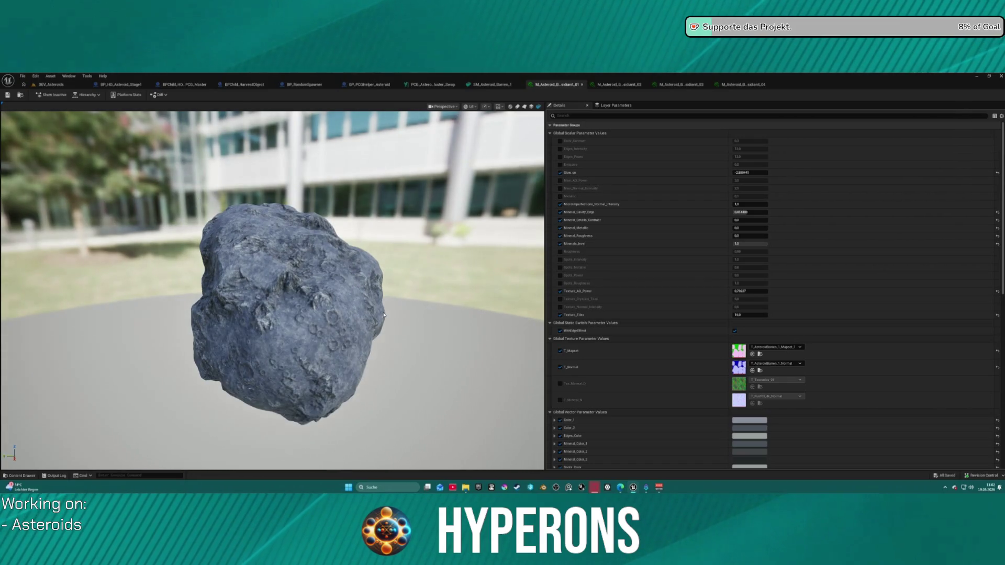
scroll(384, 315, "up", 2)
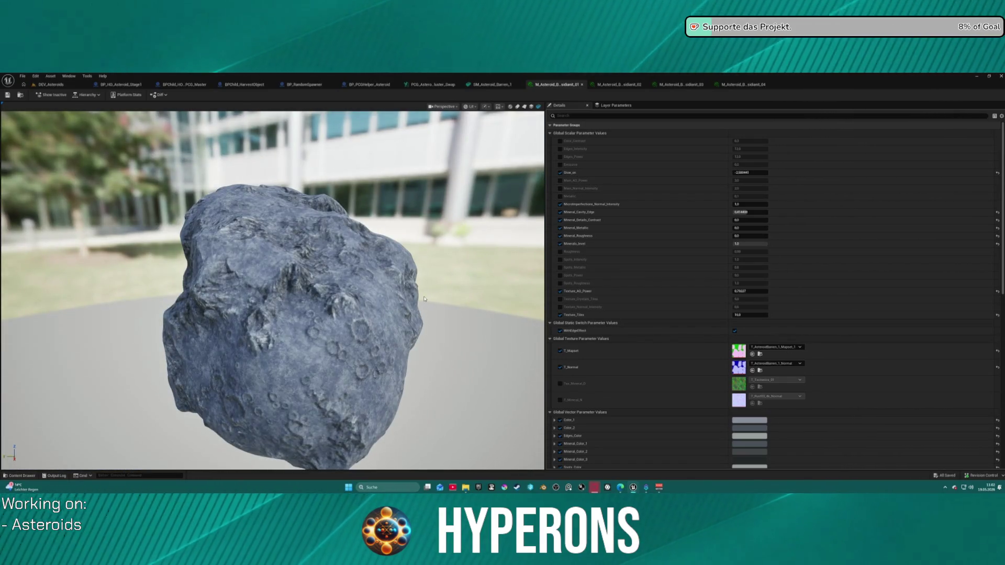
left_click(619, 84)
left_click(680, 84)
left_click(570, 85)
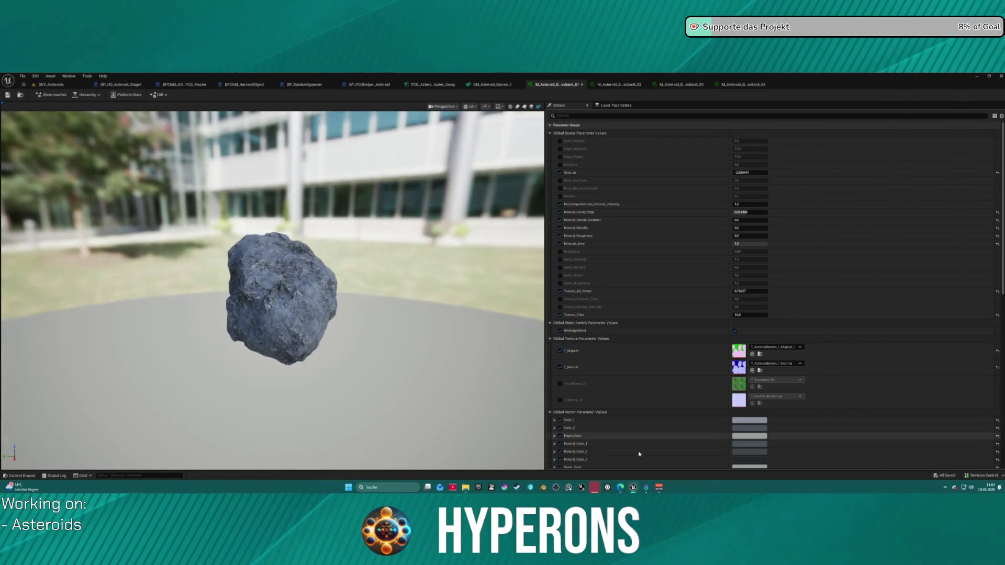
scroll(635, 421, "down", 1)
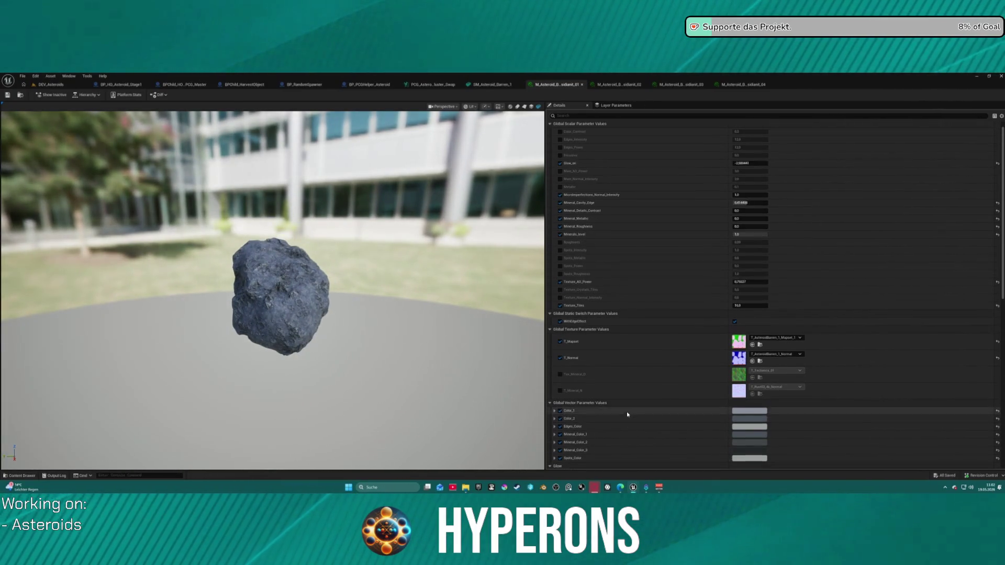
key("ctrl+space")
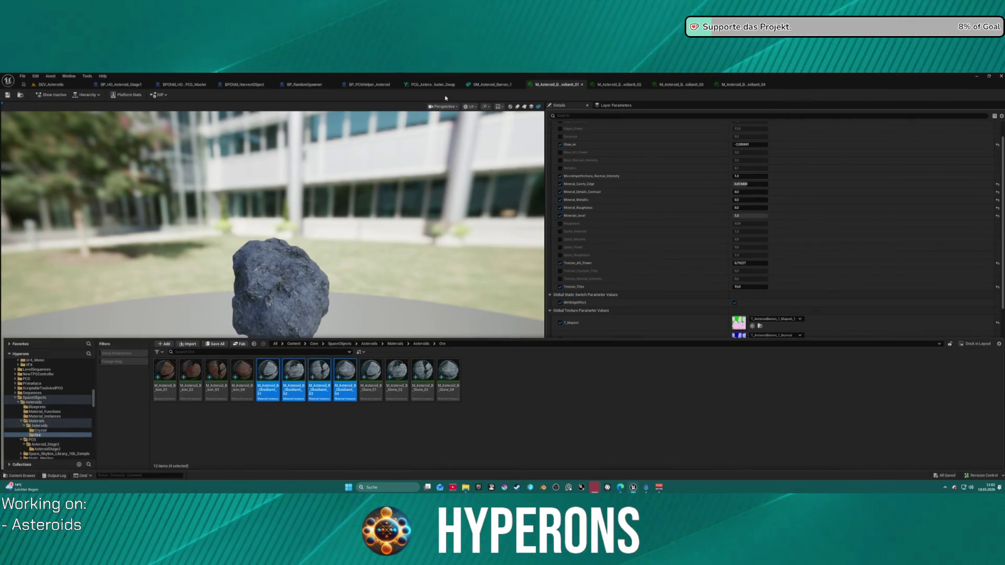
Step: Switch back to the DEV_Asteroids tab and load LVL_Station_Vega from Recent Levels
scroll(60, 437, "up", 15)
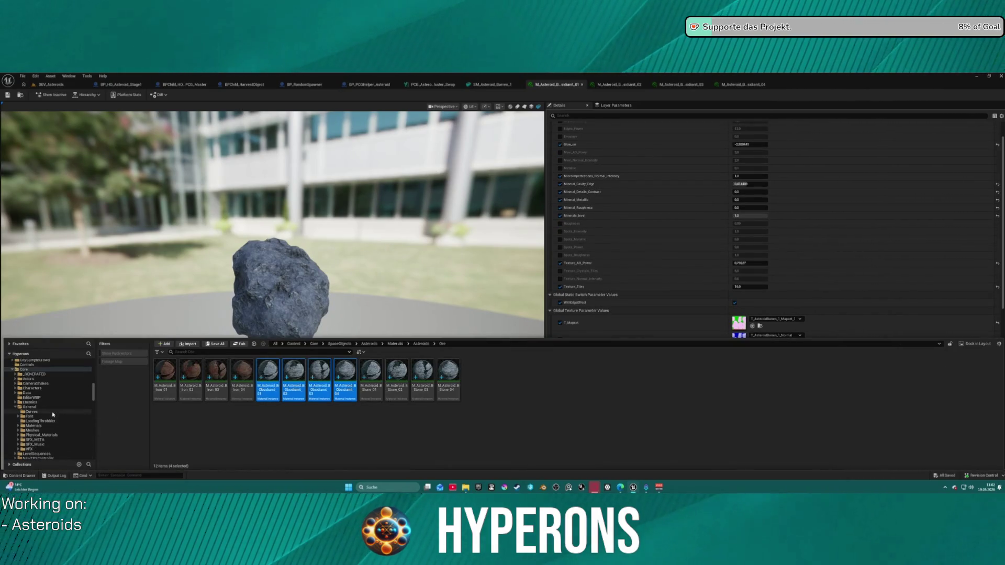
scroll(57, 428, "down", 10)
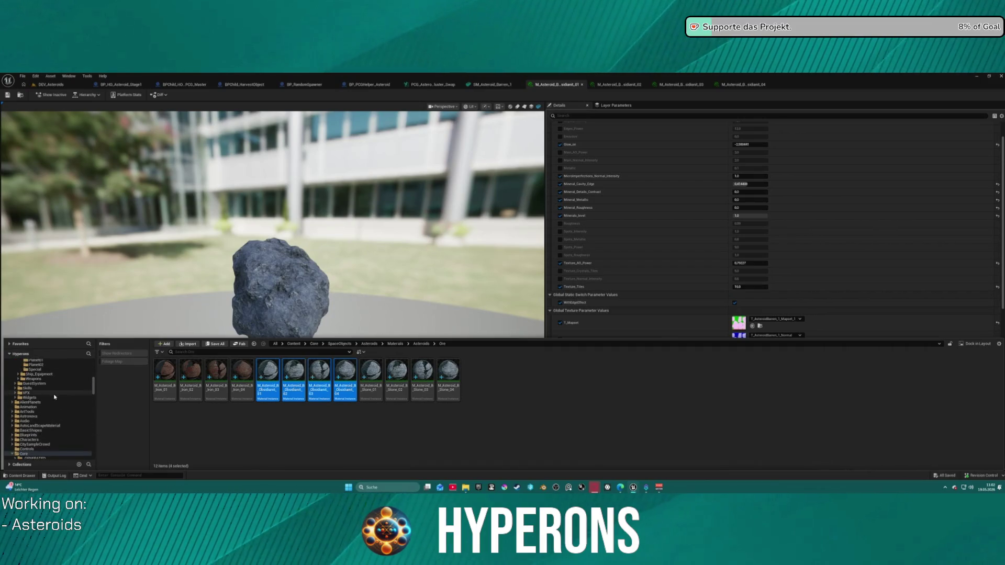
scroll(57, 390, "up", 4)
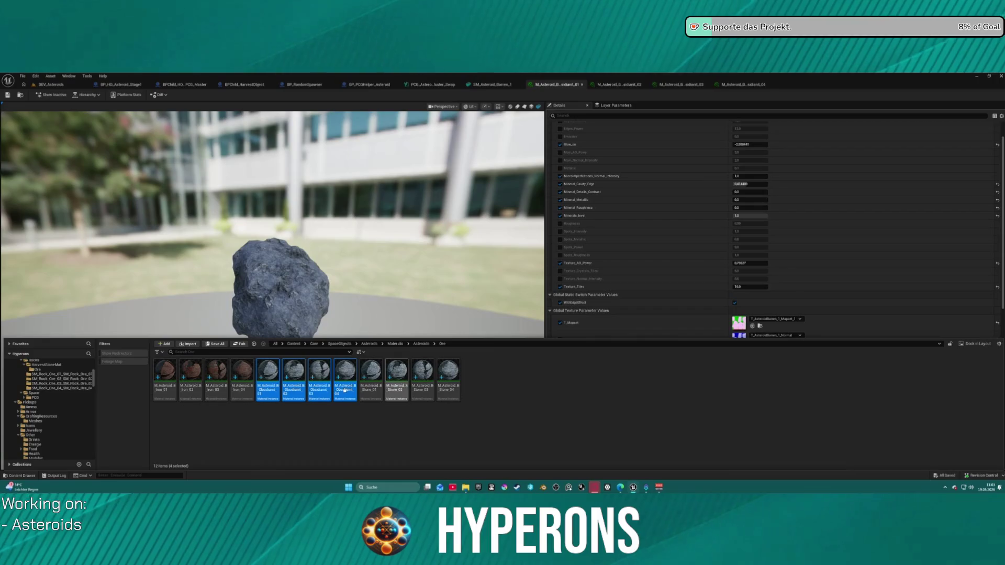
left_click(35, 83)
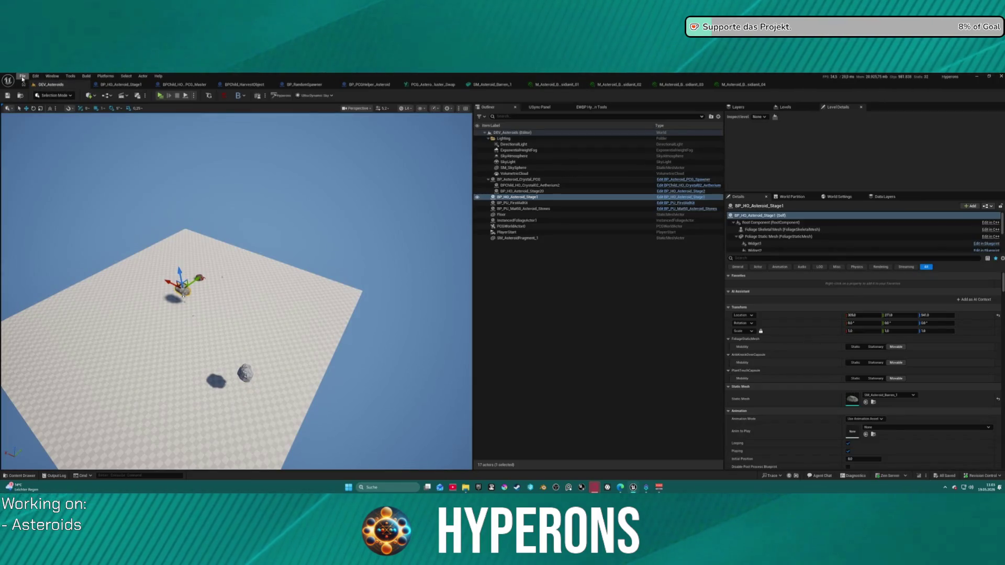
left_click(23, 76)
mouse_move(79, 117)
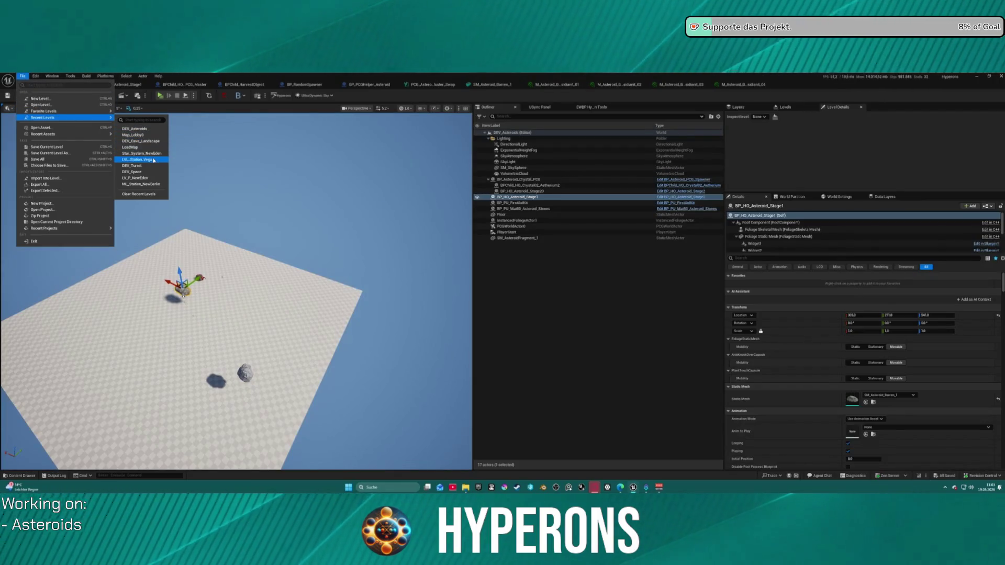
left_click(184, 172)
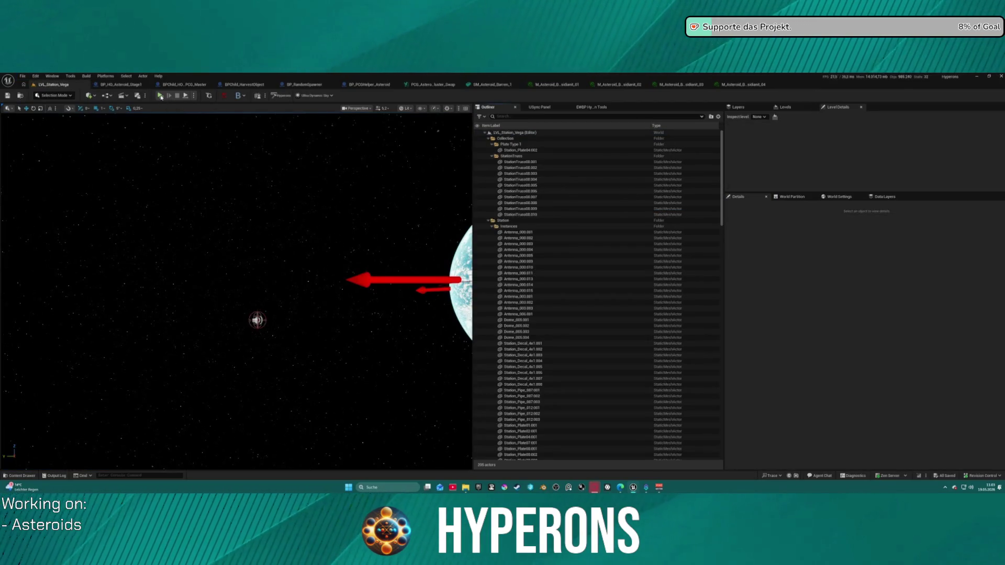
Step: Launch a standalone preview, board the docked ship and fly toward the station and planet
key("alt+p")
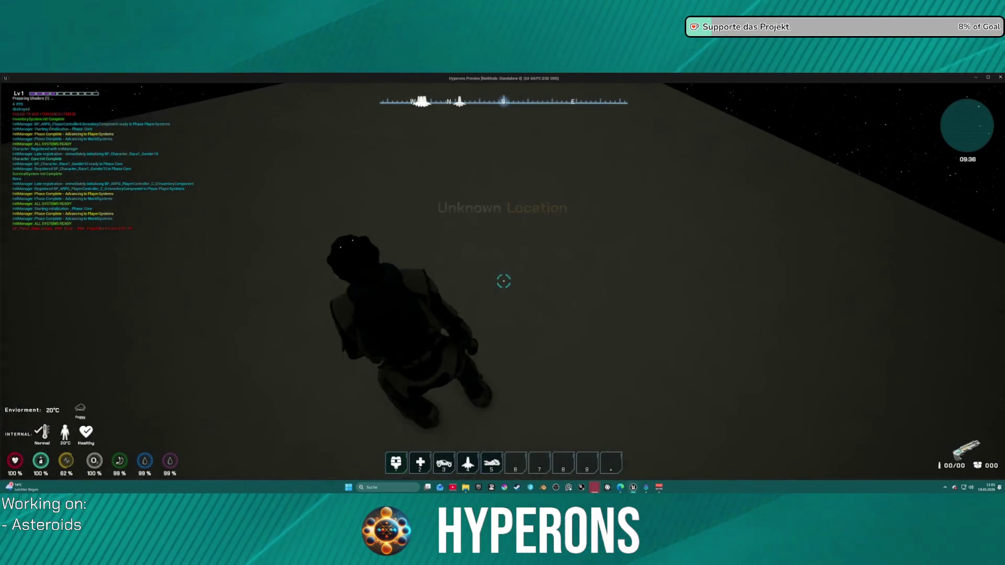
key("shift+w")
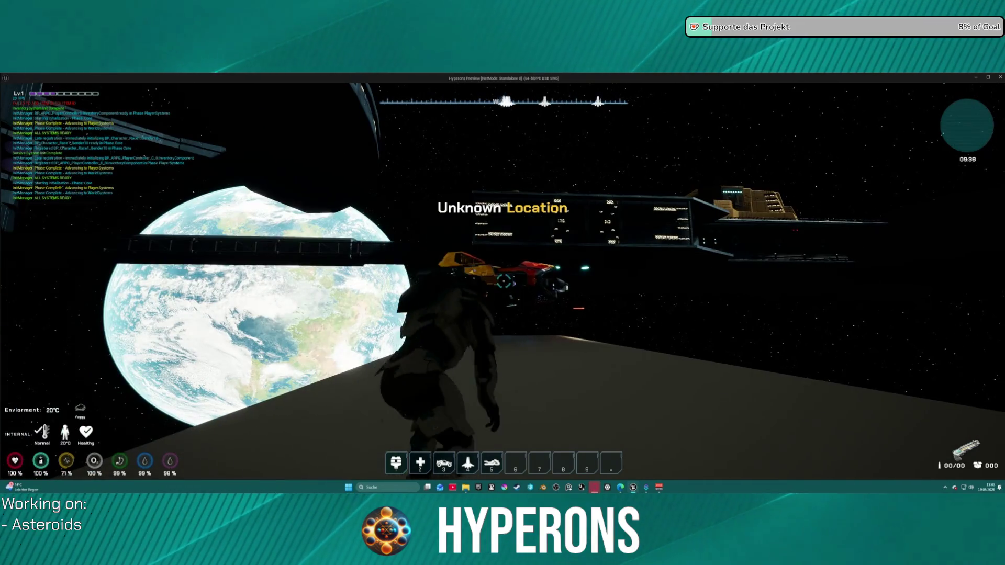
key("w")
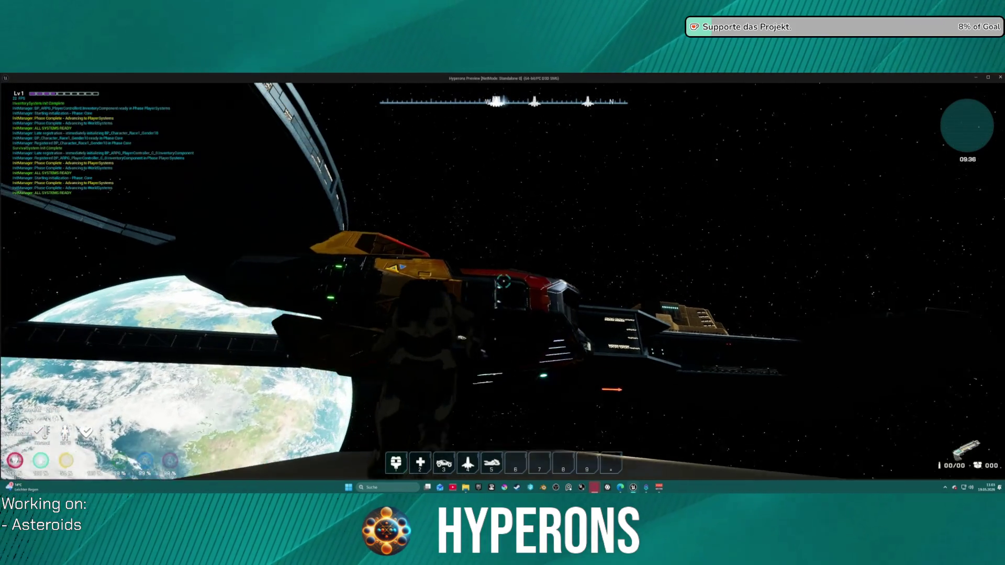
key("f")
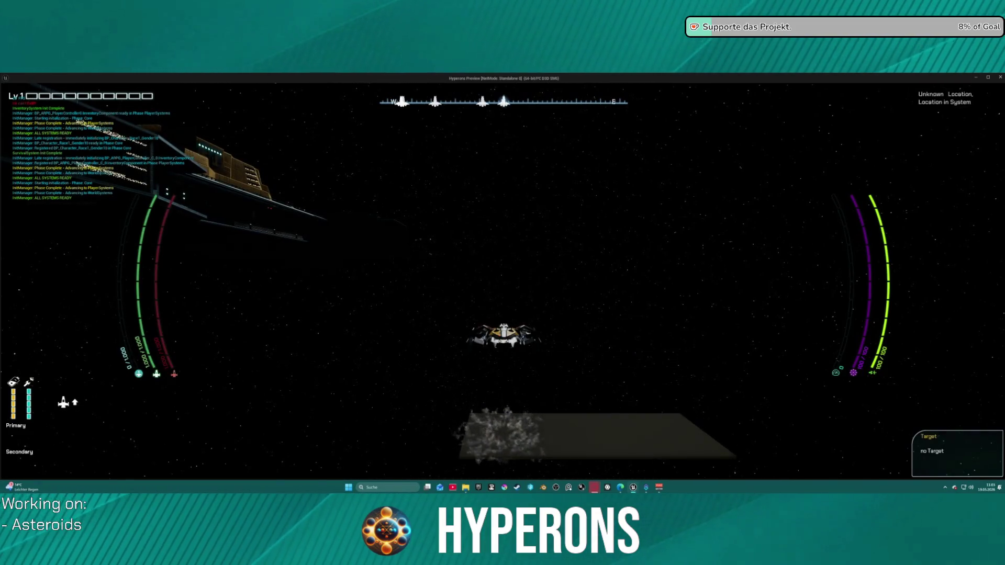
key("w")
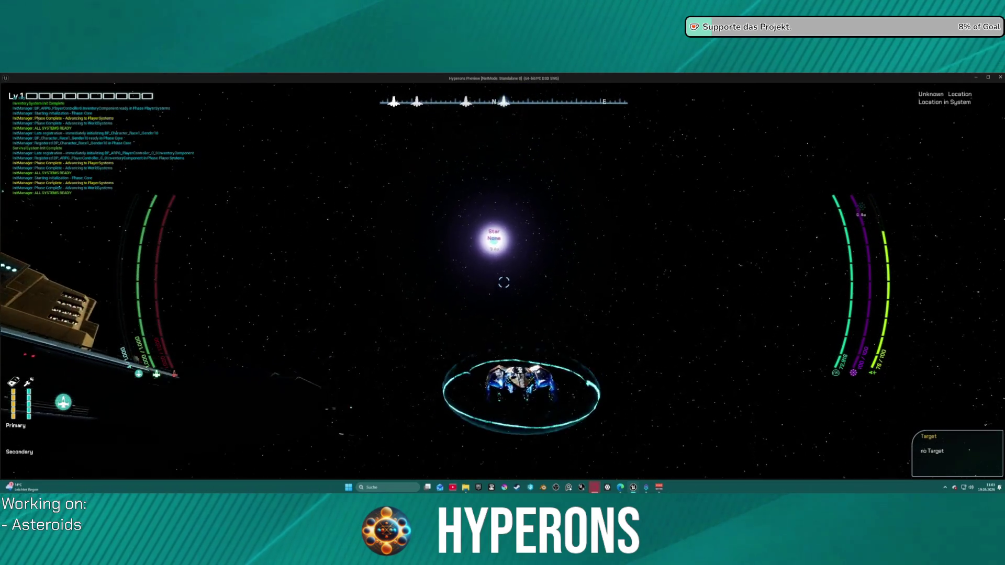
key("w")
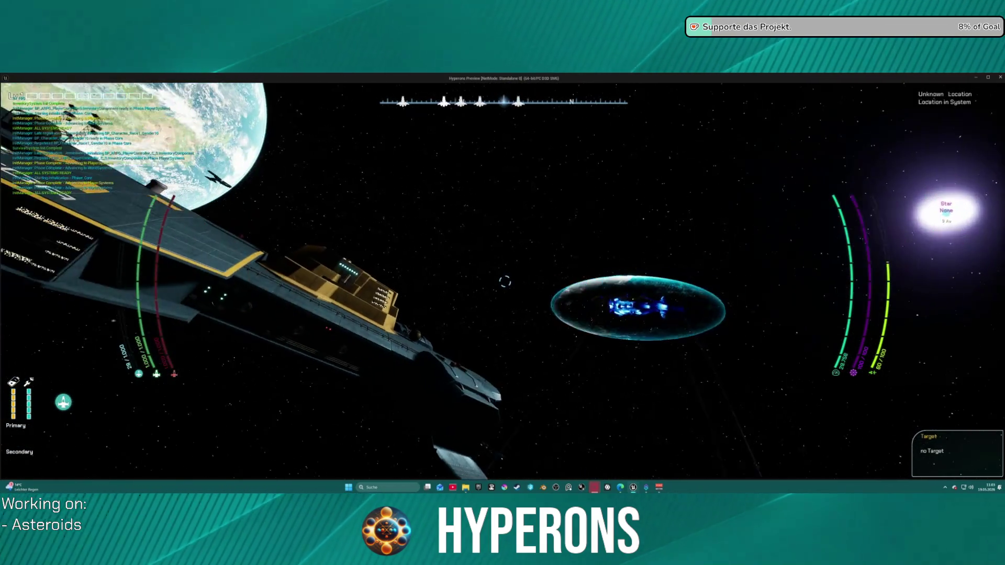
key("w")
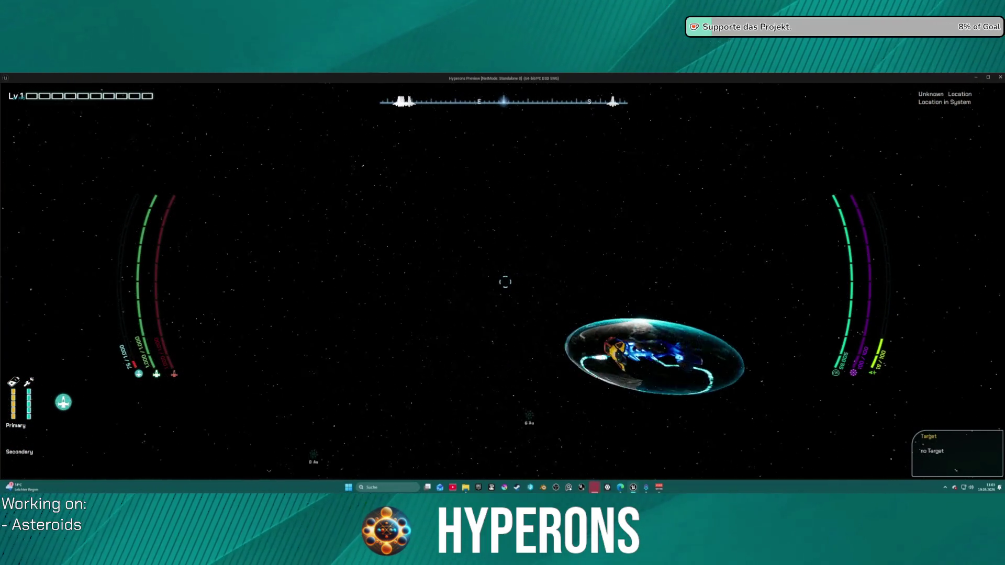
key("w")
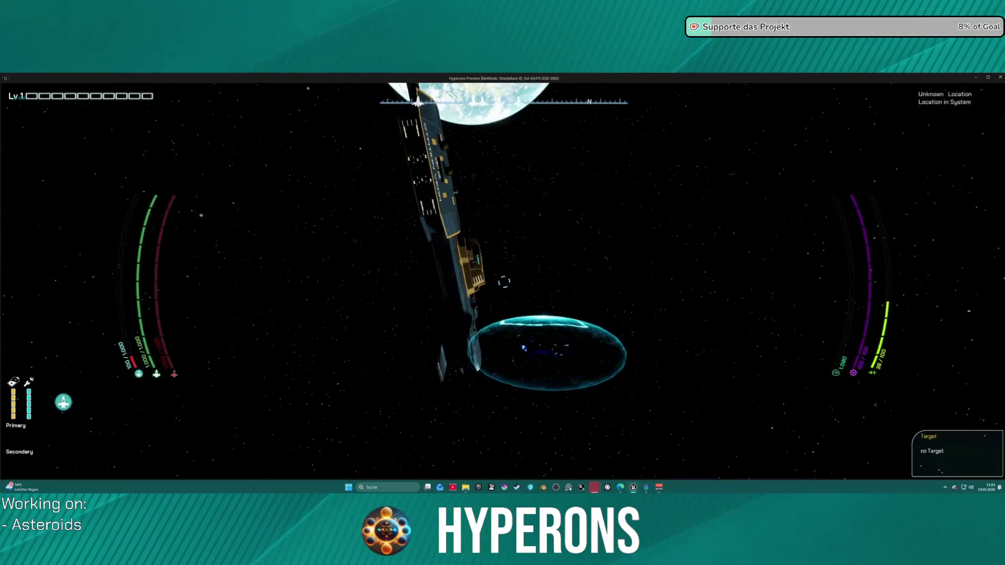
key("s")
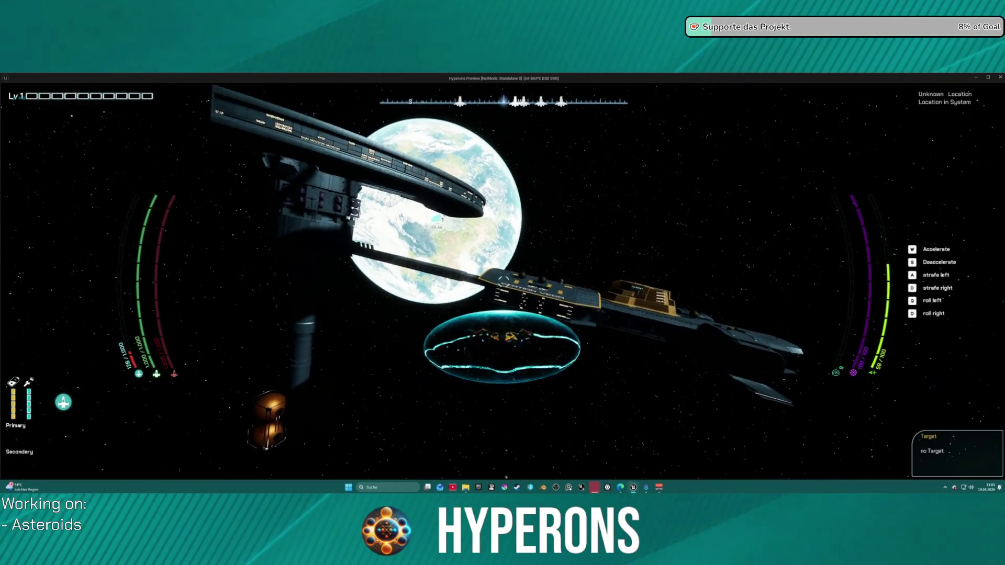
key("w")
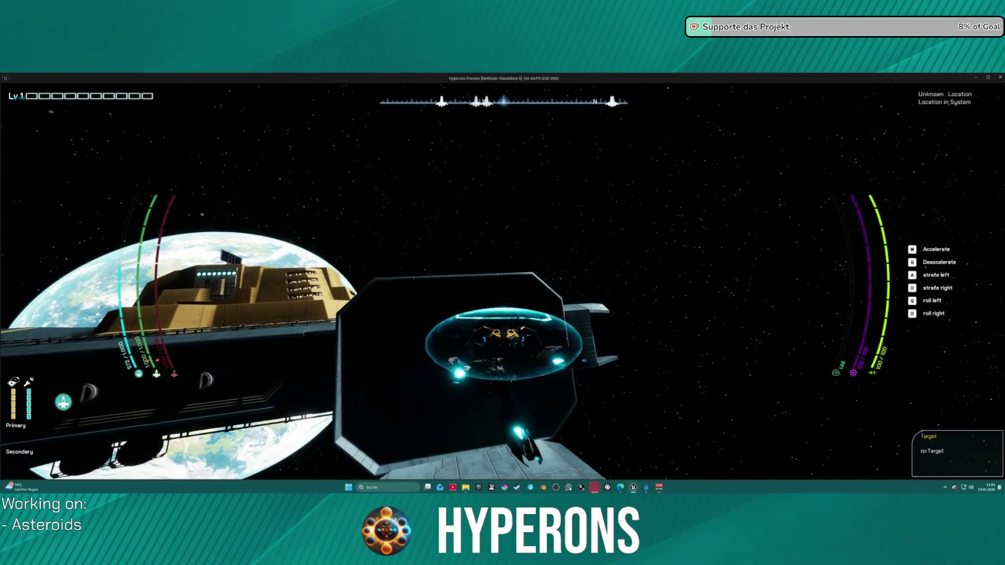
Step: Dismiss the Windows start menu and stop the play session with Esc
left_click(348, 486)
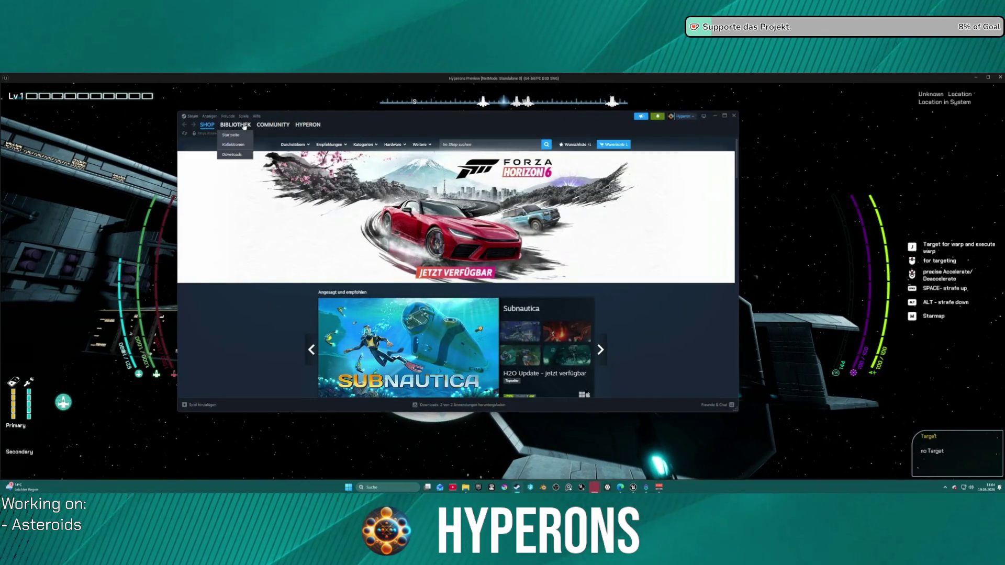
left_click(236, 125)
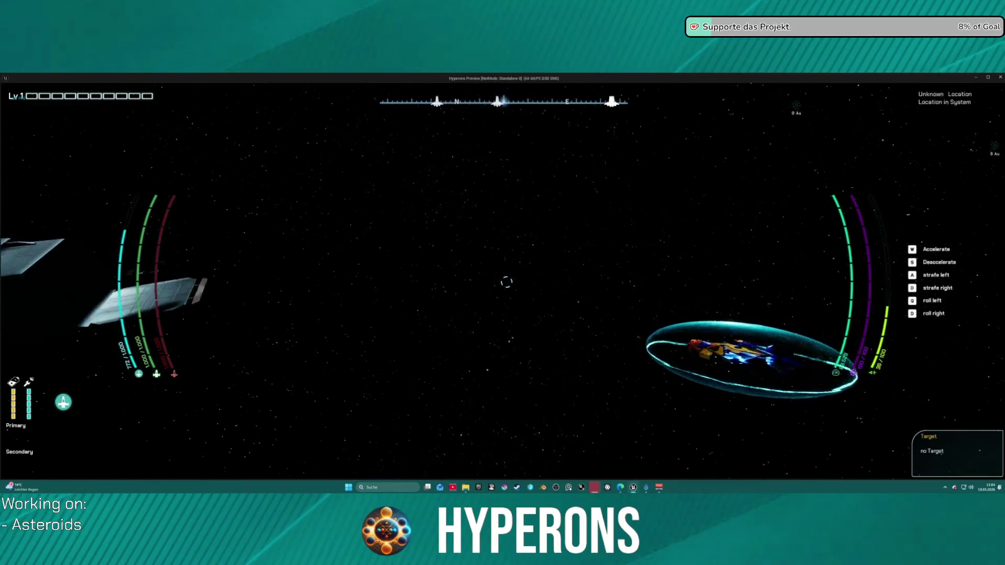
key("Escape")
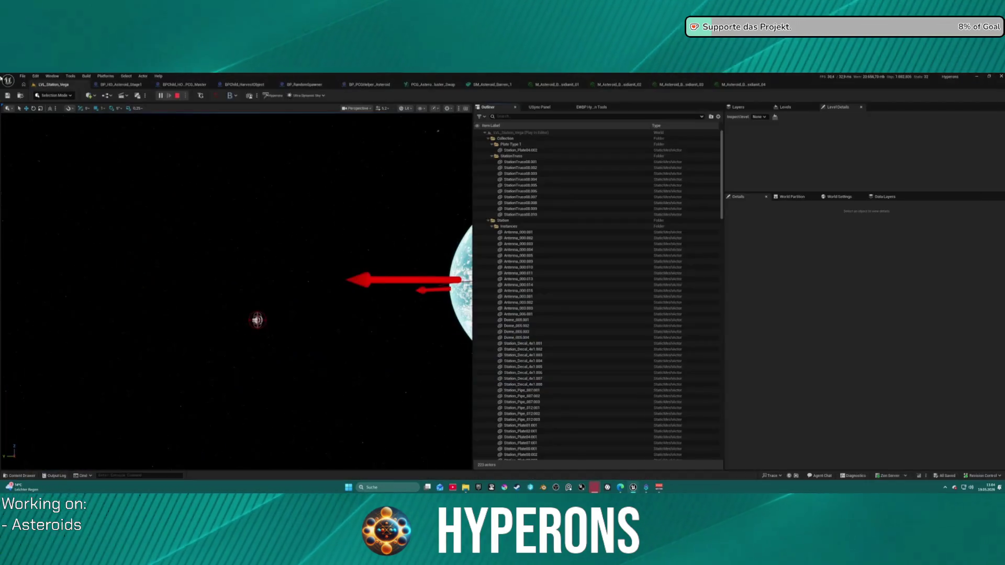
Step: Load Map_Lobby0 from File > Recent Levels and dismiss the map check Message Log
left_click(22, 77)
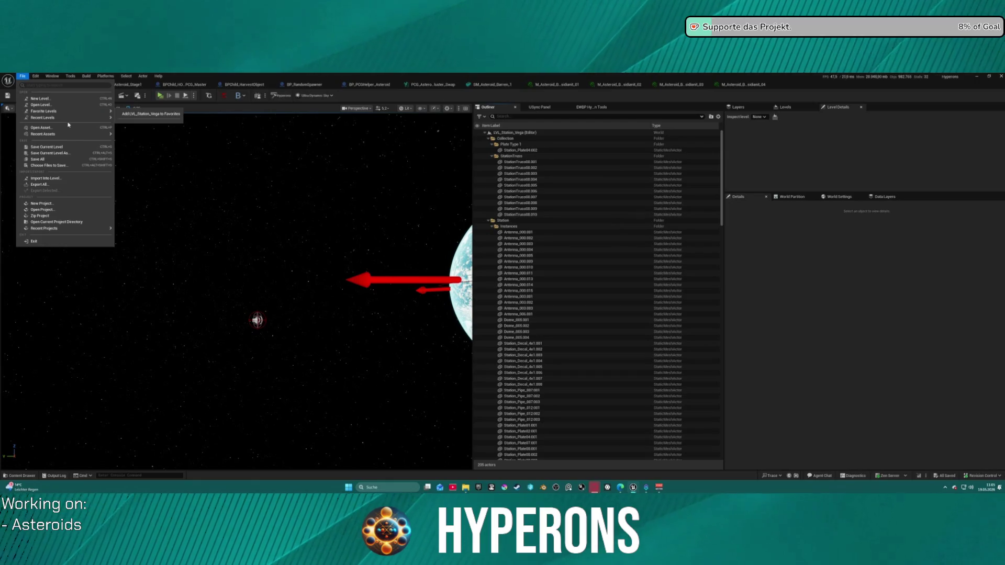
mouse_move(78, 117)
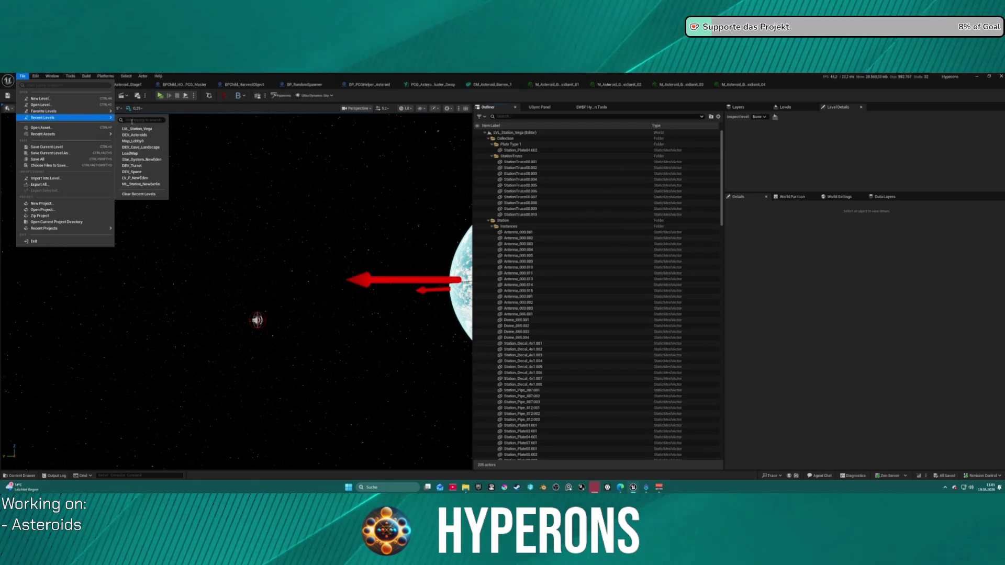
left_click(152, 141)
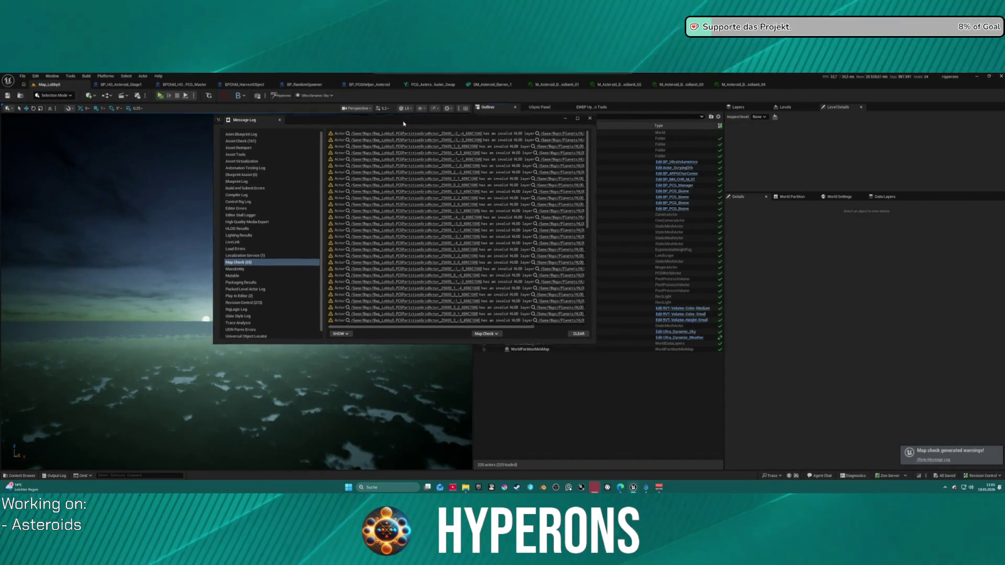
left_click(569, 119)
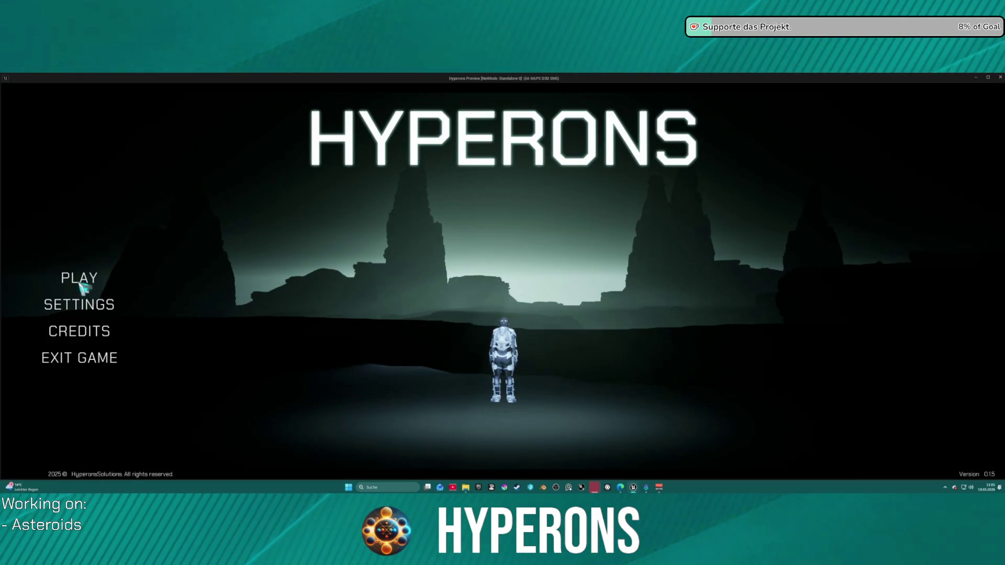
Step: Start the game from the main menu as the Mining character
left_click(82, 283)
left_click(375, 276)
left_click(423, 425)
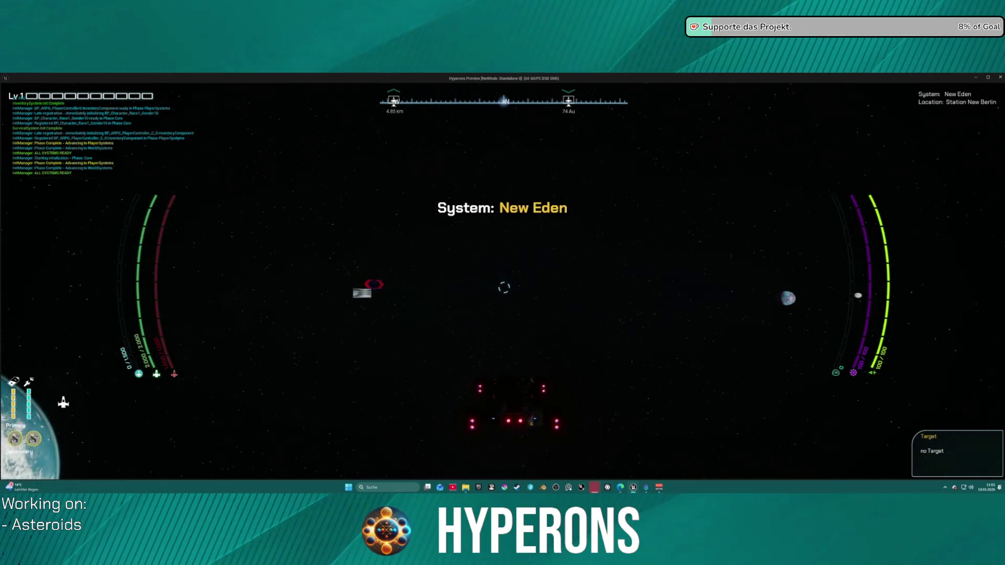
Step: Fly the ship toward the planet, request docking with R, then end the session
key("w")
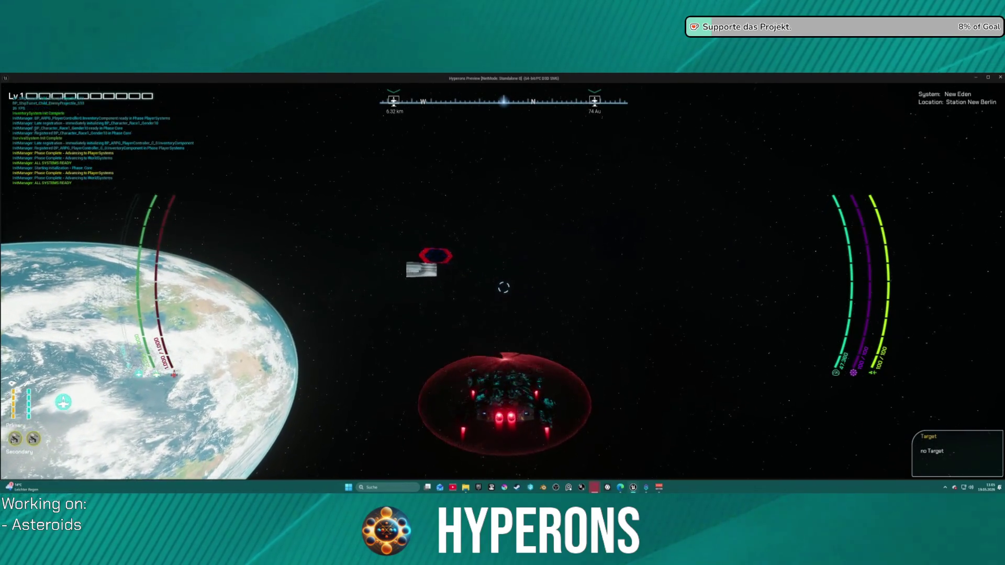
key("a")
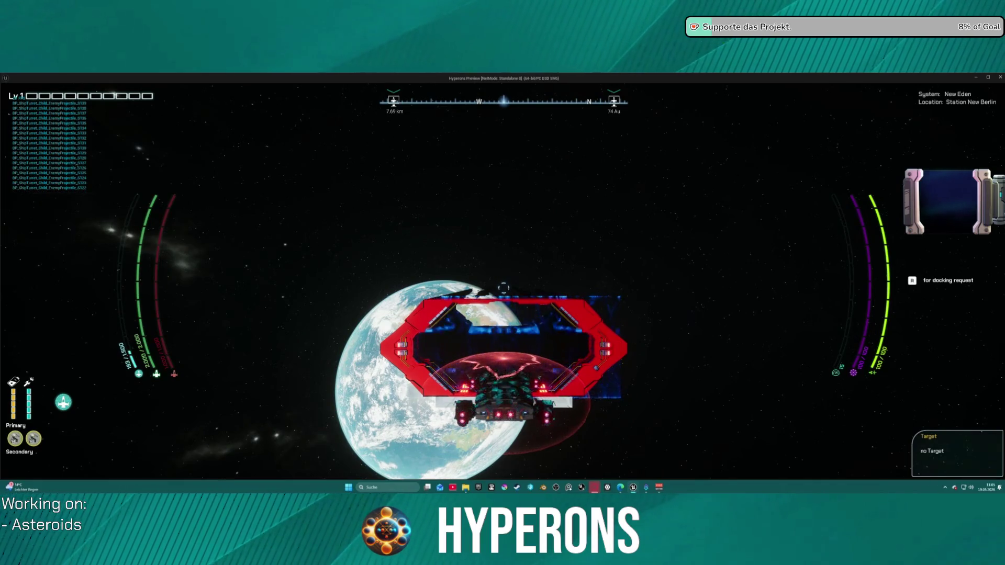
key("r")
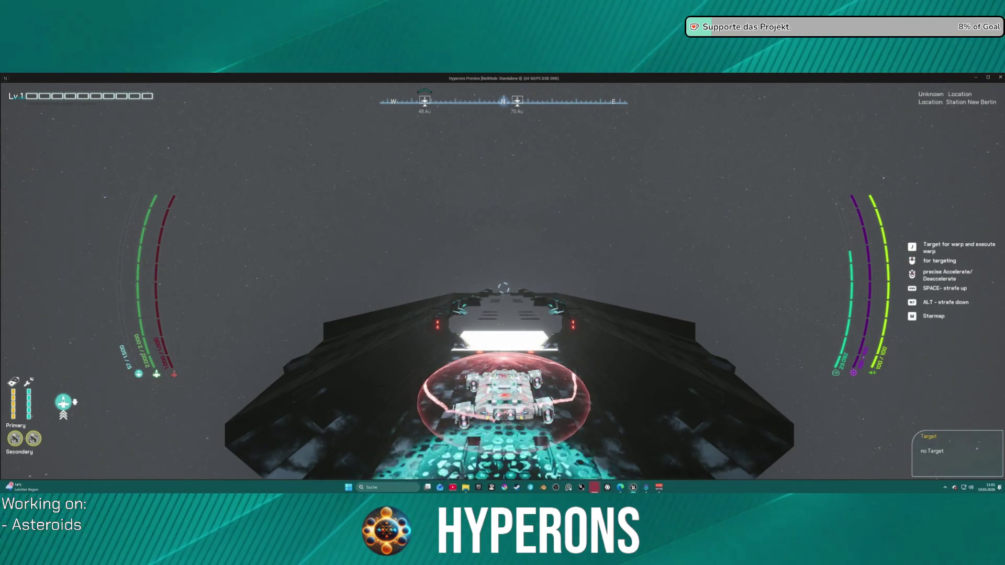
key("Escape")
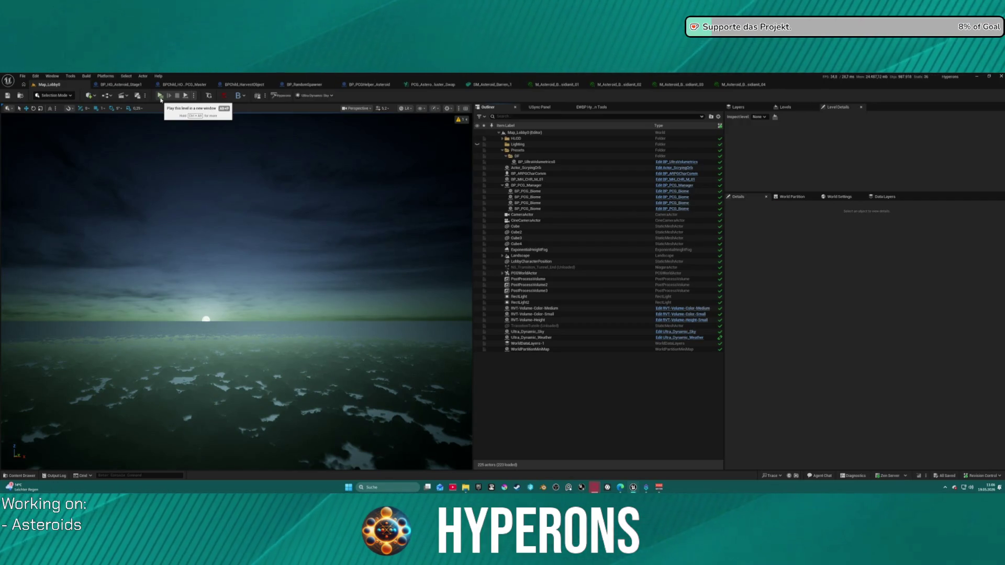
Step: Load the DEV_Asteroids level from File > Recent Levels
left_click(23, 76)
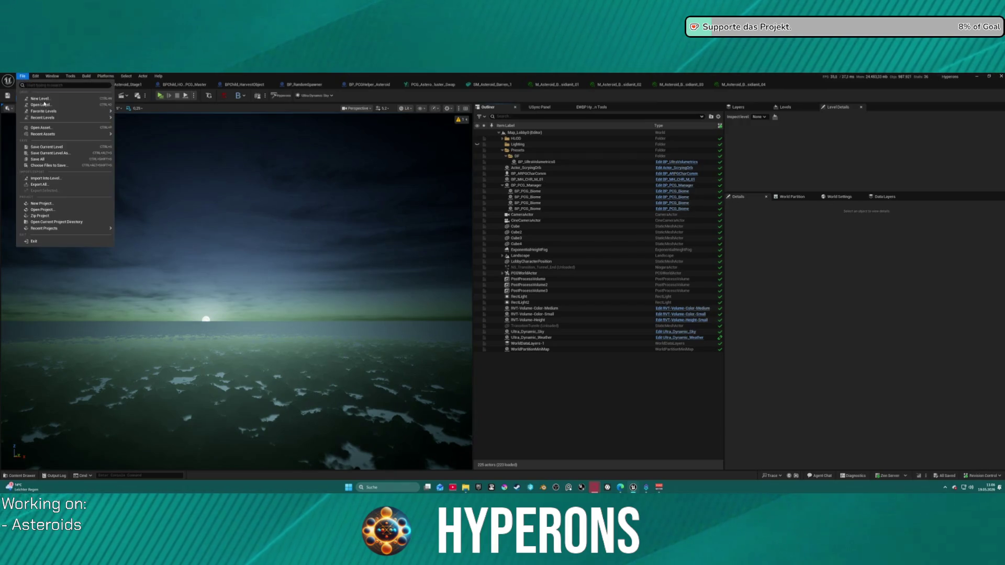
mouse_move(94, 118)
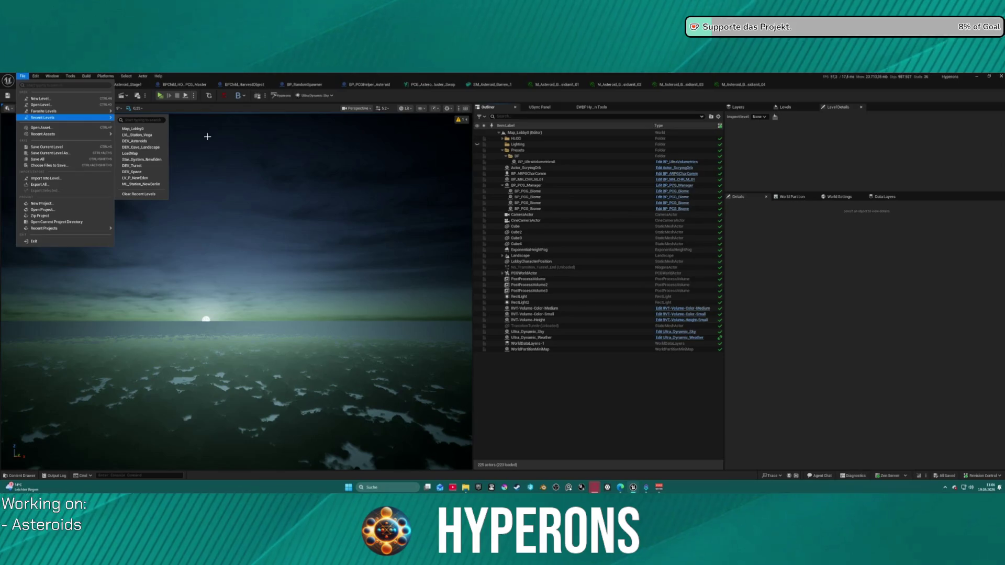
left_click(151, 142)
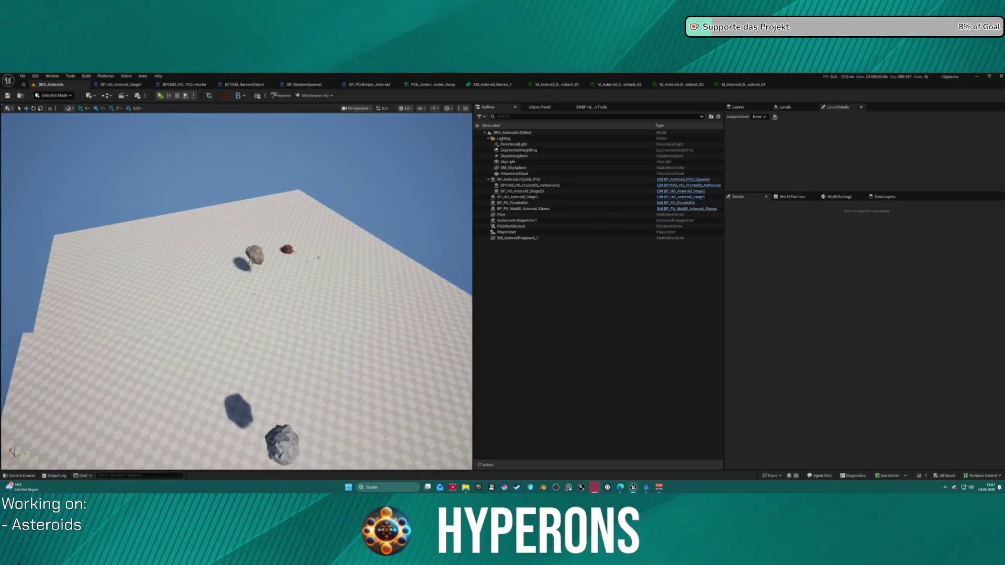
Step: Browse the Ore and HarvestStoneMat folders and open MI_Rock_Basalt_01 for inspection
left_click(559, 87)
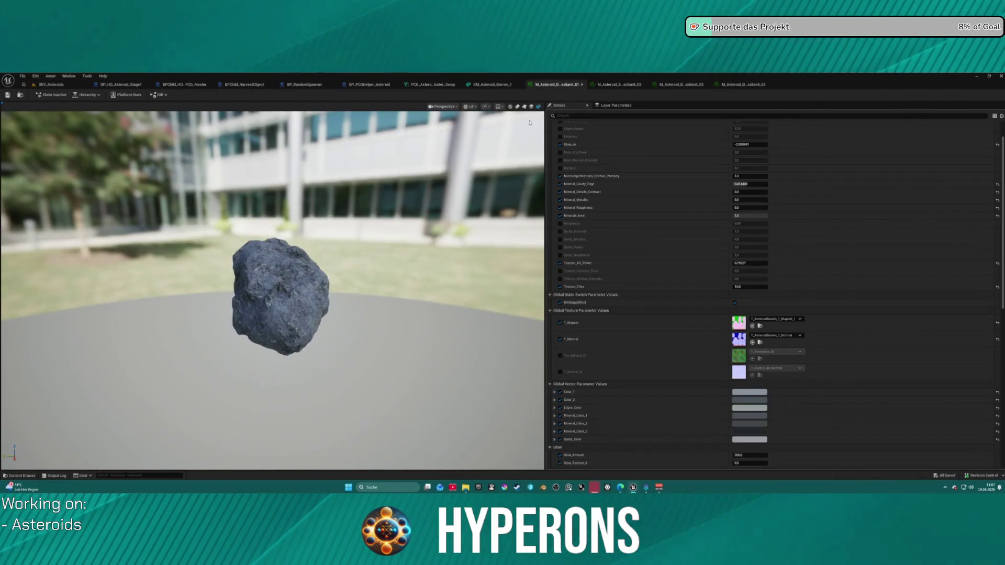
key("ctrl+space")
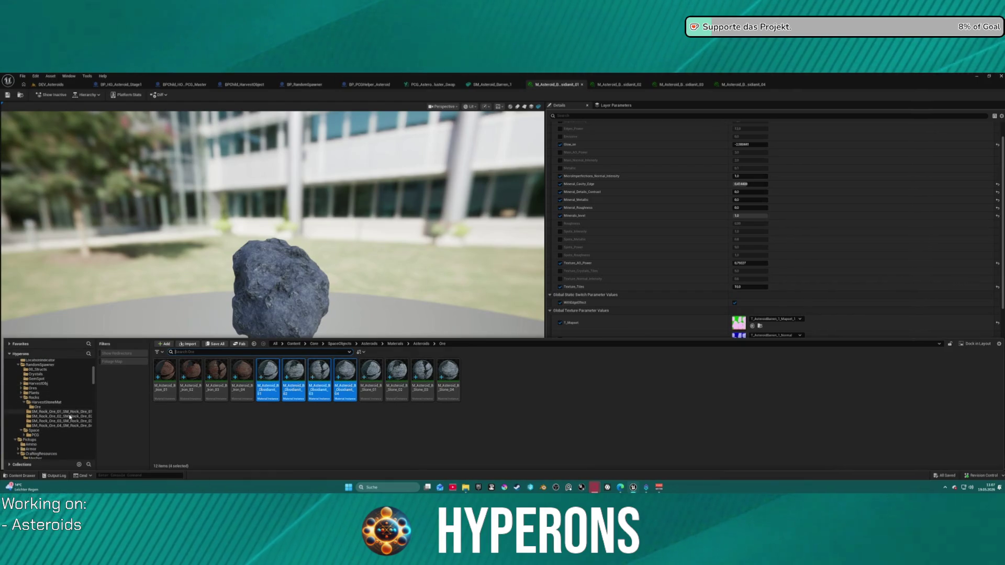
left_click(42, 408)
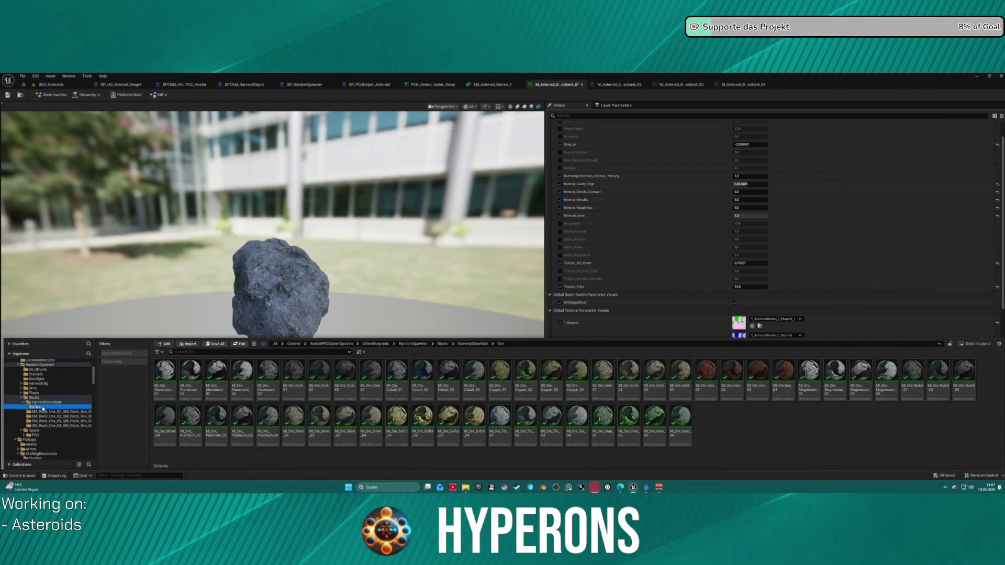
left_click(46, 402)
left_click(226, 386)
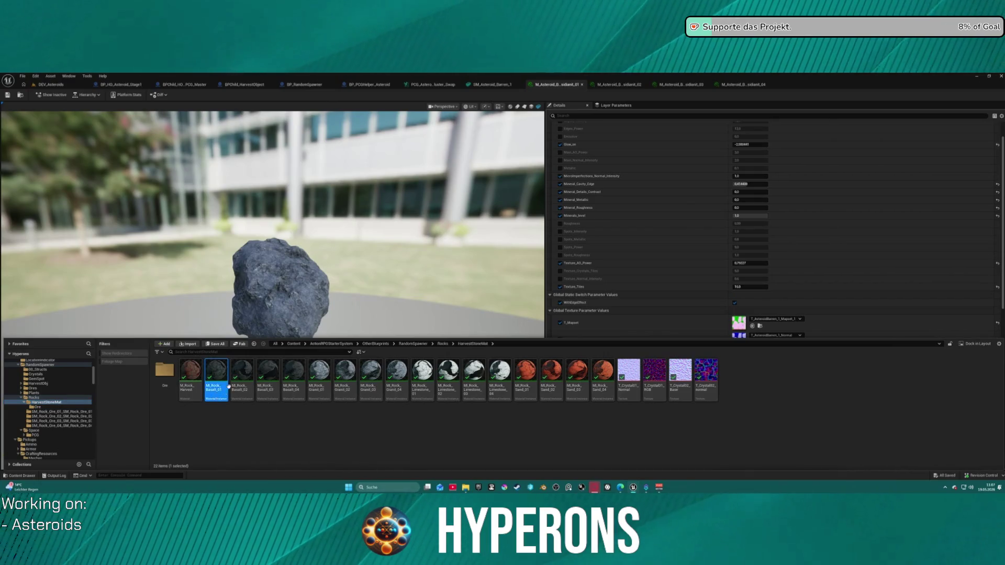
scroll(686, 254, "down", 5)
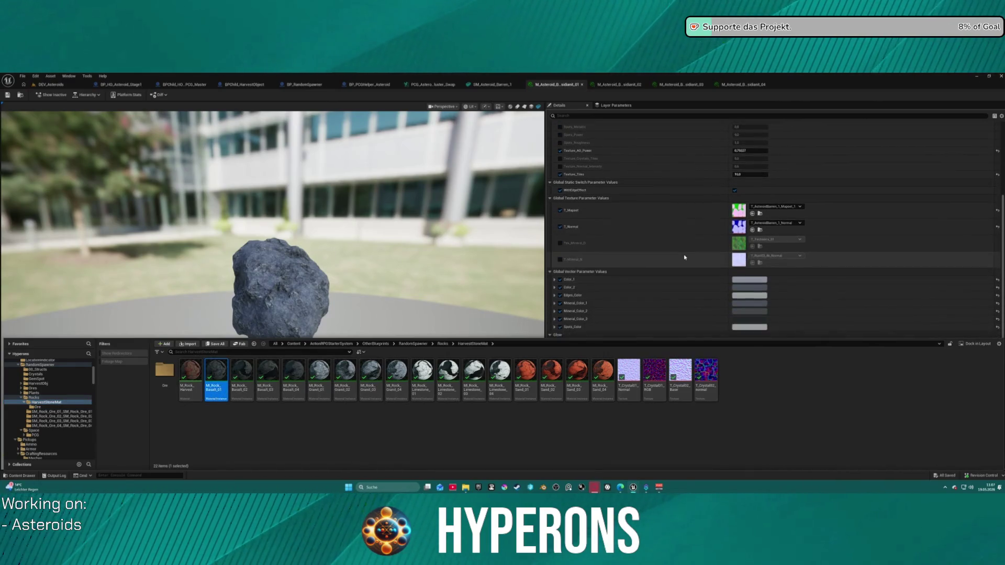
scroll(675, 258, "down", 5)
left_click(668, 258)
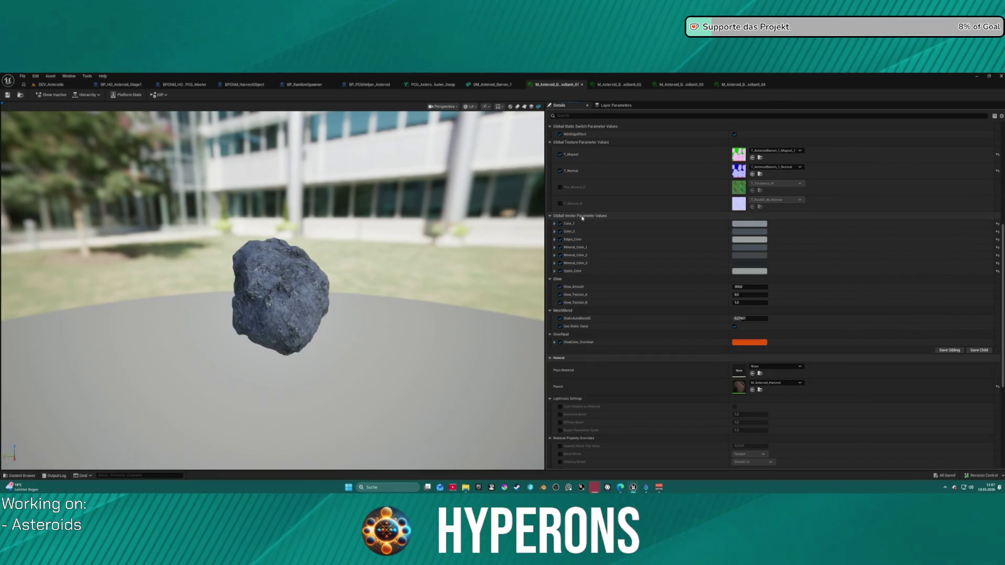
key("ctrl+space")
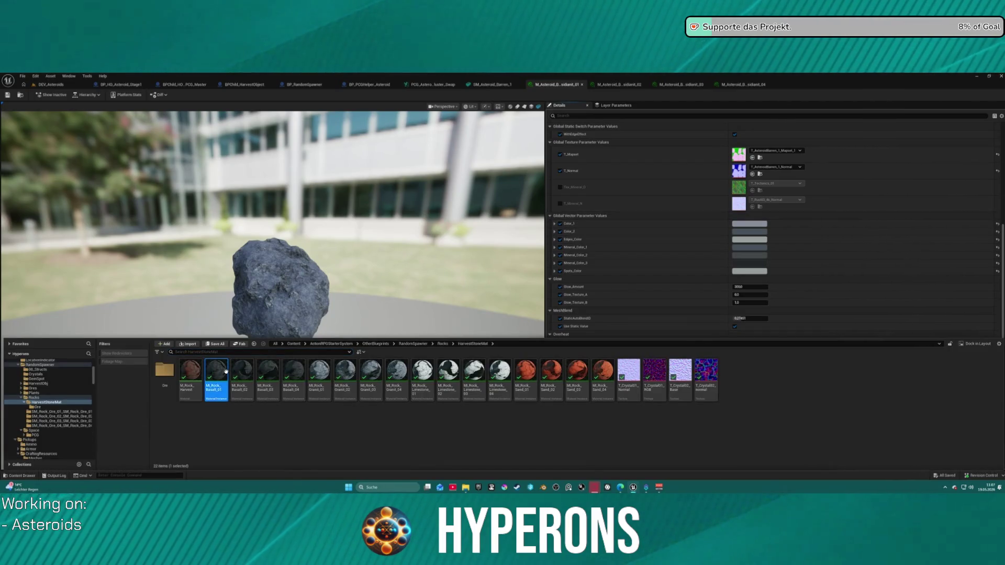
double_click(226, 371)
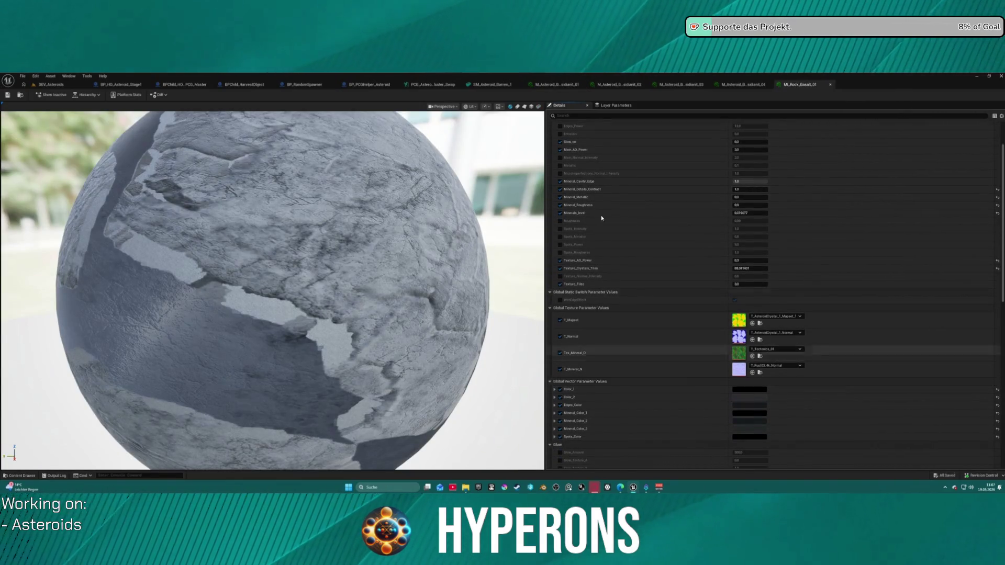
Step: Return to M_Asteroid_B_Obsidiant_01 and paste black into its rock colour parameters
left_click(556, 84)
scroll(611, 376, "down", 5)
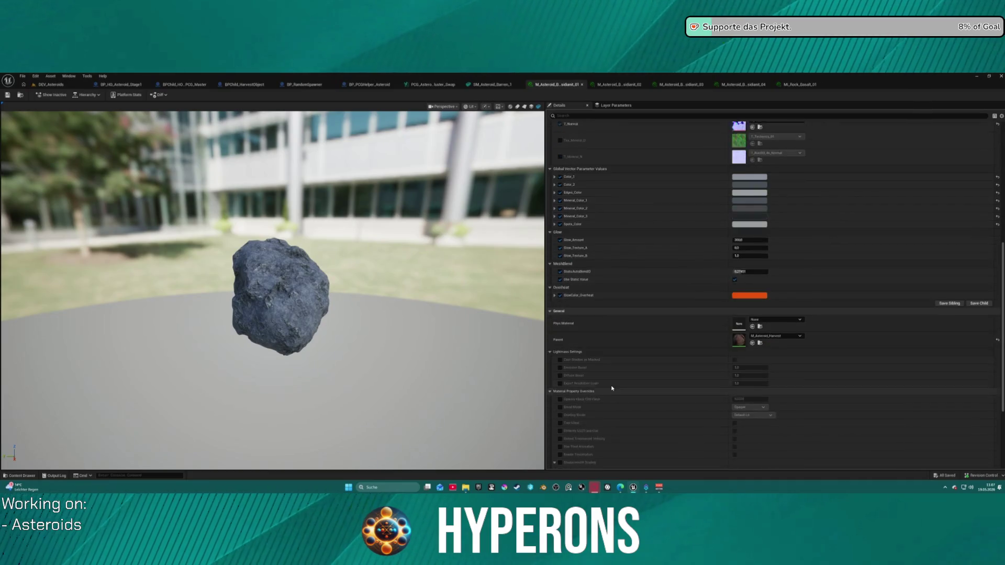
scroll(611, 376, "up", 5)
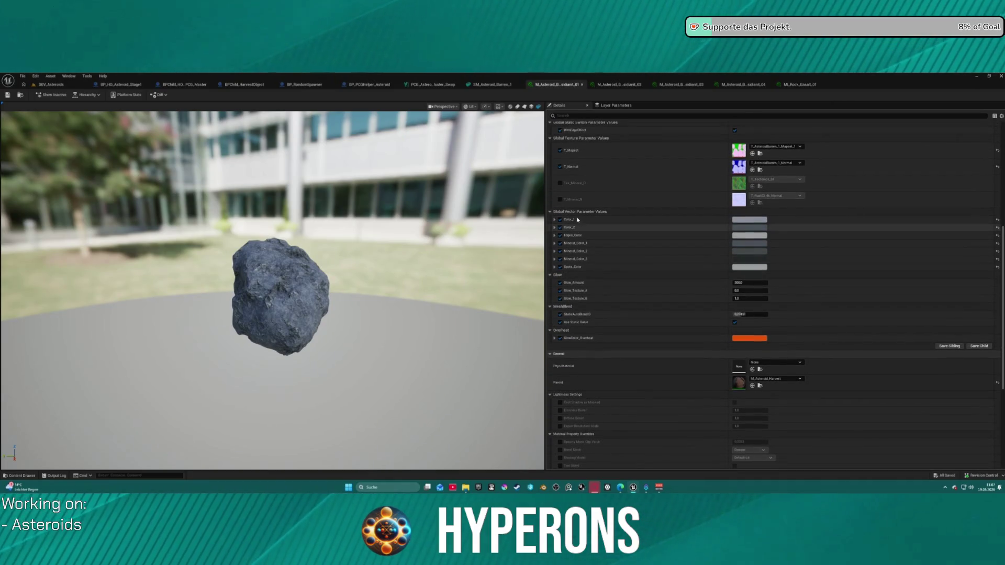
left_click(575, 214)
key("ctrl+v")
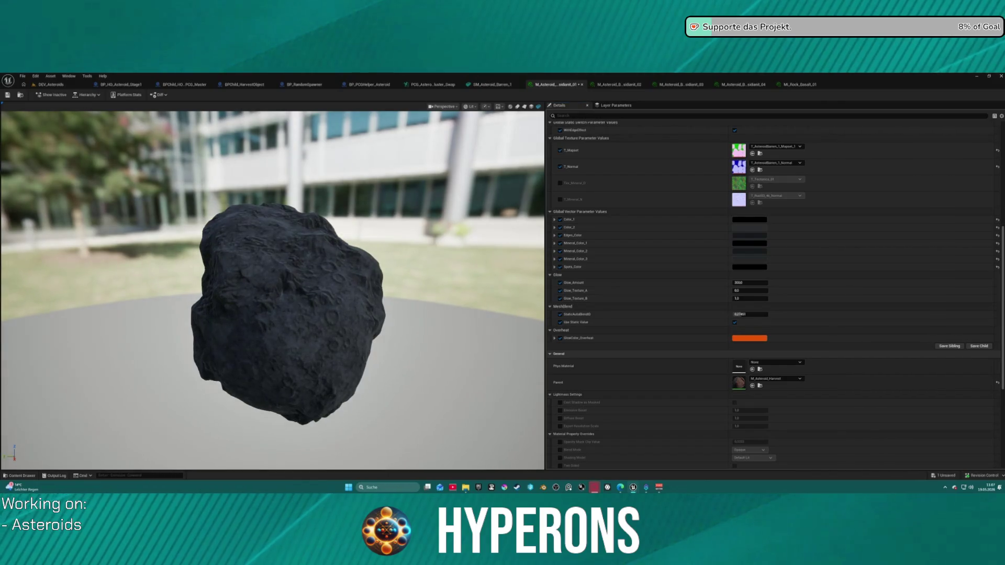
Step: Orbit the material preview to inspect the darkened obsidiant rock
scroll(341, 278, "up", 3)
mouse_move(342, 278)
left_mouse_down()
mouse_move(298, 283)
mouse_move(335, 278)
left_mouse_up()
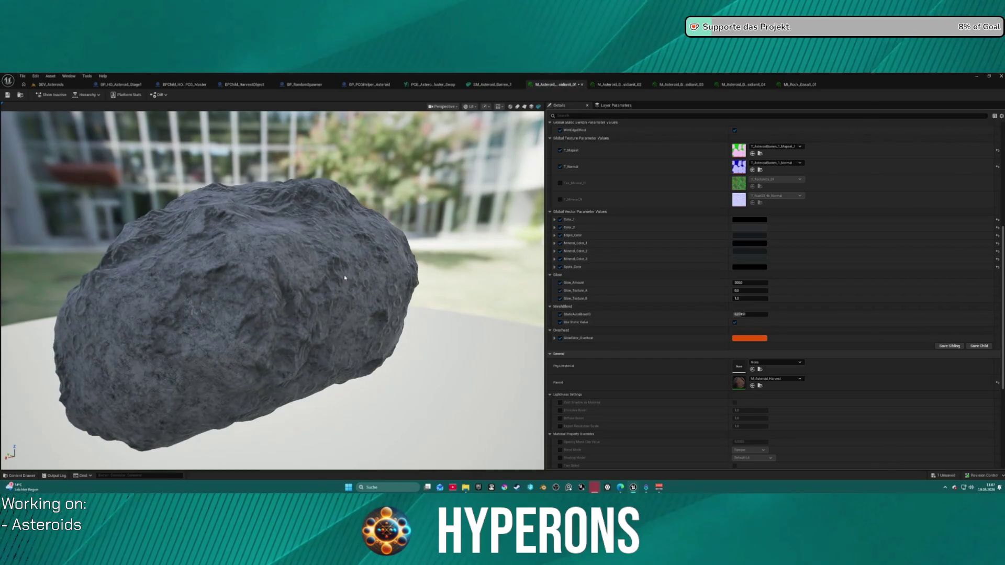
scroll(681, 231, "up", 10)
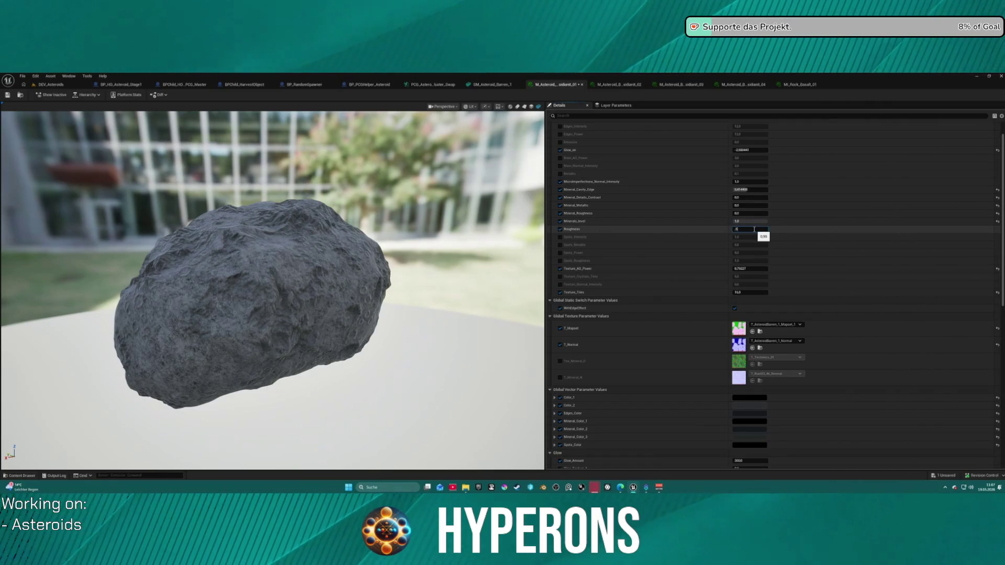
Step: Try Roughness 0.2, check the gloss in the preview, then settle on Roughness 0.7
type("0.2")
key("Return")
key("Return")
left_click_drag(272, 288, 387, 282)
left_click_drag(271, 258, 377, 262)
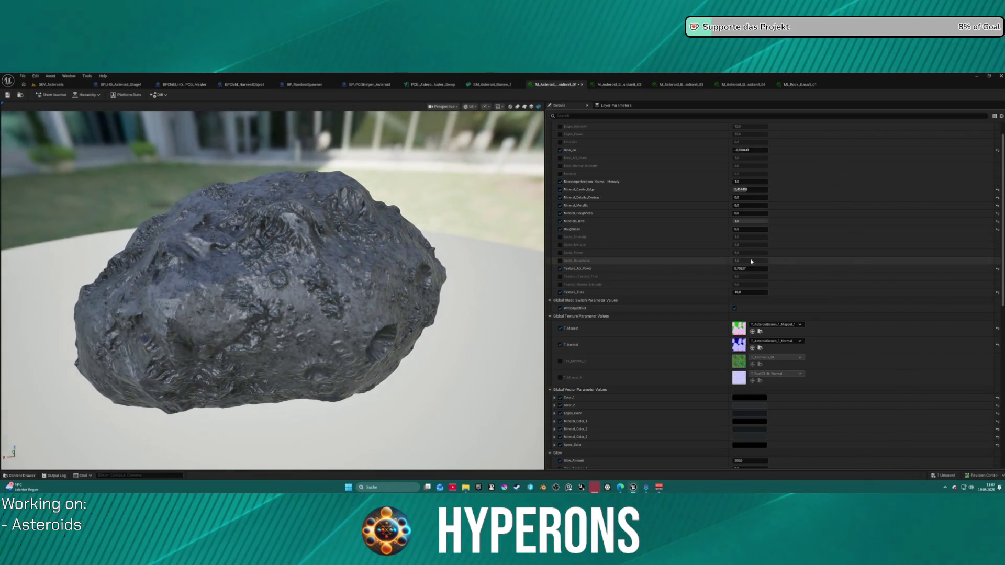
left_click(755, 229)
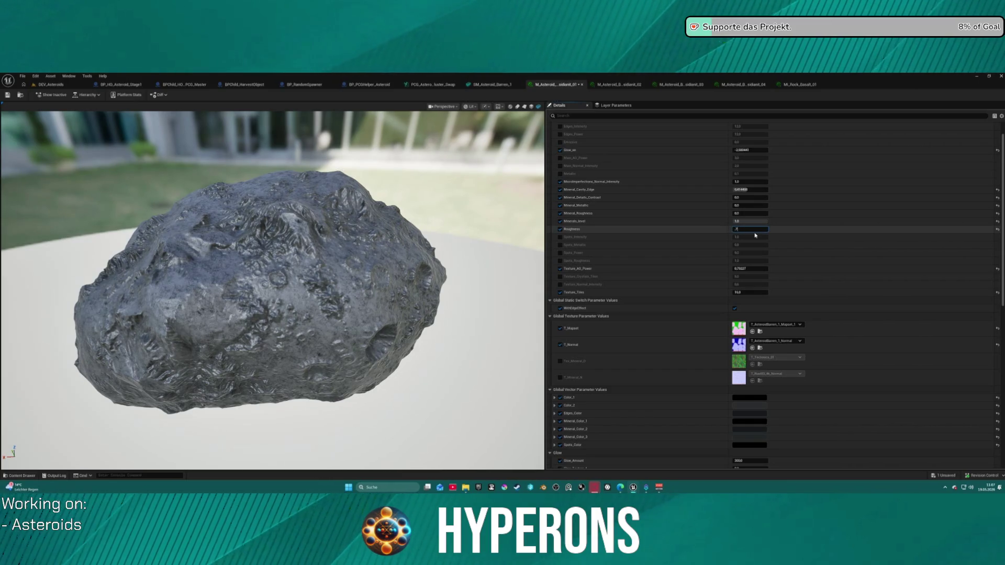
key("Return")
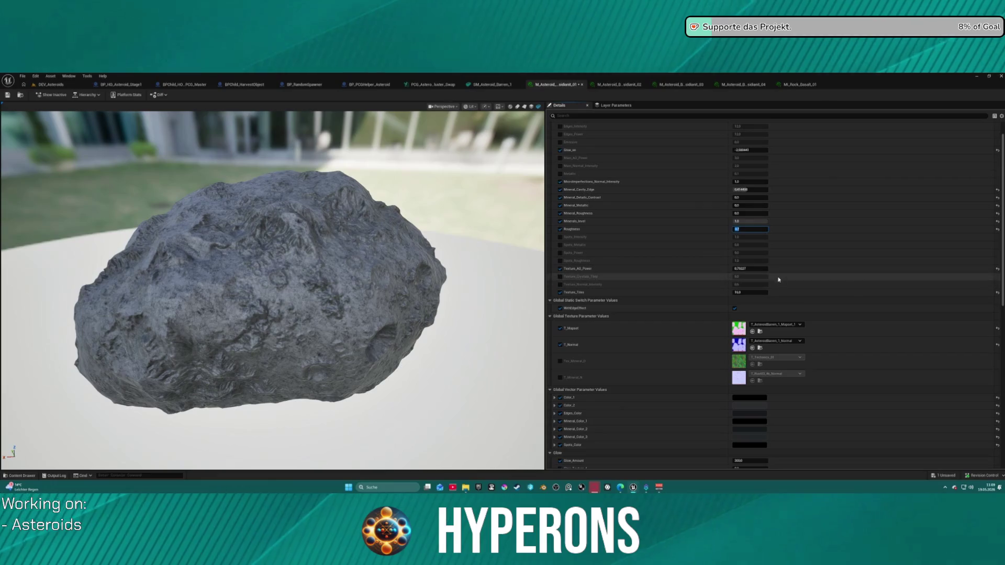
Step: Set Texture_AO_Power to 0.5 and return to the DEV_Asteroids level
left_click(760, 268)
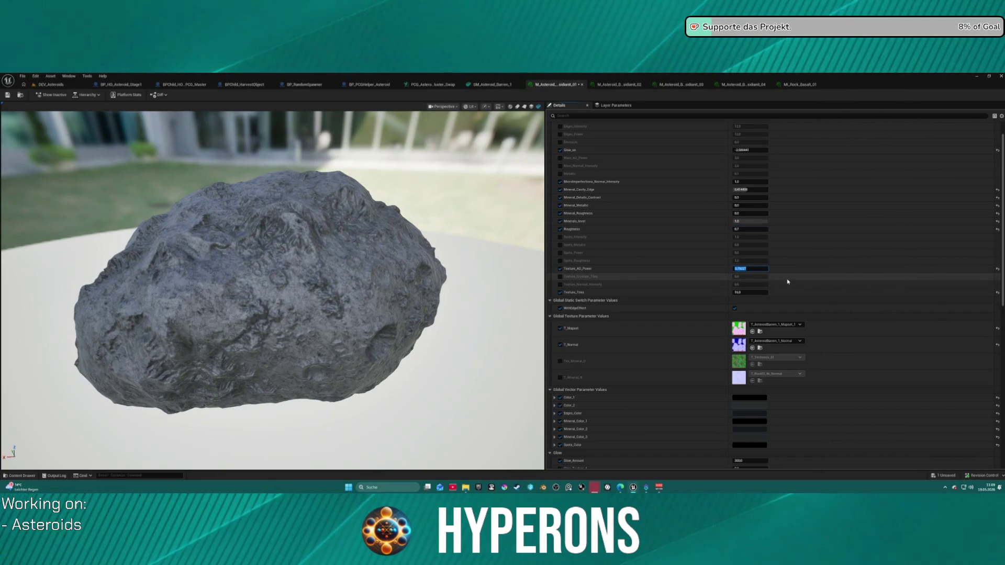
type("0.5")
key("Return")
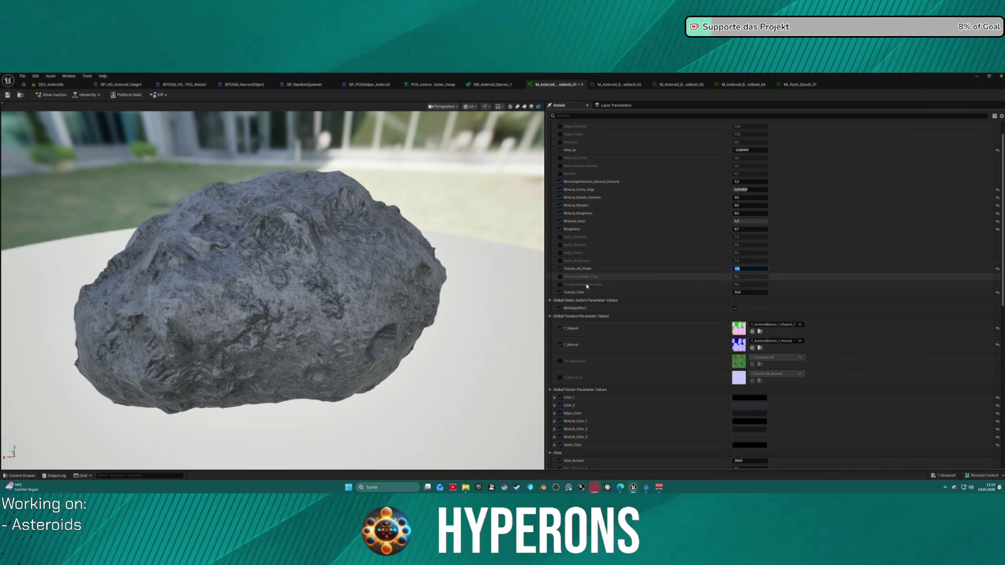
left_click(50, 84)
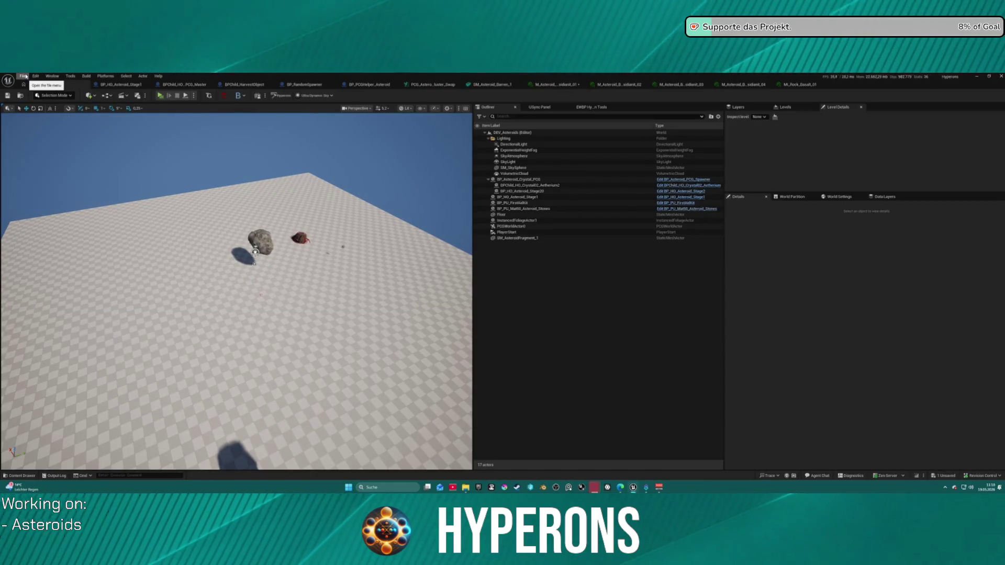
Step: Browse the recent projects list under the File menu, then dismiss it
left_click(24, 76)
left_click(23, 76)
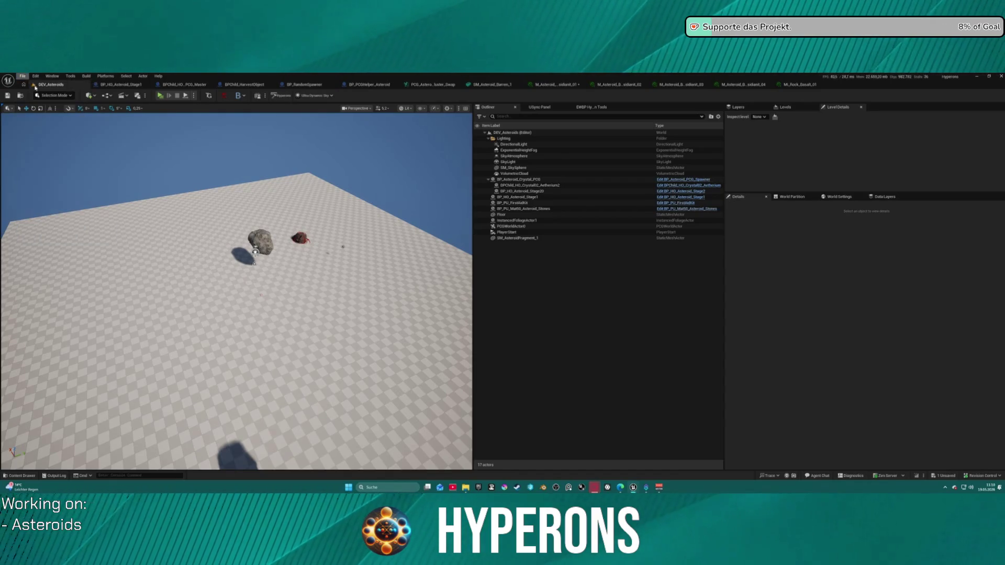
left_click(24, 77)
mouse_move(111, 230)
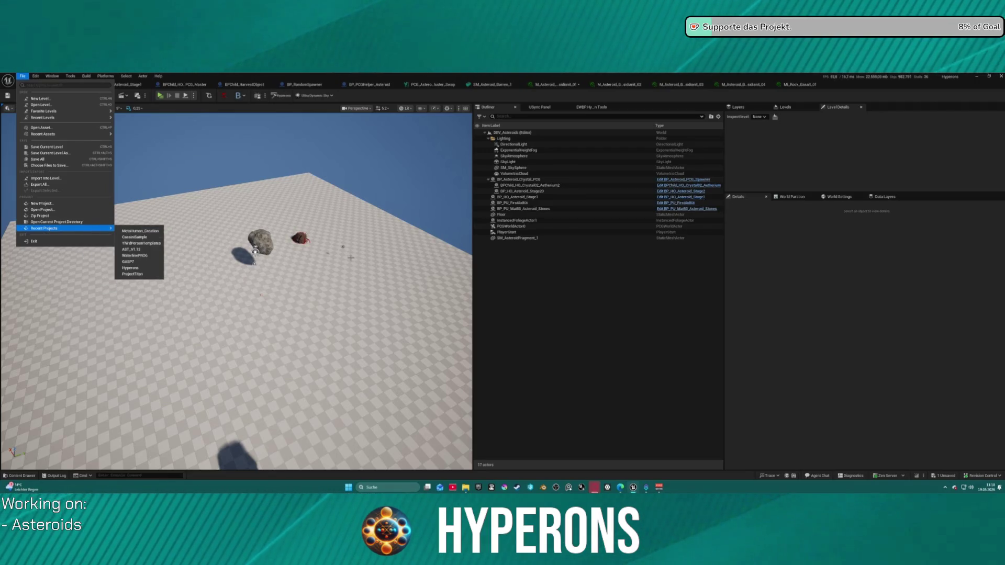
Step: Turn the level view around the asteroids and bring up the M_Asteroid_B_Obsidiant_02 material instance
mouse_move(350, 258)
left_mouse_down()
mouse_move(283, 259)
mouse_move(282, 212)
mouse_move(282, 251)
left_mouse_up()
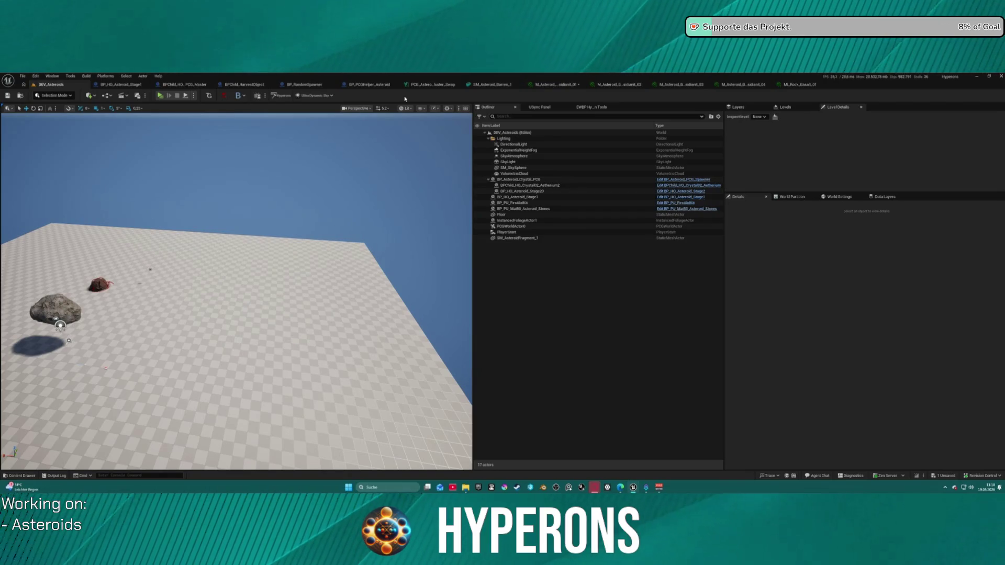
left_click(614, 88)
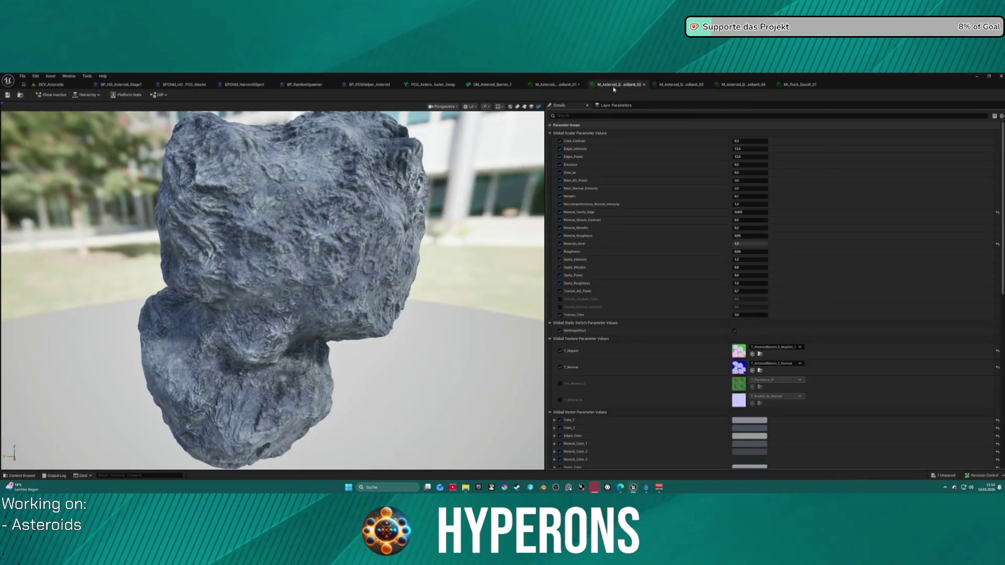
Step: On the first Obsidiant material, desaturate Edges_Color and raise its Value to about 0.32
left_click(546, 86)
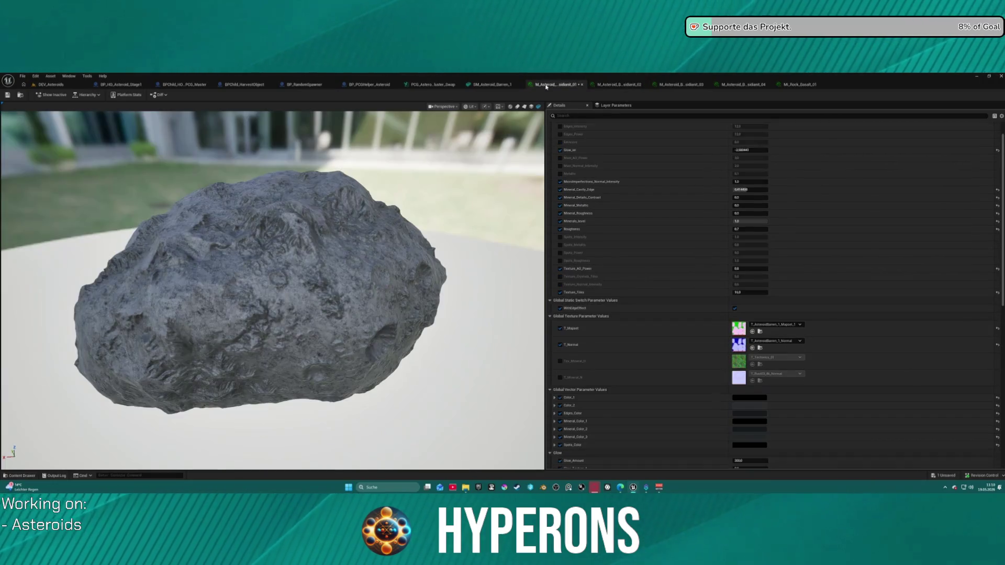
left_click(755, 417)
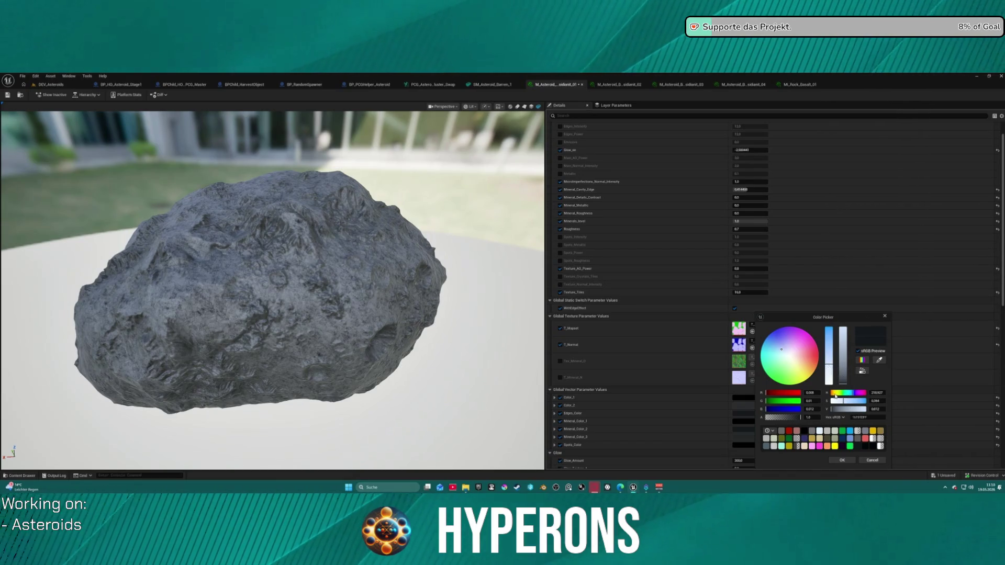
left_click(830, 372)
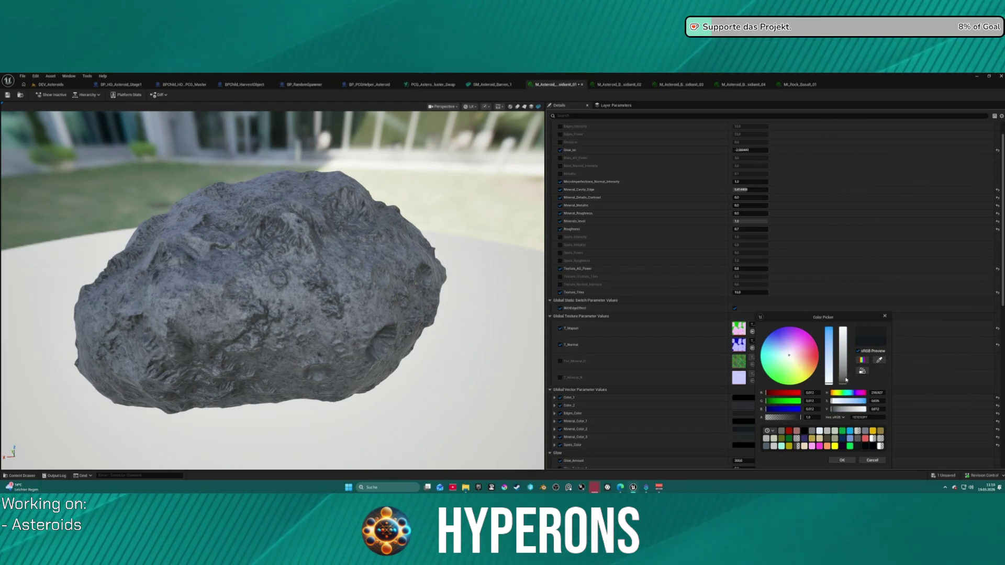
mouse_move(846, 384)
left_mouse_down()
mouse_move(847, 360)
mouse_move(847, 377)
left_mouse_up()
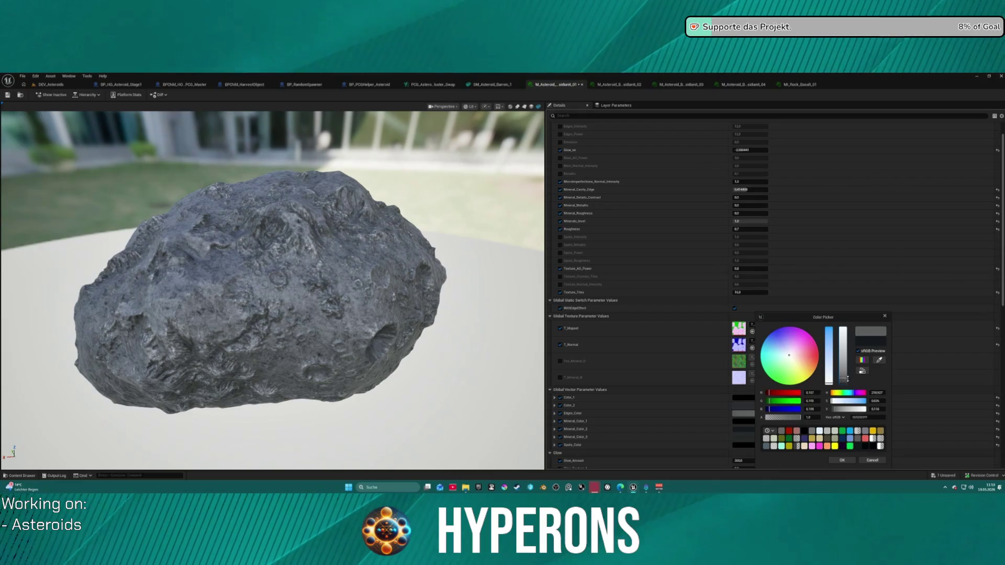
left_click(842, 460)
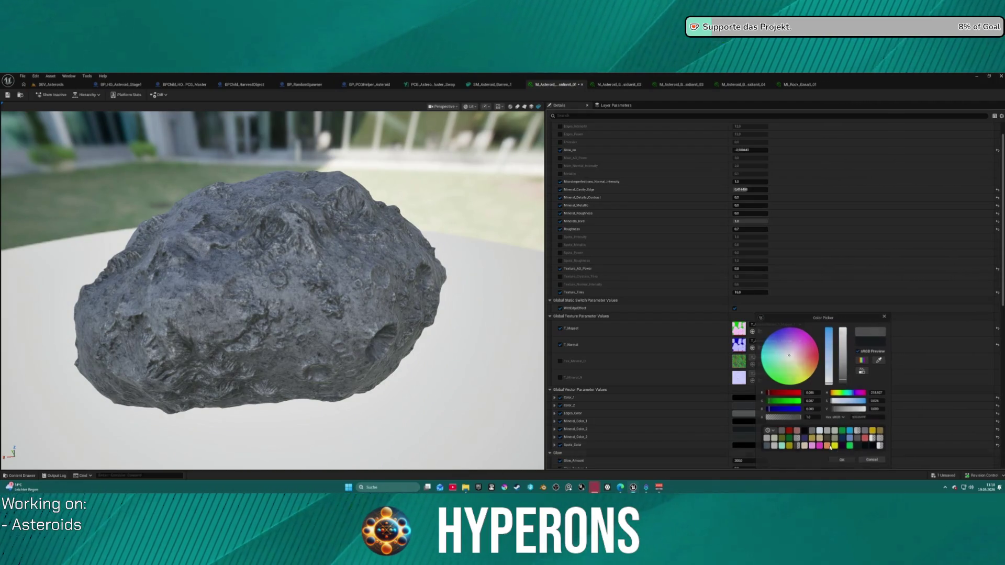
left_click(761, 413)
left_click(748, 408)
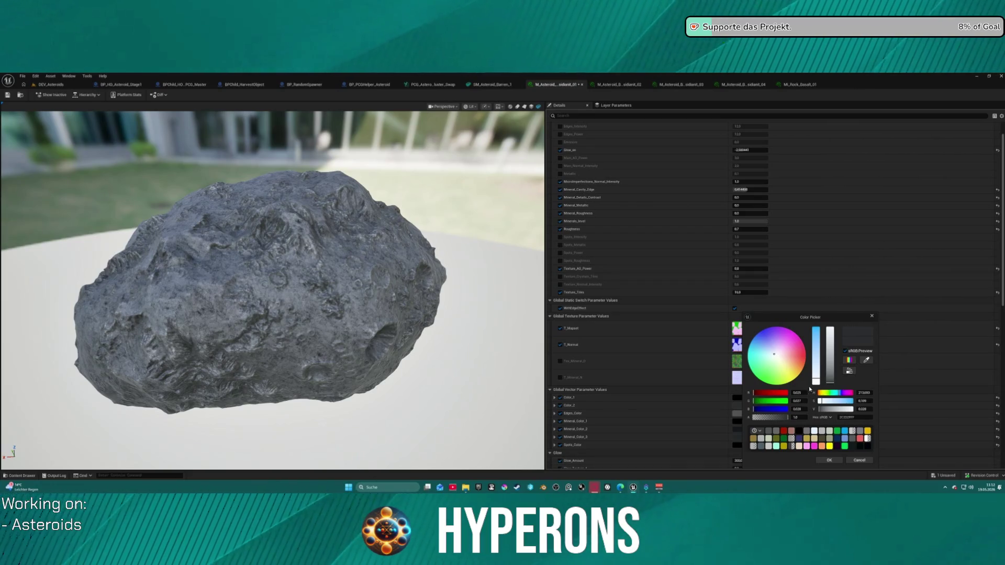
Step: Lighten Color_2 to about 0.27 grey, then launch a standalone play test of DEV_Asteroids
mouse_move(829, 382)
left_mouse_down()
mouse_move(826, 373)
mouse_move(828, 381)
left_mouse_up()
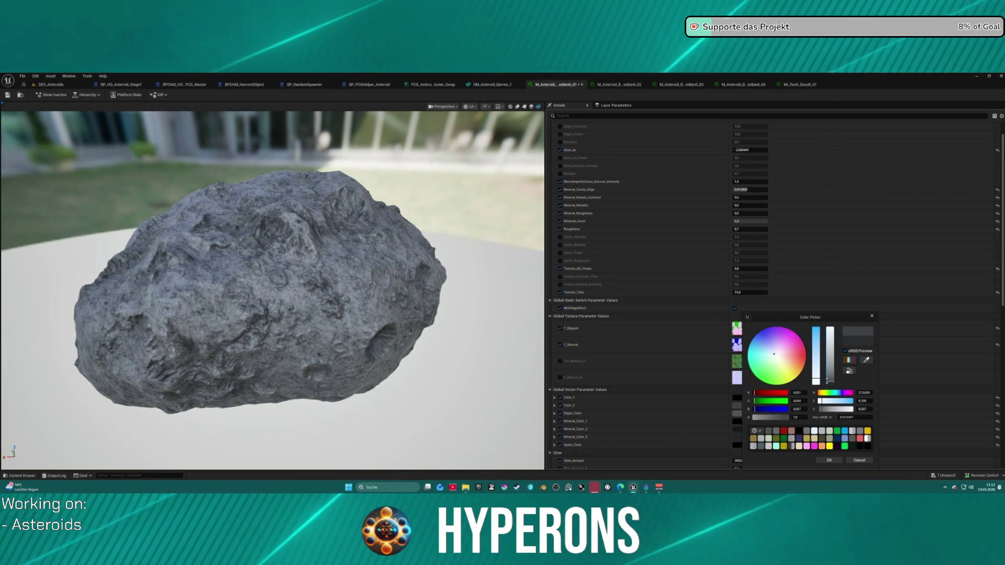
left_click(826, 461)
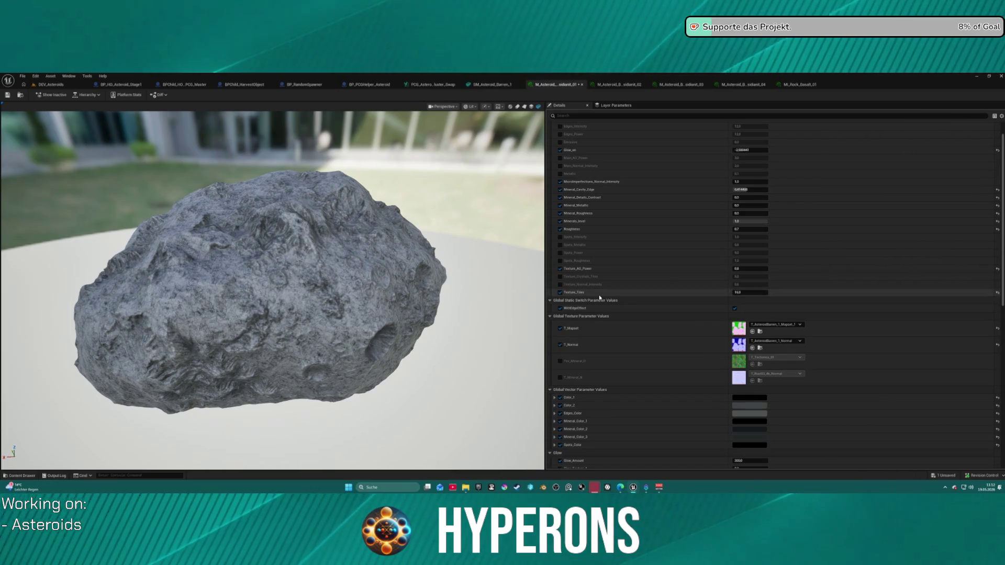
left_click(51, 85)
left_click(160, 96)
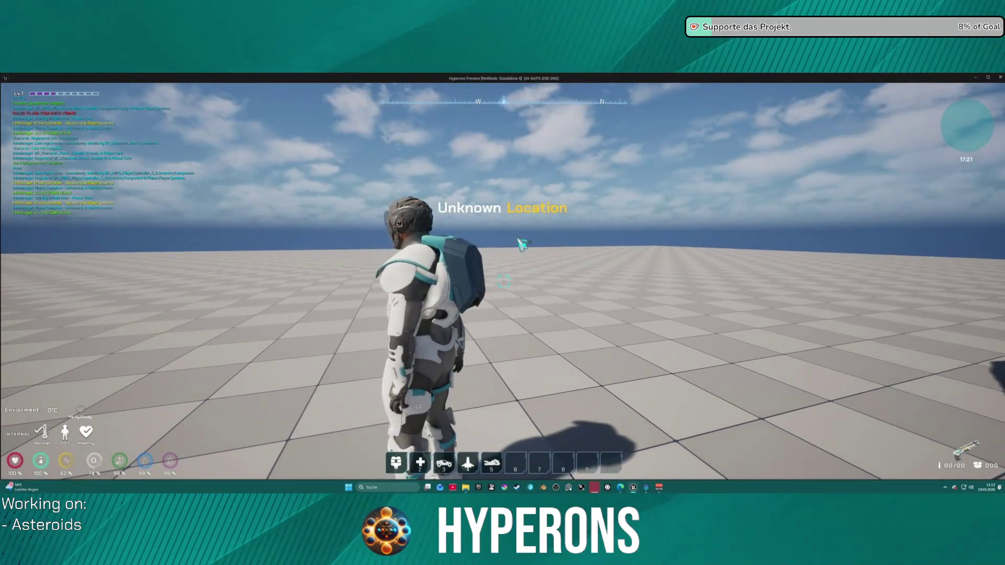
Step: Equip the rifle, run up to the asteroid and shoot it, then head toward the overhead asteroid
key("i")
key("i")
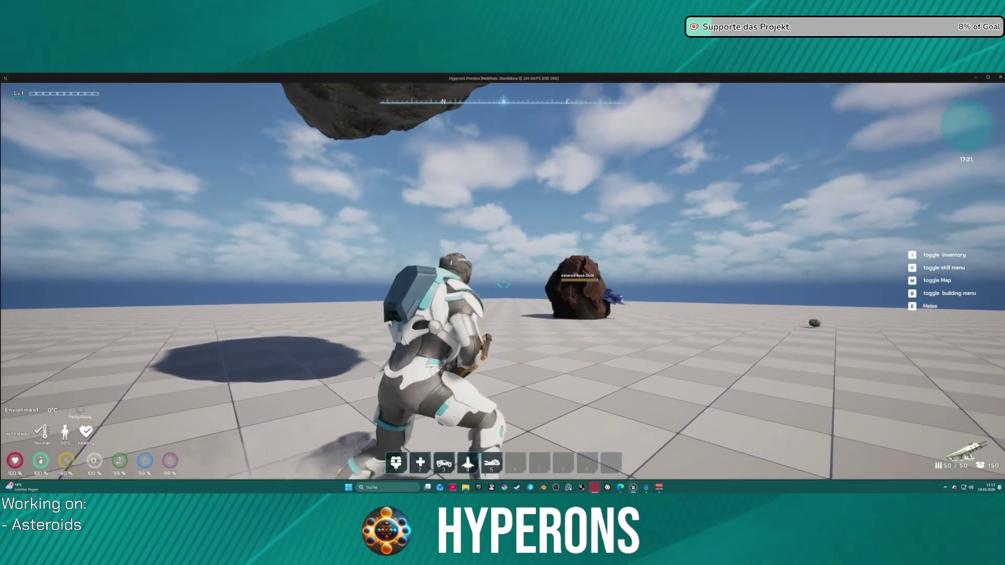
key("w")
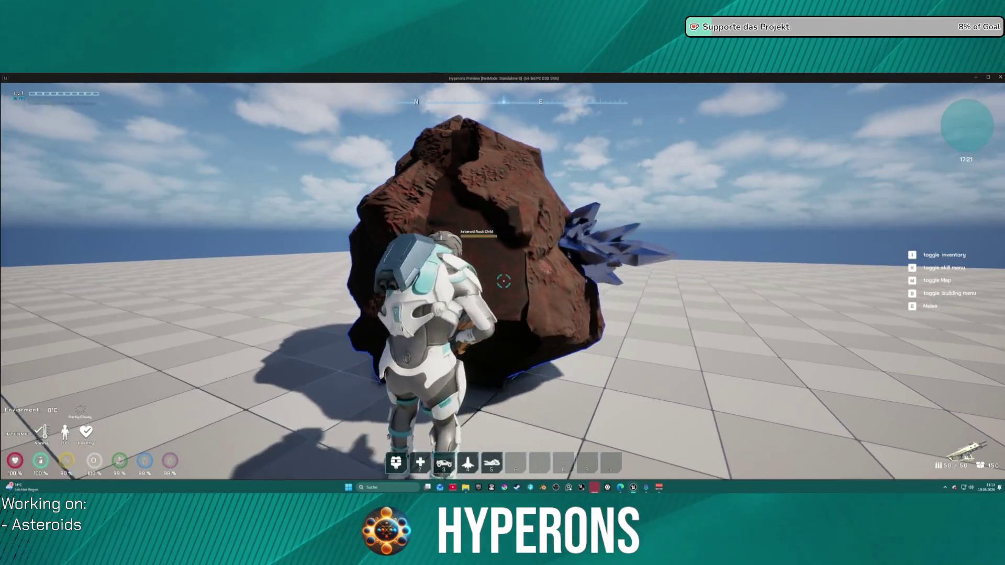
left_click(502, 283)
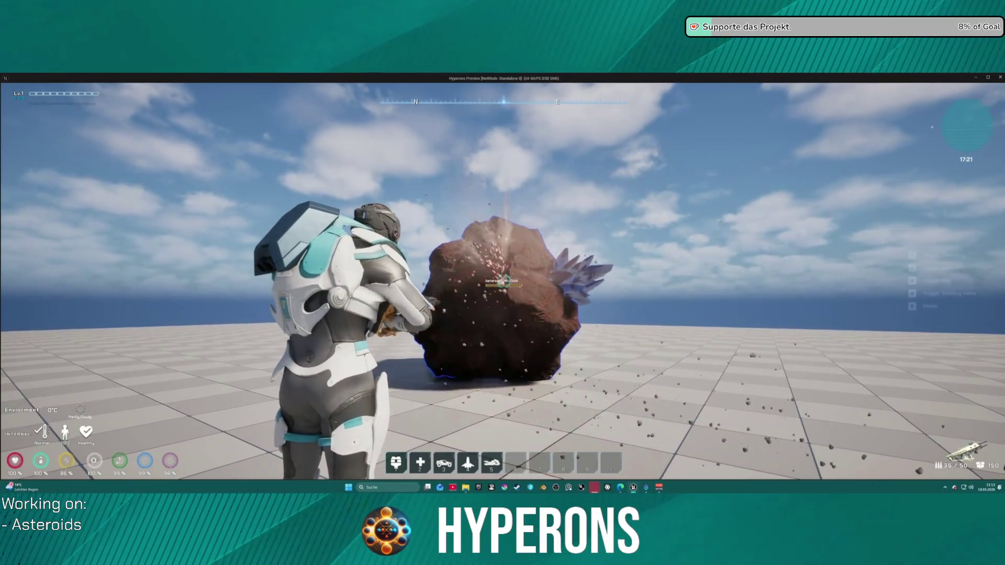
left_click(503, 283)
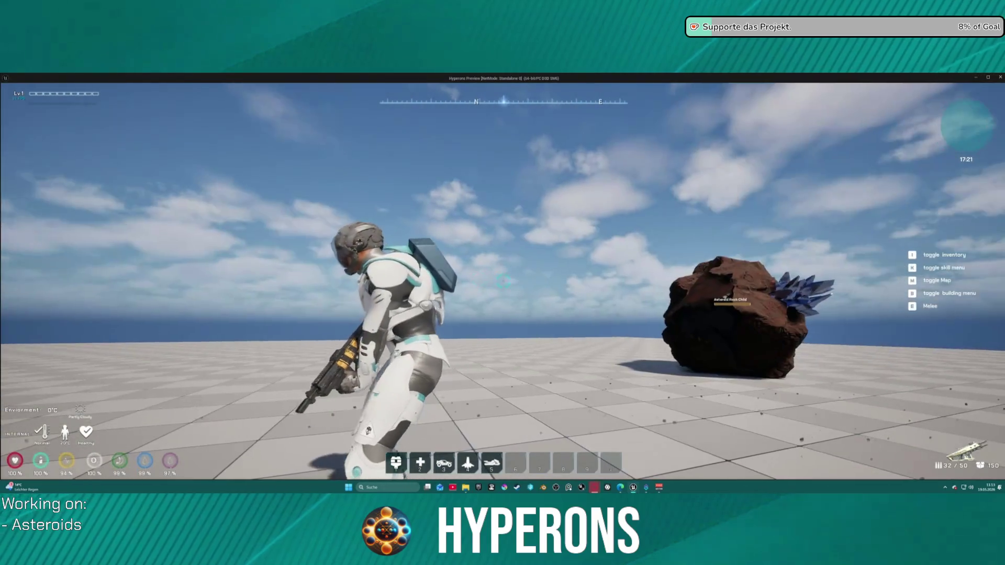
key("s")
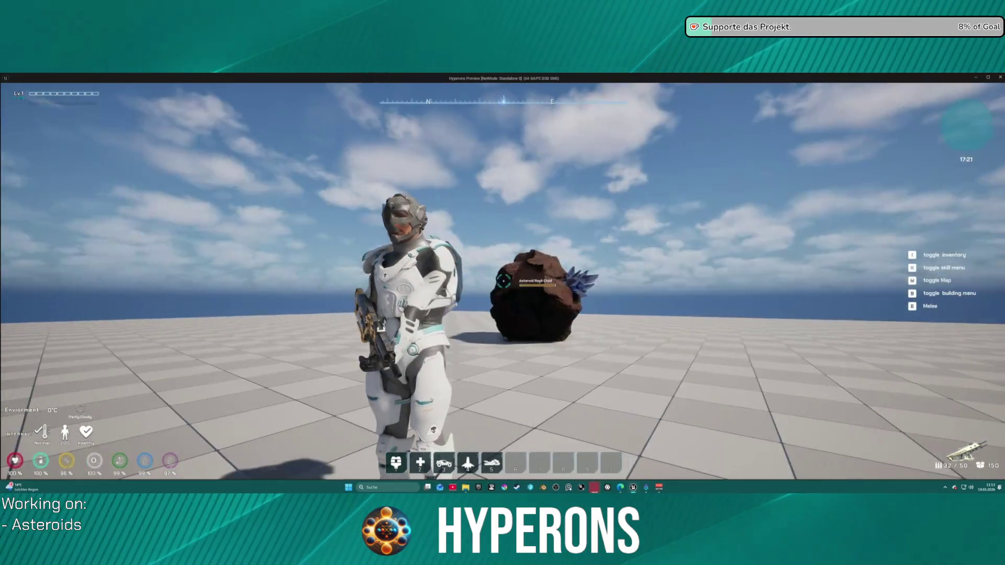
key("w")
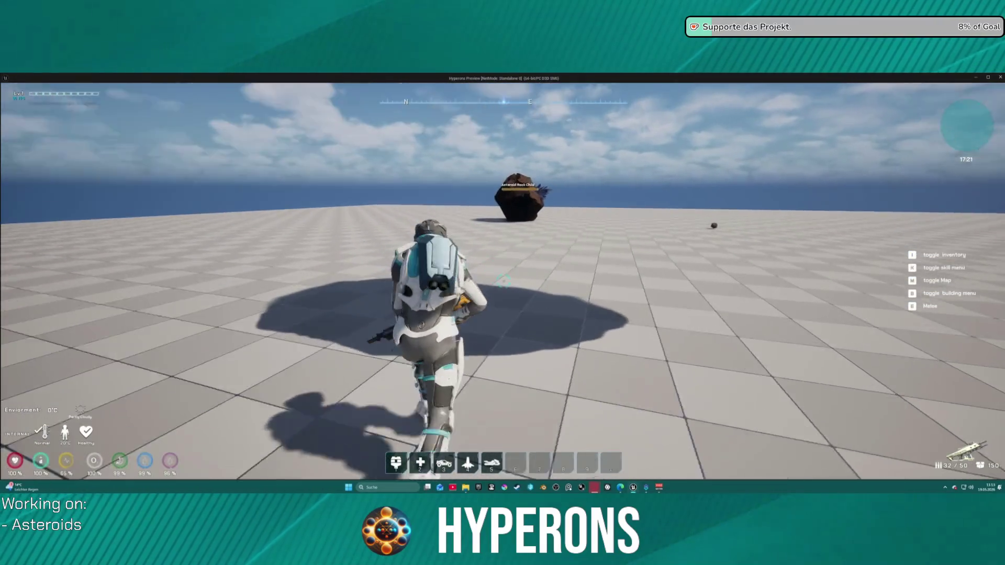
key("w")
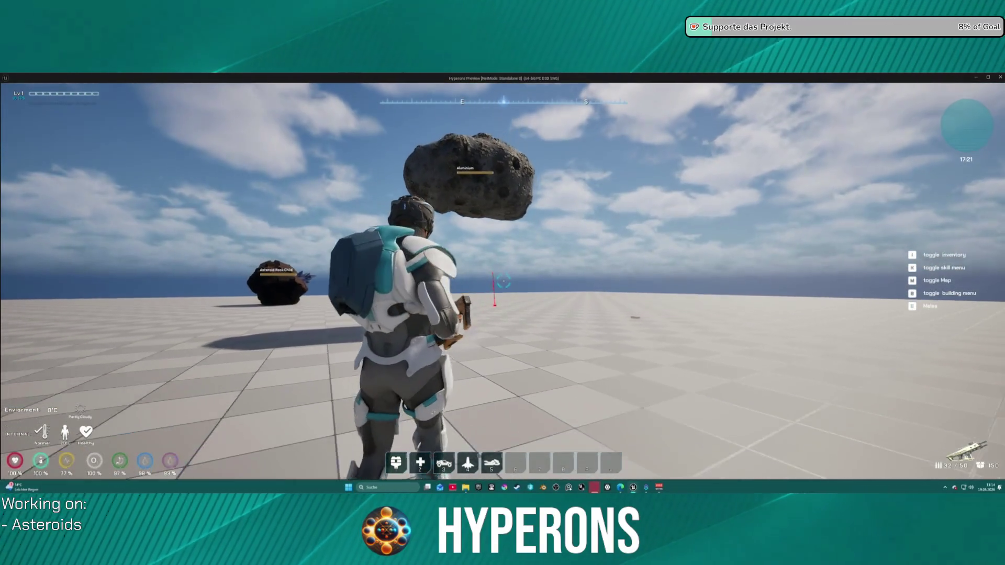
Step: Jetpack up, equip the Harvester, sweep its mining laser across the Asteroid Rock Child, then exit
key("space")
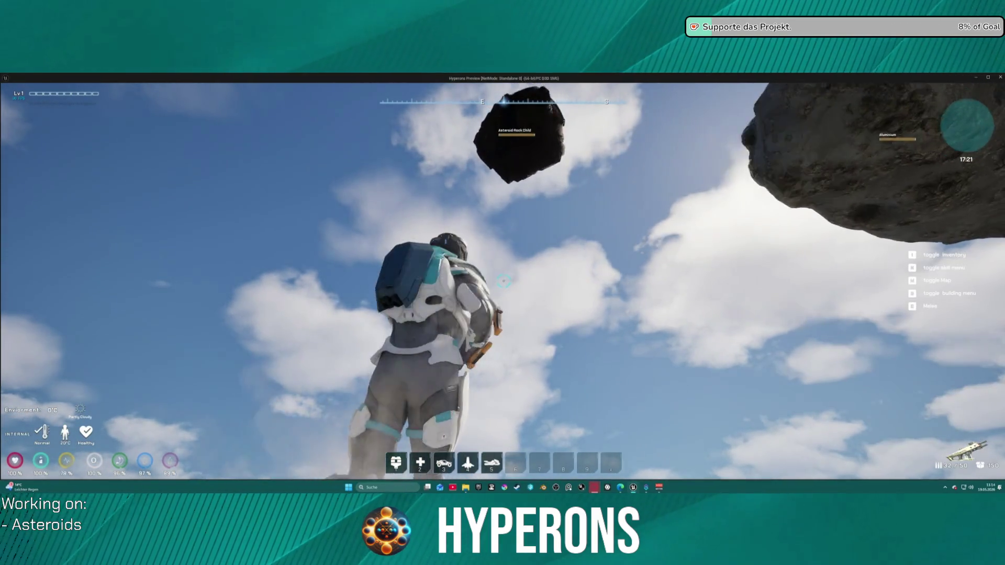
key("i")
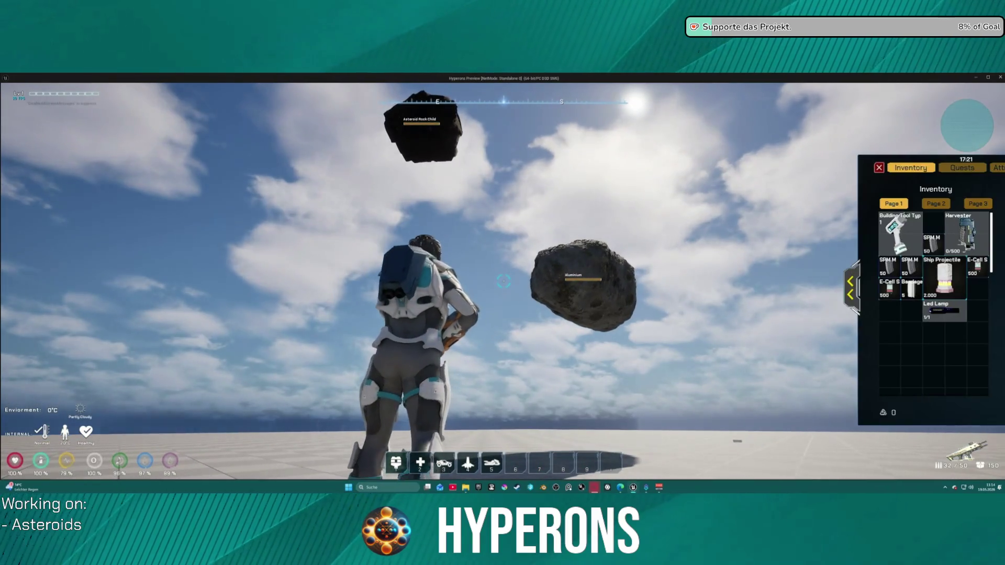
left_click(966, 222)
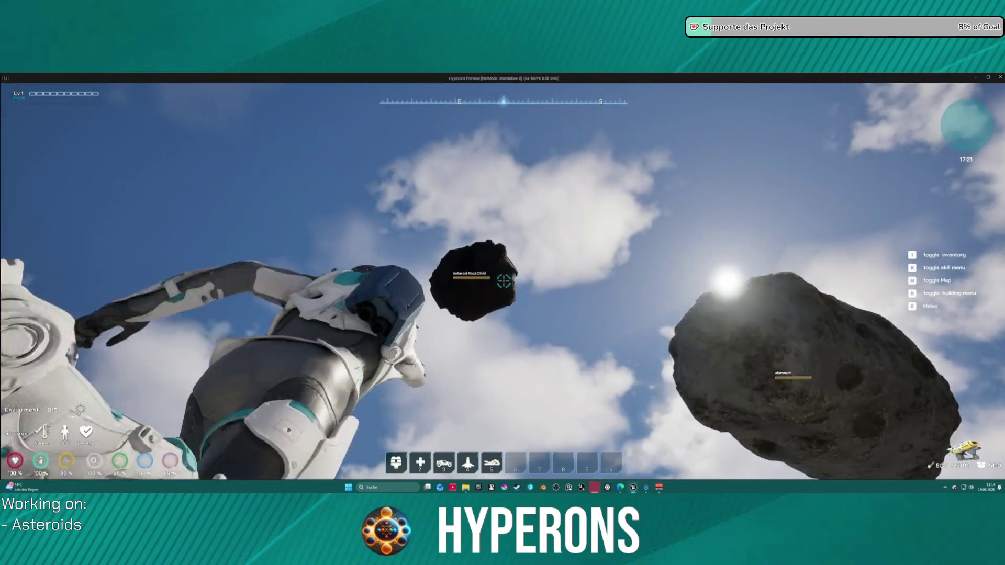
left_click(504, 281)
left_click_drag(504, 281, 504, 281)
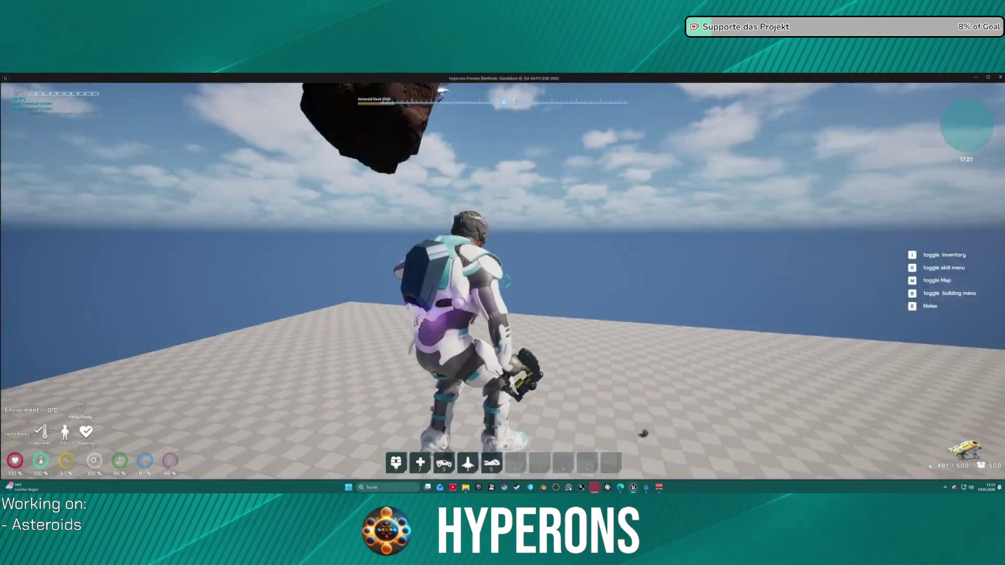
key("Escape")
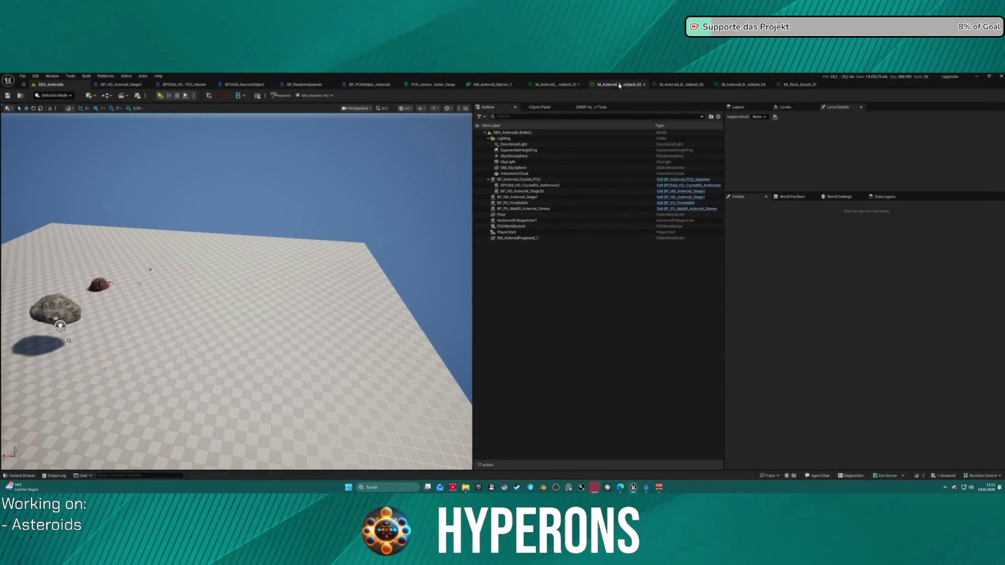
Step: Set the Obsidiant material's Color_2 to pure black
left_click(554, 85)
left_click_drag(262, 287, 183, 288)
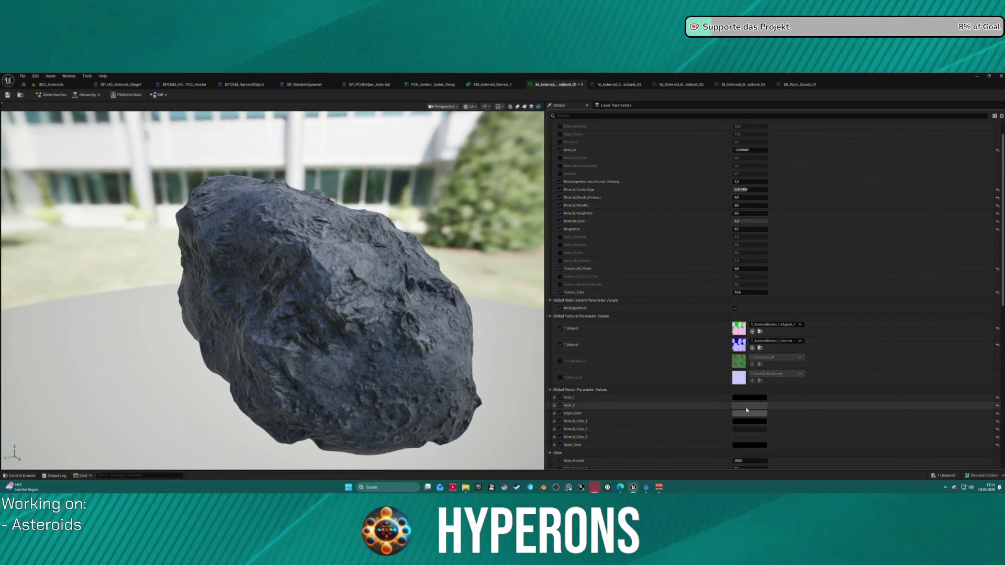
left_click(745, 406)
left_click(834, 384)
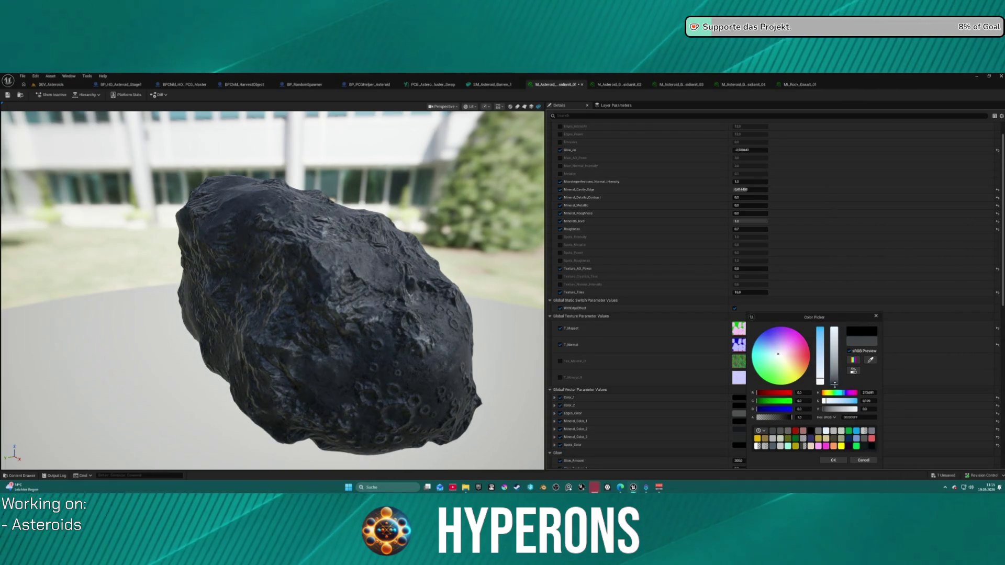
left_click_drag(833, 385, 832, 392)
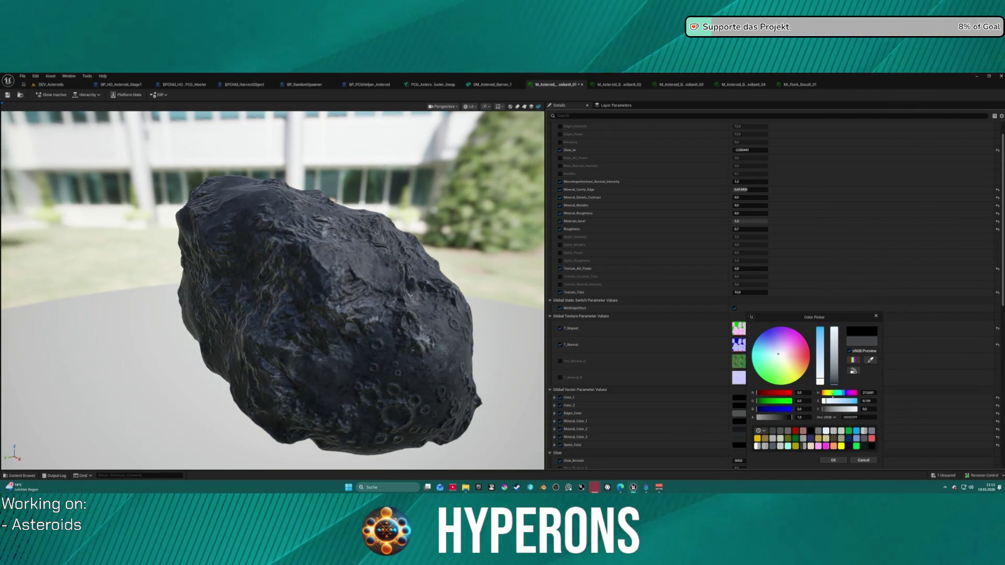
Step: Turn the next vector colour black and lighten another to a 0.302 grey
left_click(847, 462)
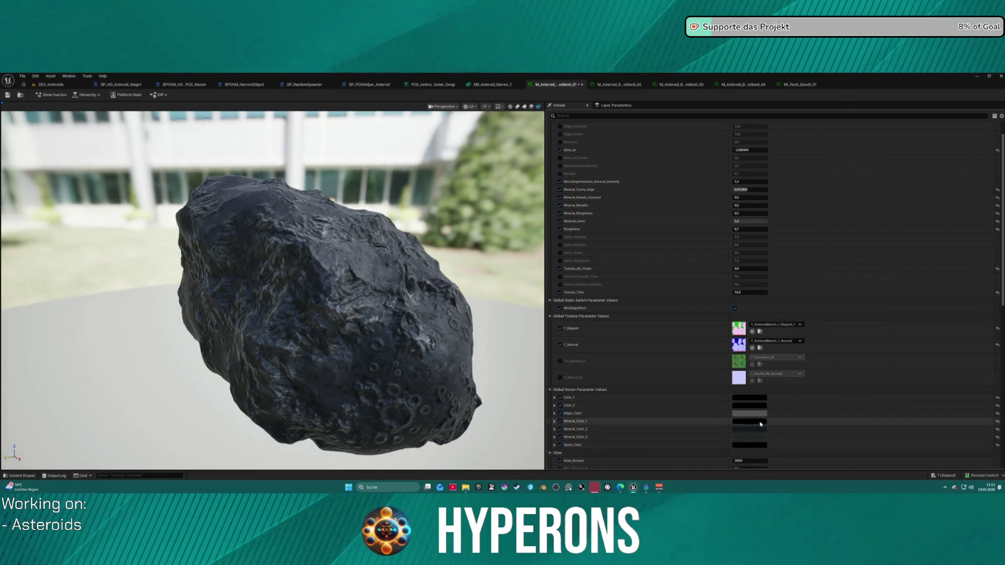
left_click(742, 413)
mouse_move(842, 380)
left_mouse_down()
mouse_move(842, 358)
mouse_move(839, 396)
mouse_move(832, 360)
mouse_move(828, 397)
left_mouse_up()
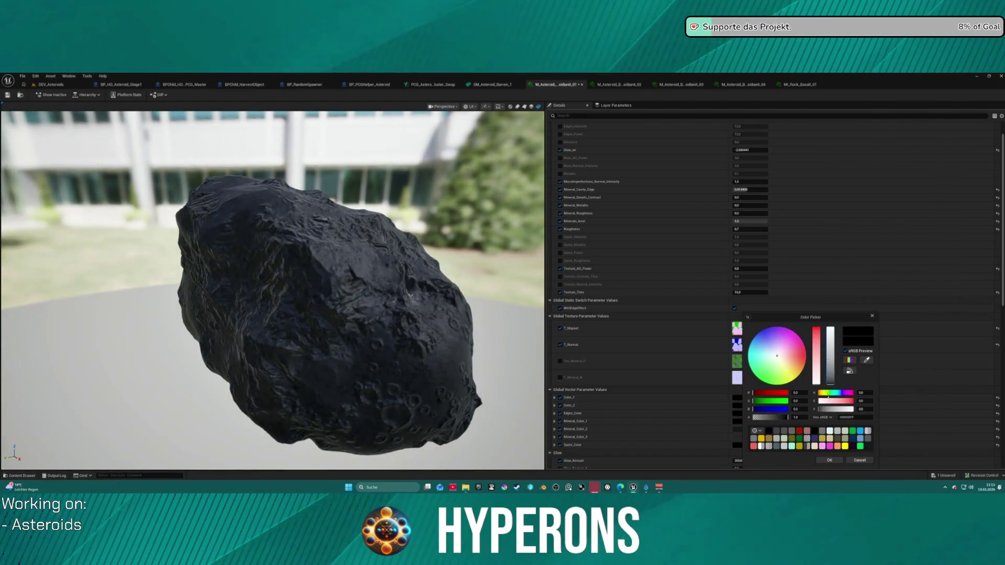
left_click(834, 461)
left_click(753, 413)
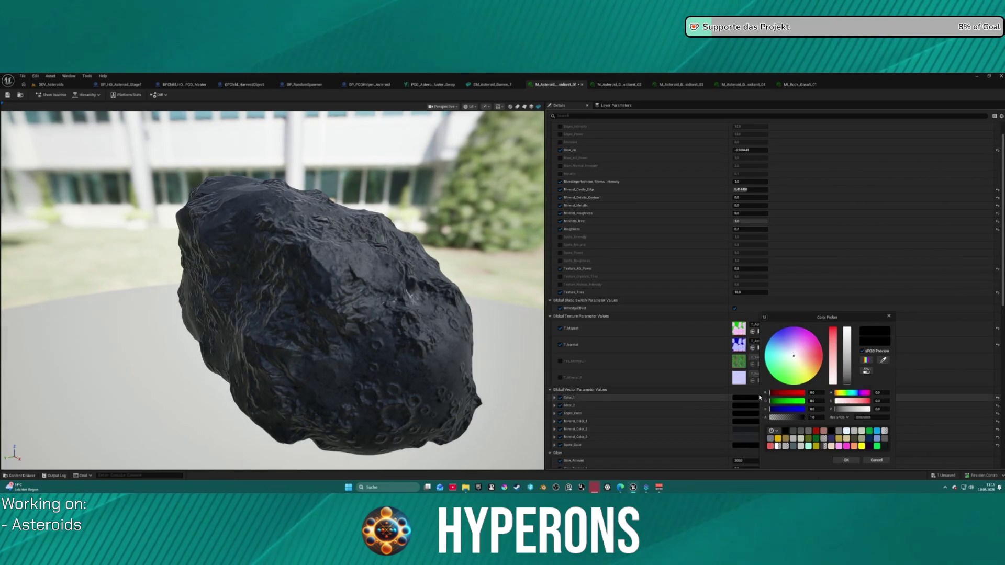
left_click_drag(849, 384, 849, 362)
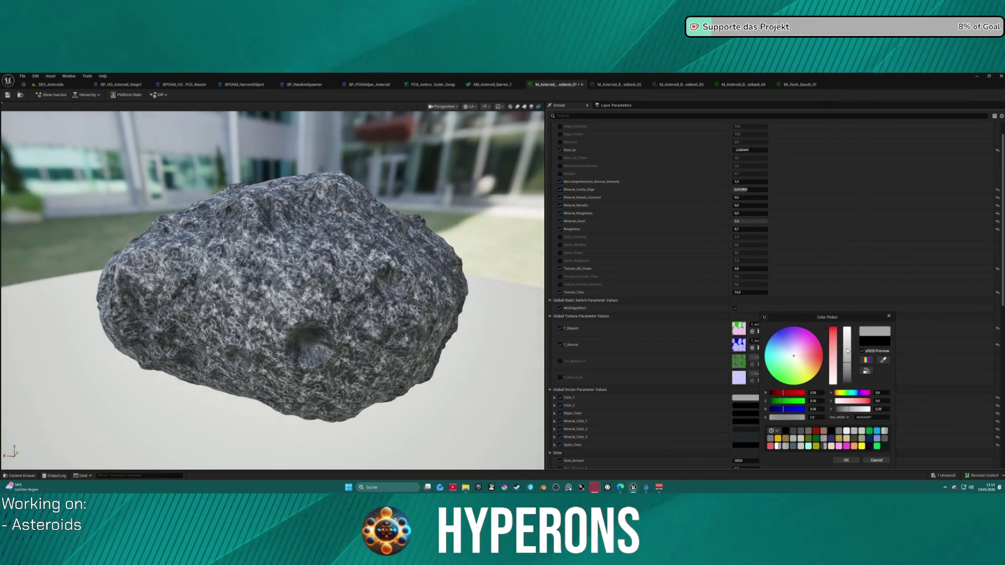
Step: Return that colour to black and make the next colour parameter light grey
left_click_drag(848, 351, 850, 400)
left_click(846, 460)
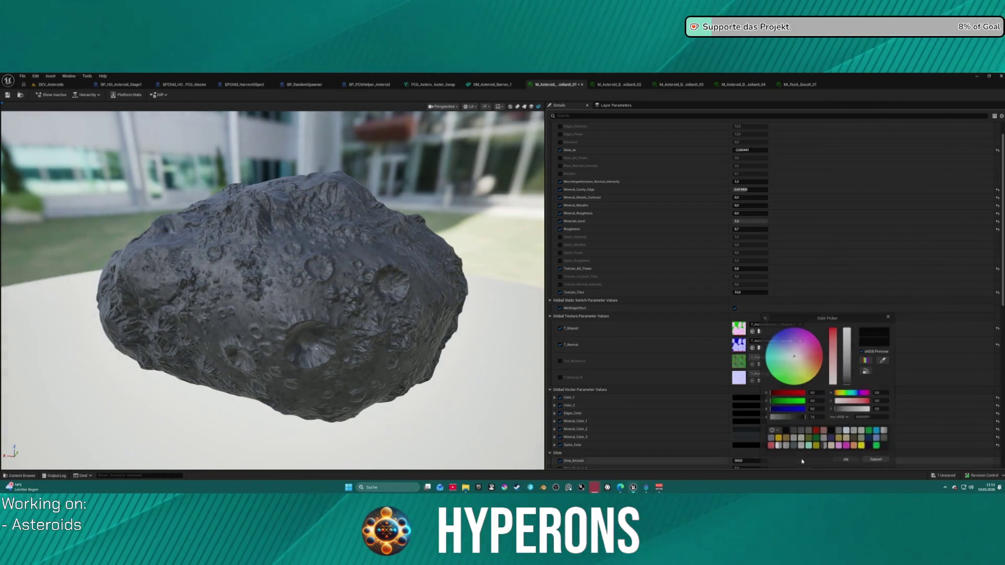
left_click(743, 437)
mouse_move(847, 383)
left_mouse_down()
mouse_move(847, 342)
mouse_move(843, 373)
left_mouse_up()
mouse_move(319, 293)
left_mouse_down()
mouse_move(235, 295)
mouse_move(416, 167)
left_mouse_up()
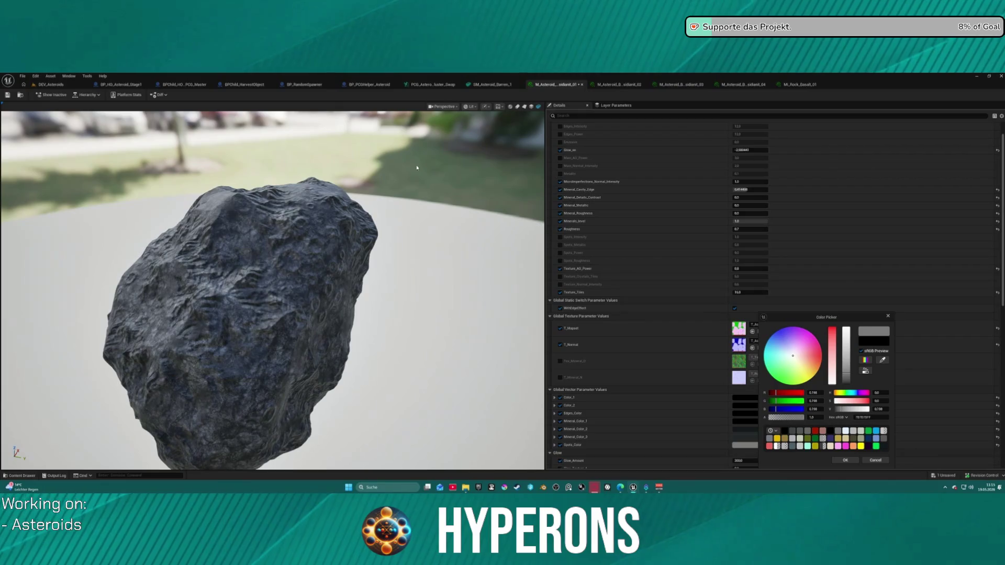
left_click(848, 461)
Step: Set Mineral_Roughness to about 90 and Minerals_level to about 0.97
mouse_move(760, 221)
left_mouse_down()
mouse_move(743, 221)
mouse_move(768, 221)
left_mouse_up()
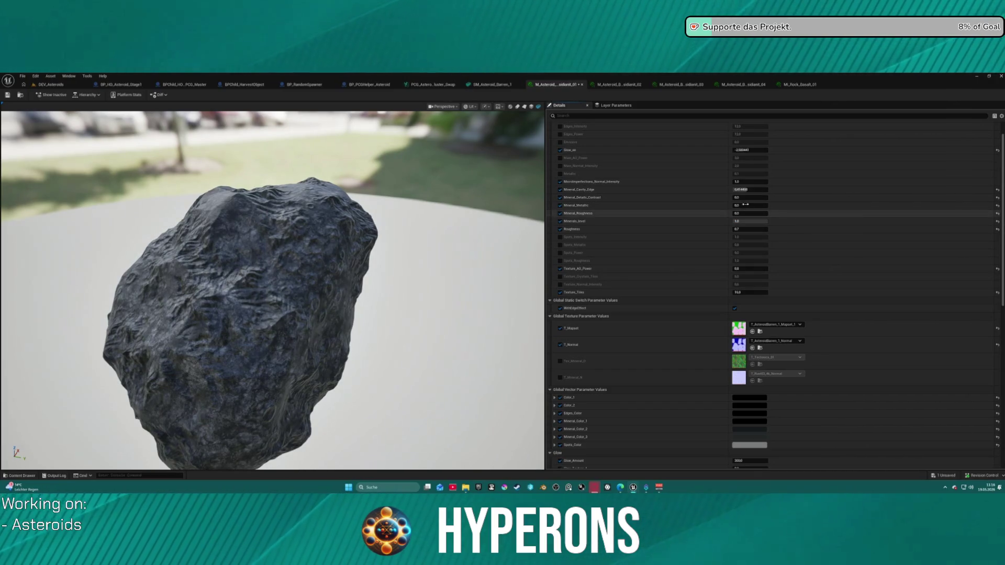
type("0.9")
key("Return")
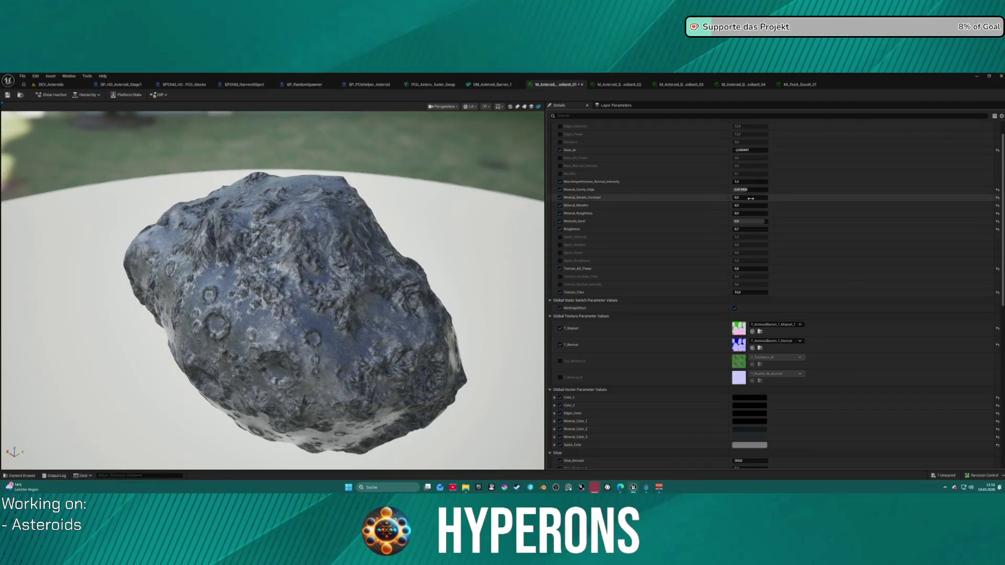
left_click_drag(751, 221, 768, 222)
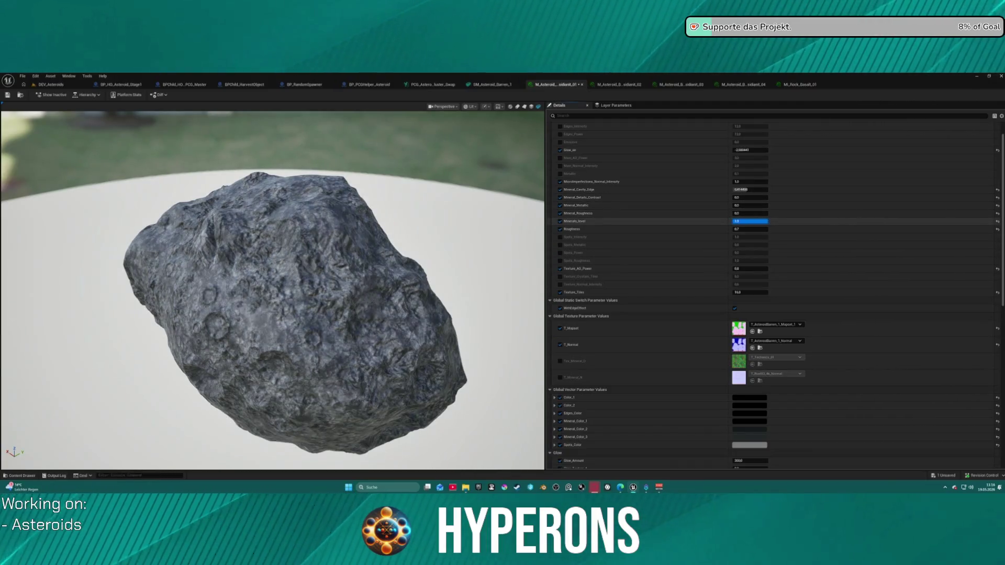
mouse_move(750, 213)
left_mouse_down()
mouse_move(765, 213)
mouse_move(746, 222)
left_mouse_up()
left_click(750, 221)
left_click_drag(272, 288, 172, 272)
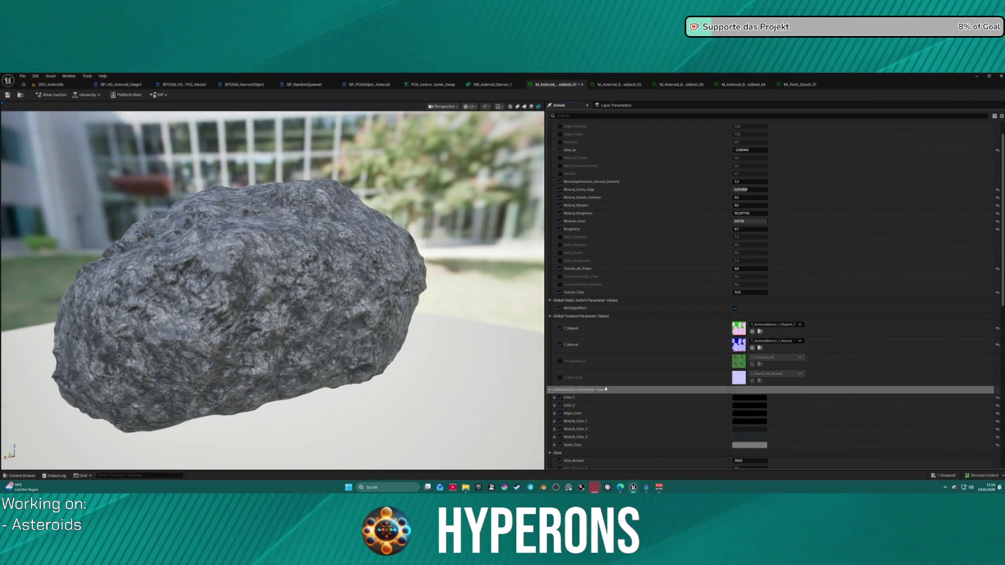
left_click(619, 84)
Step: Paste the black colour values into the _02, _03 and _04 Obsidiant materials
key("ctrl+v")
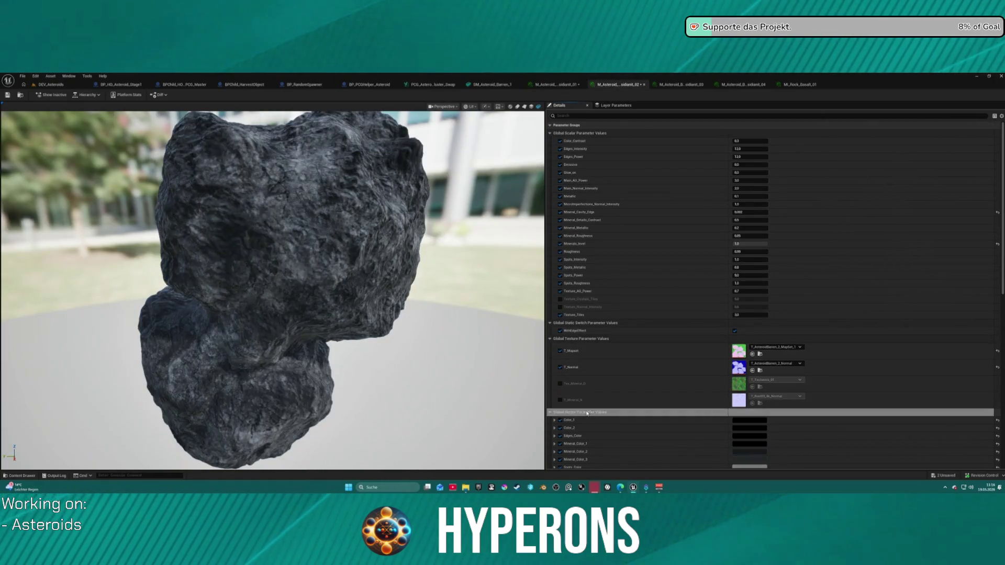
left_click(675, 86)
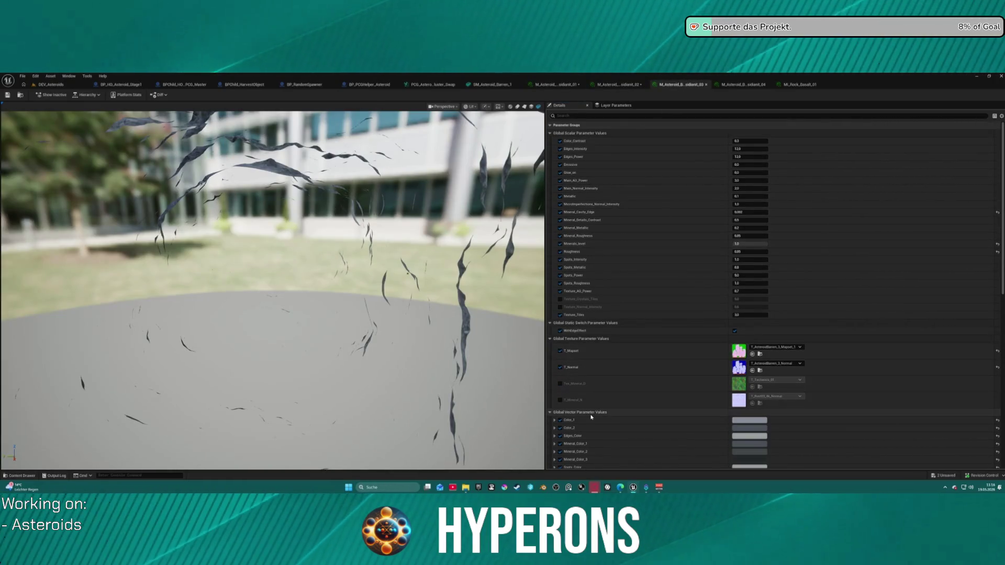
key("ctrl+v")
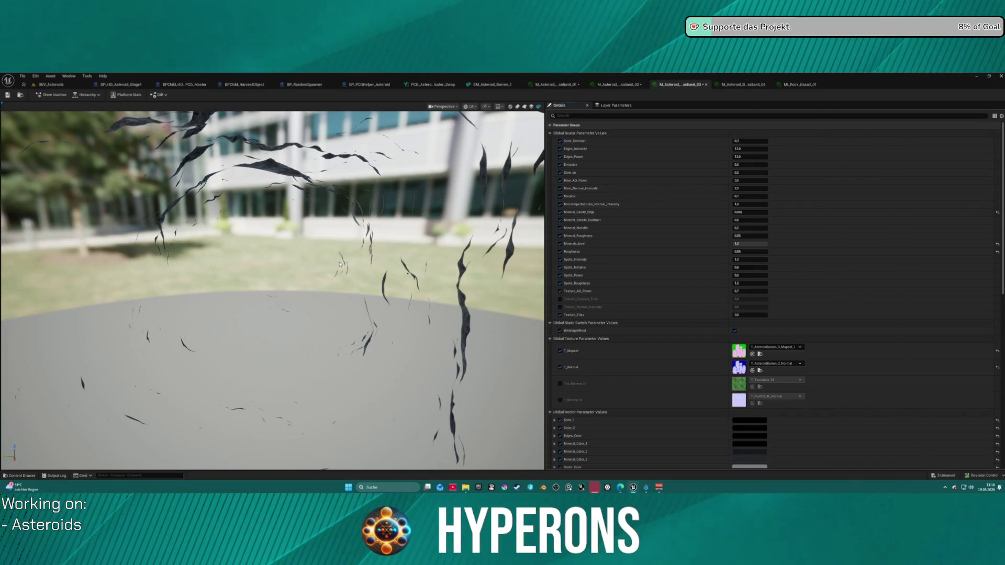
left_click(731, 87)
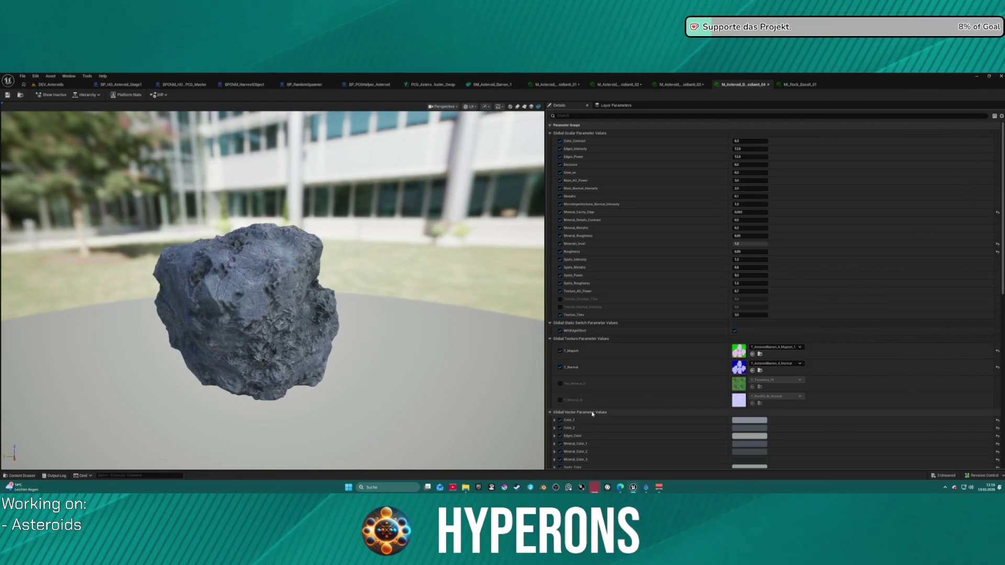
key("ctrl+v")
mouse_move(369, 318)
left_mouse_down()
mouse_move(408, 293)
mouse_move(376, 314)
left_mouse_up()
left_click_drag(290, 314, 385, 300)
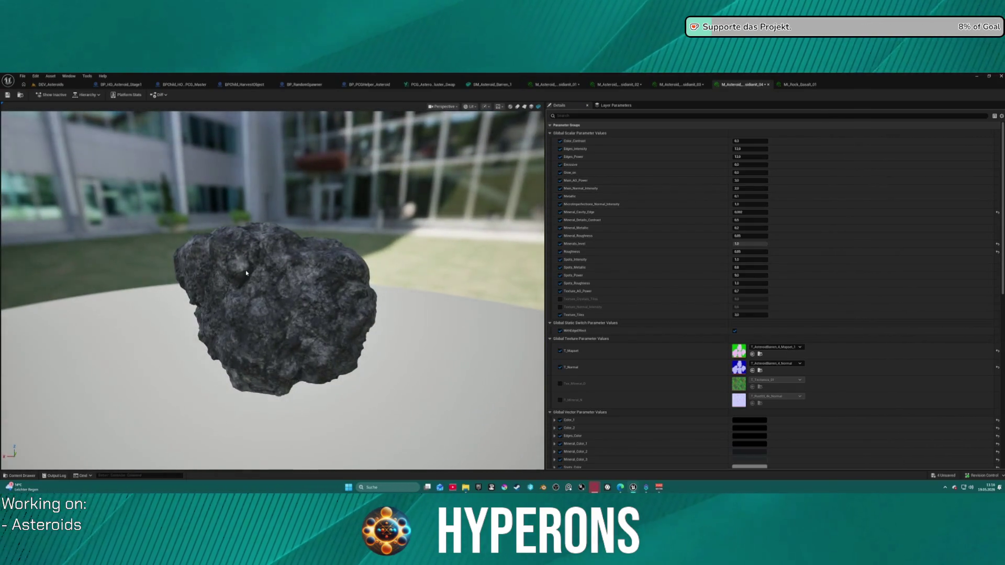
Step: Return to the first Obsidiant material and bring up the content drawer
left_click(675, 84)
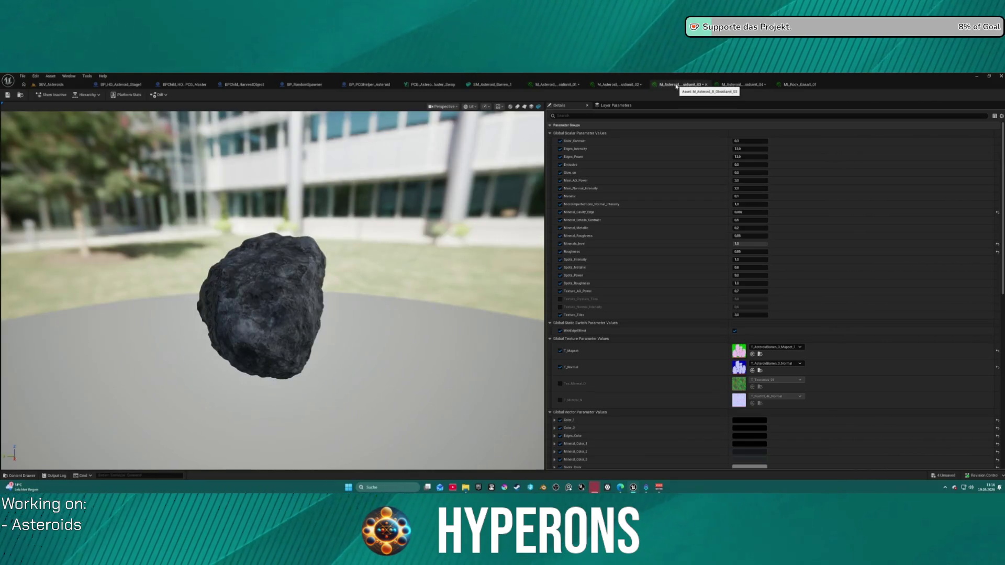
left_click(619, 84)
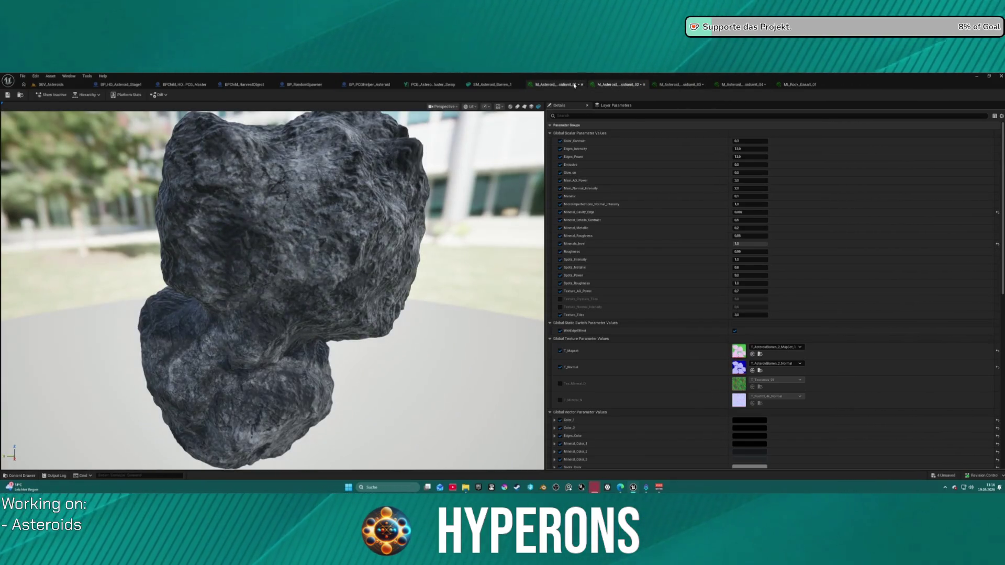
left_click(574, 84)
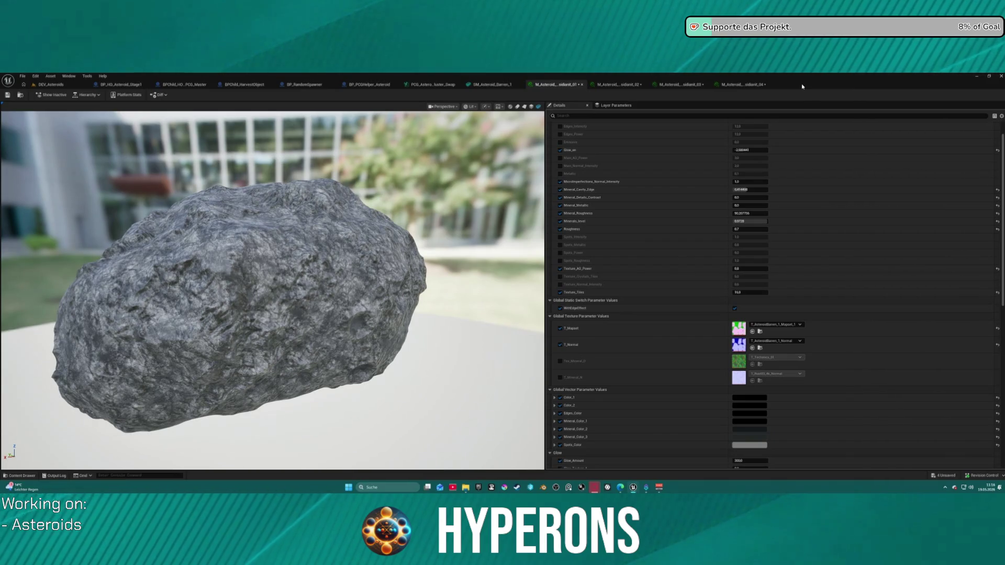
key("ctrl+space")
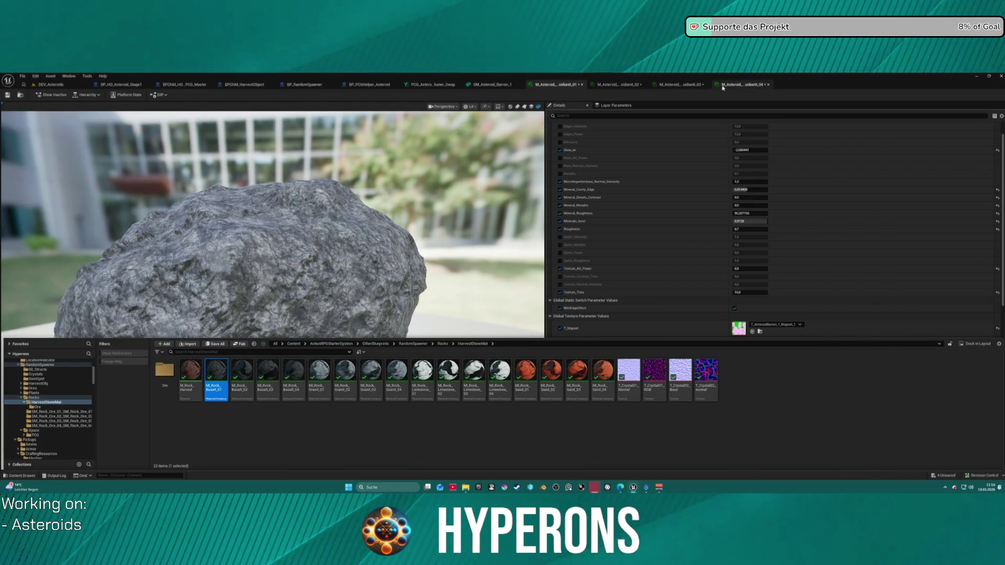
Step: Locate M_Asteroid_B_Stone_01 in the Ore materials folder and open it for editing
scroll(300, 248, "down", 5)
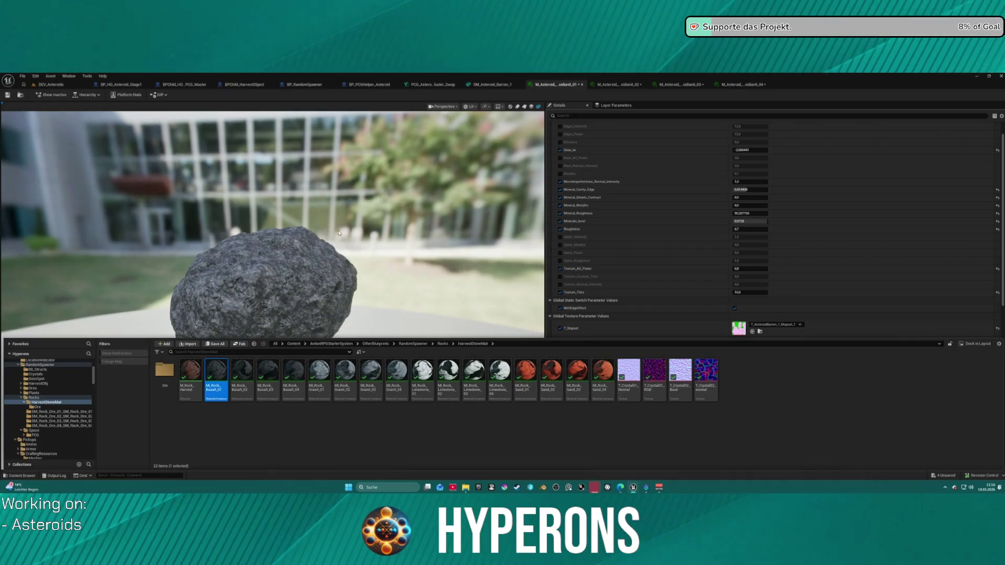
left_click_drag(339, 233, 264, 302)
key("ctrl+space")
scroll(66, 429, "down", 6)
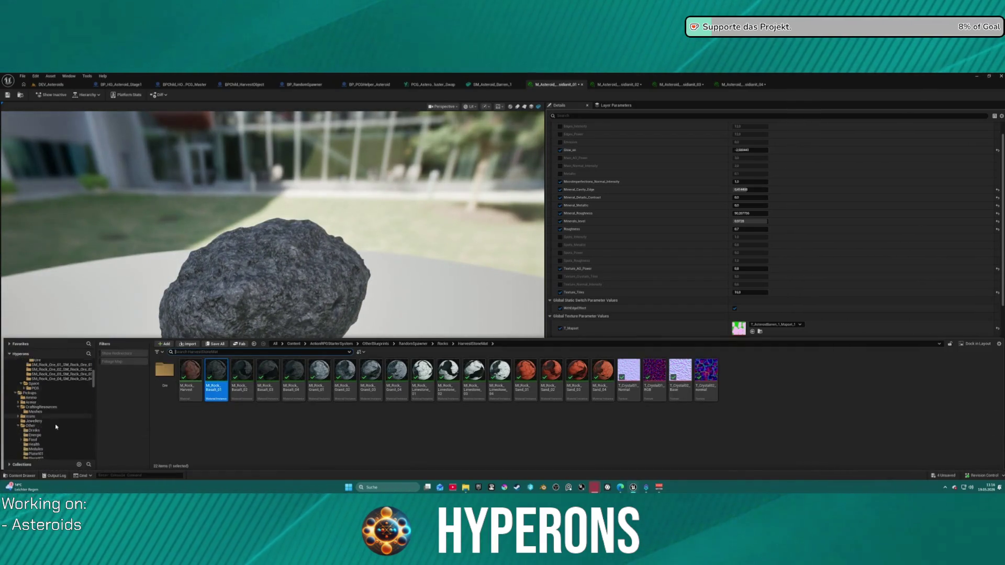
scroll(56, 425, "down", 2)
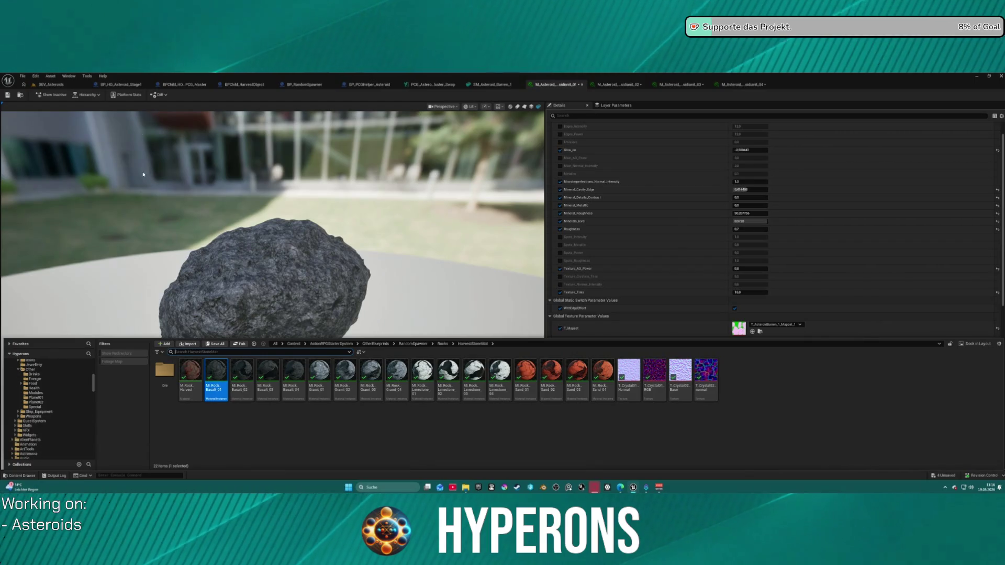
left_click(142, 184)
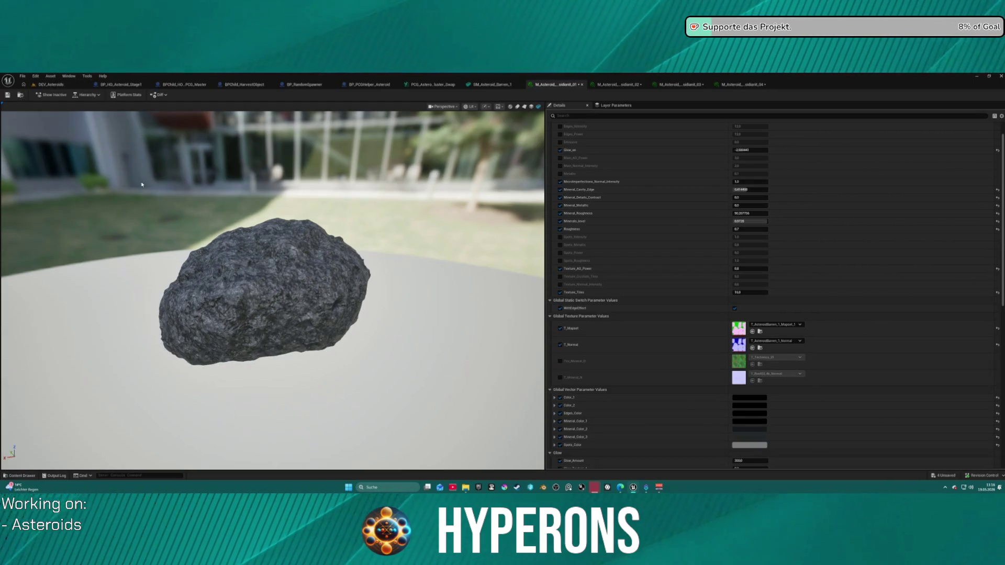
left_click(19, 94)
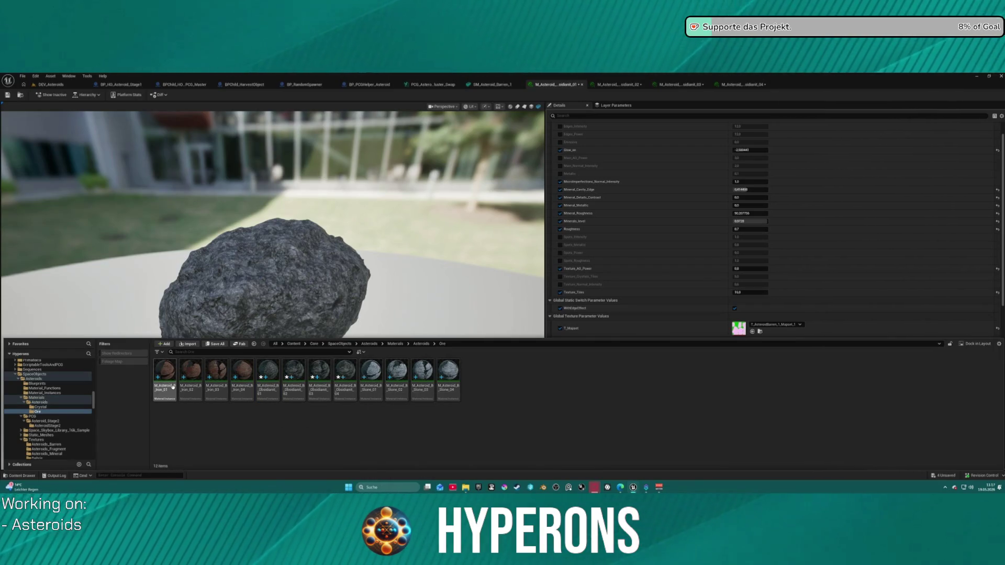
left_click(375, 385)
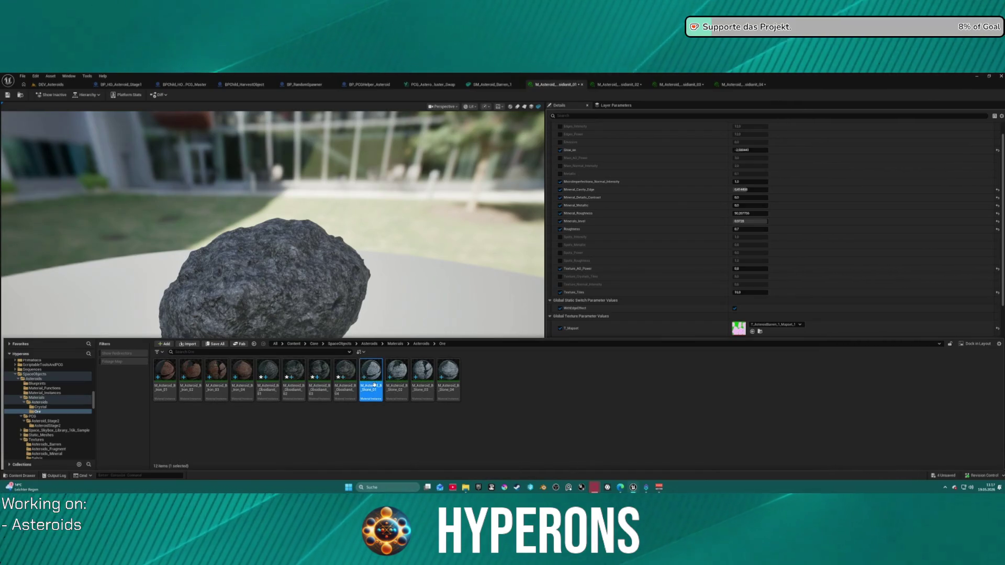
double_click(374, 386)
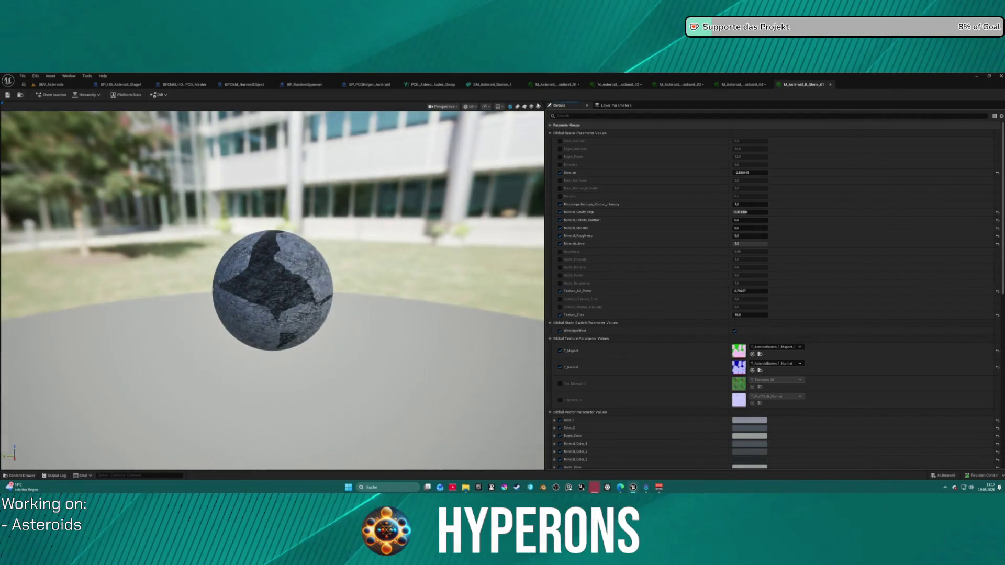
Step: Preview the stone material on a cube and view the SM_Asteroid_Barren_1 mesh
left_click(534, 107)
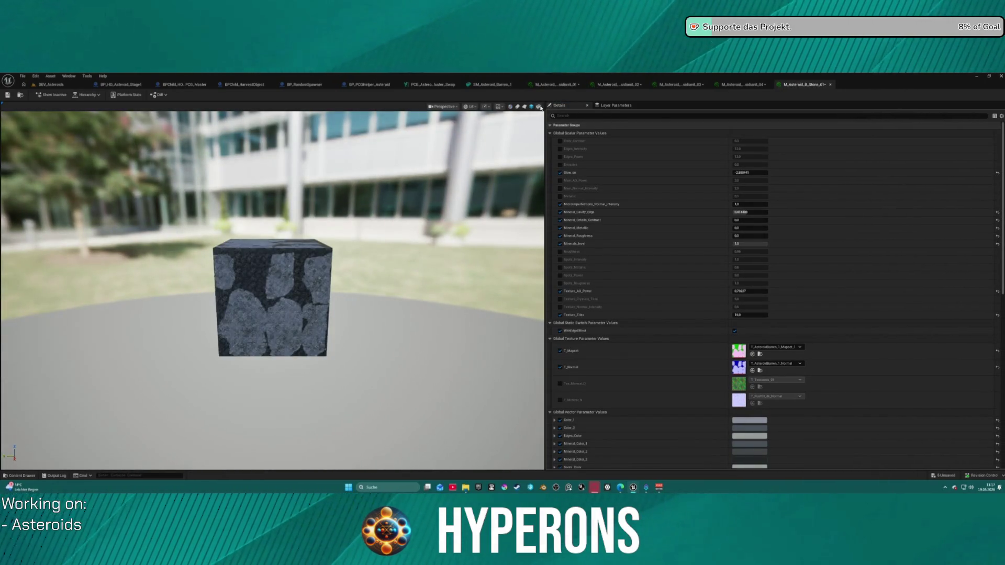
left_click(491, 85)
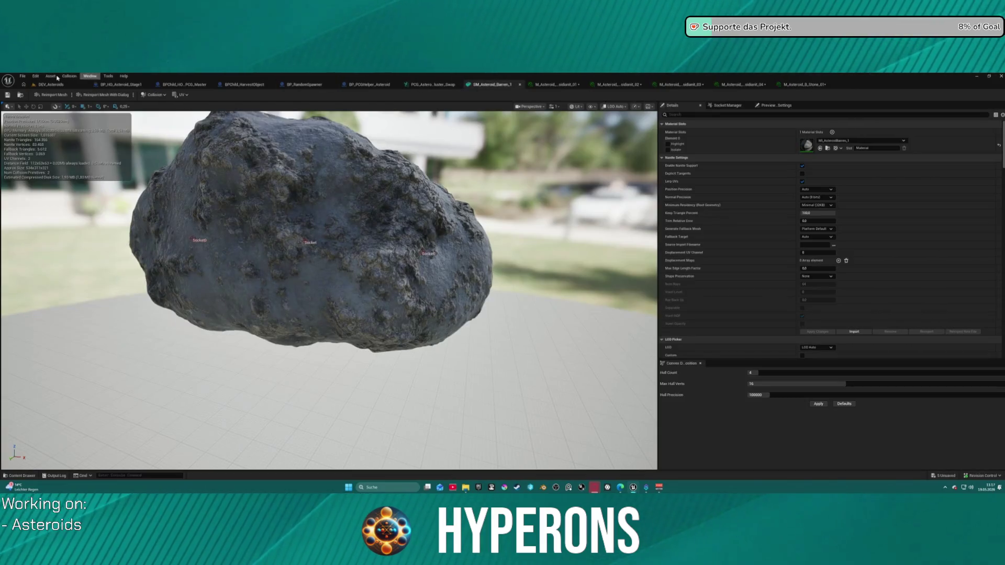
left_click(24, 86)
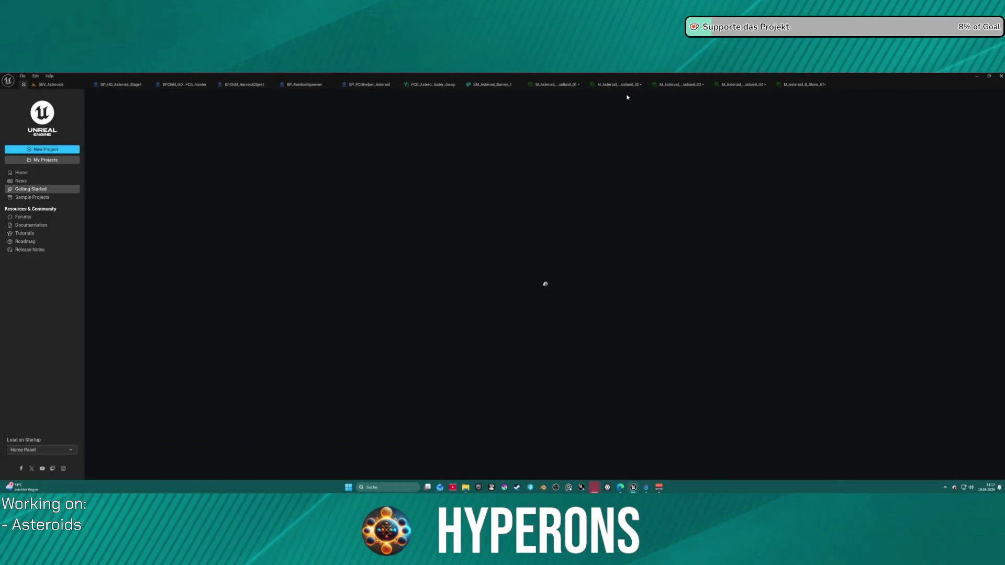
left_click(487, 85)
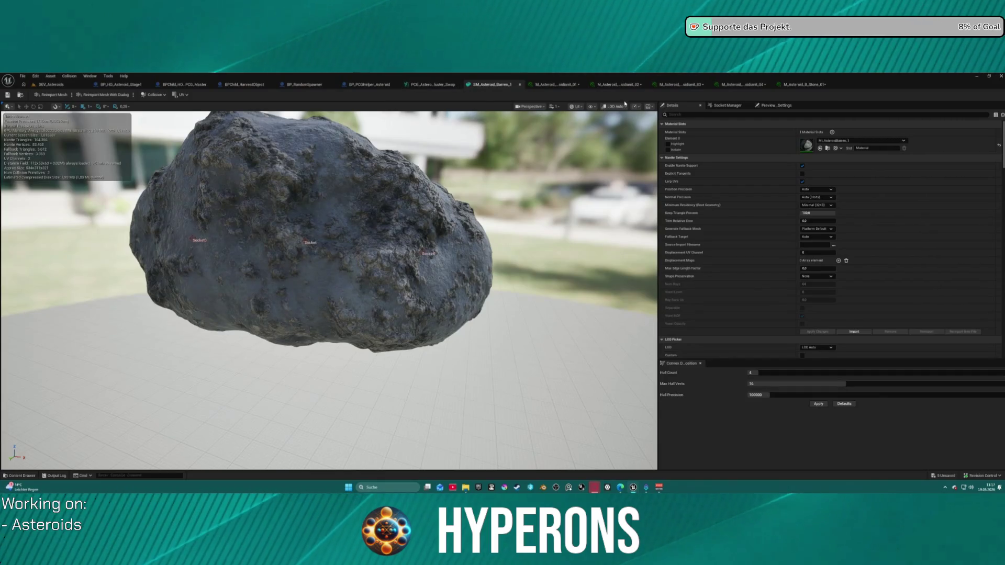
left_click(22, 93)
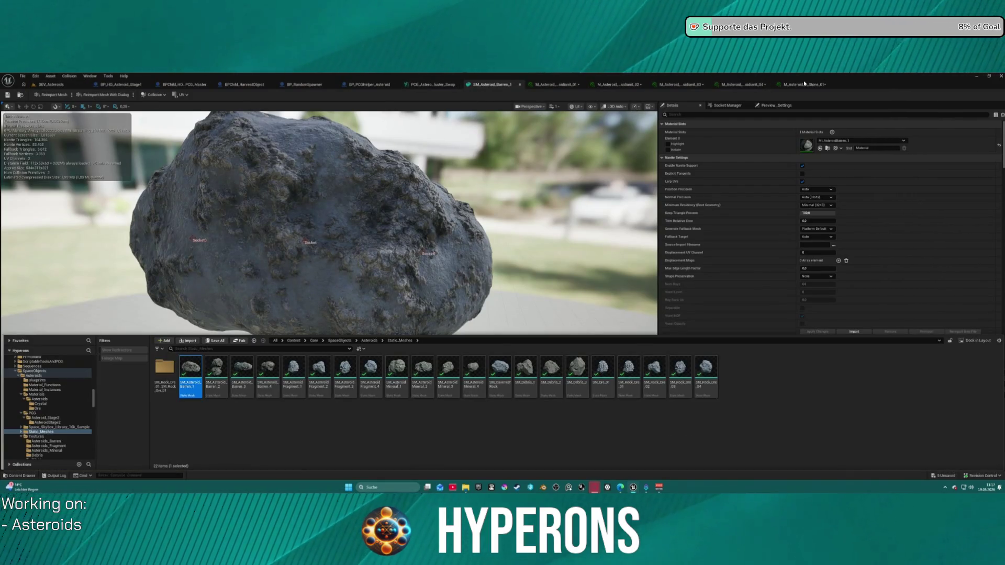
Step: Preview M_Asteroid_B_Stone_01 on the asteroid rock mesh and compare it with dark Obsidiant_01
double_click(640, 374)
left_click(541, 106)
mouse_move(529, 164)
left_mouse_down()
mouse_move(471, 131)
mouse_move(497, 157)
mouse_move(471, 199)
mouse_move(528, 164)
left_mouse_up()
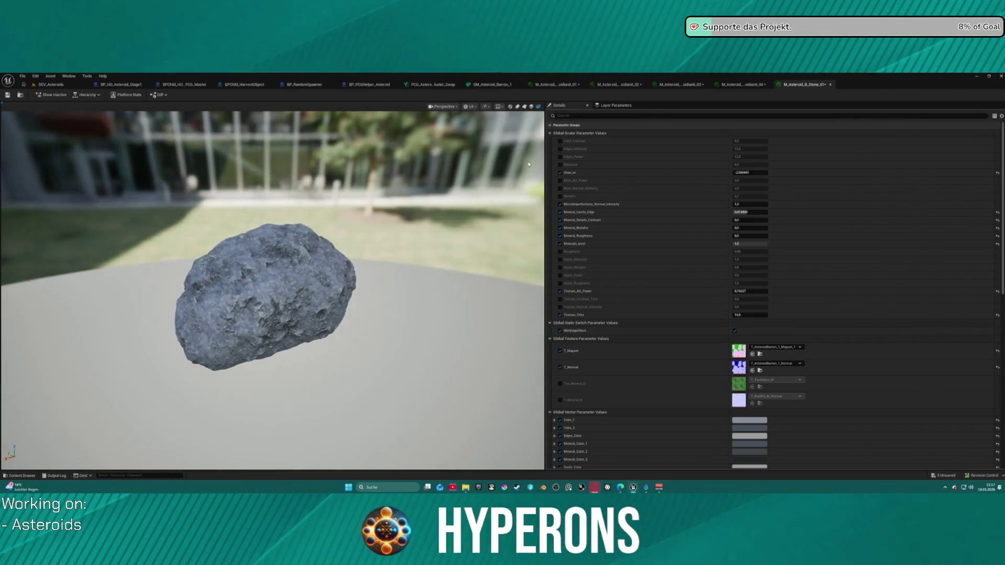
left_click(561, 85)
left_click(805, 85)
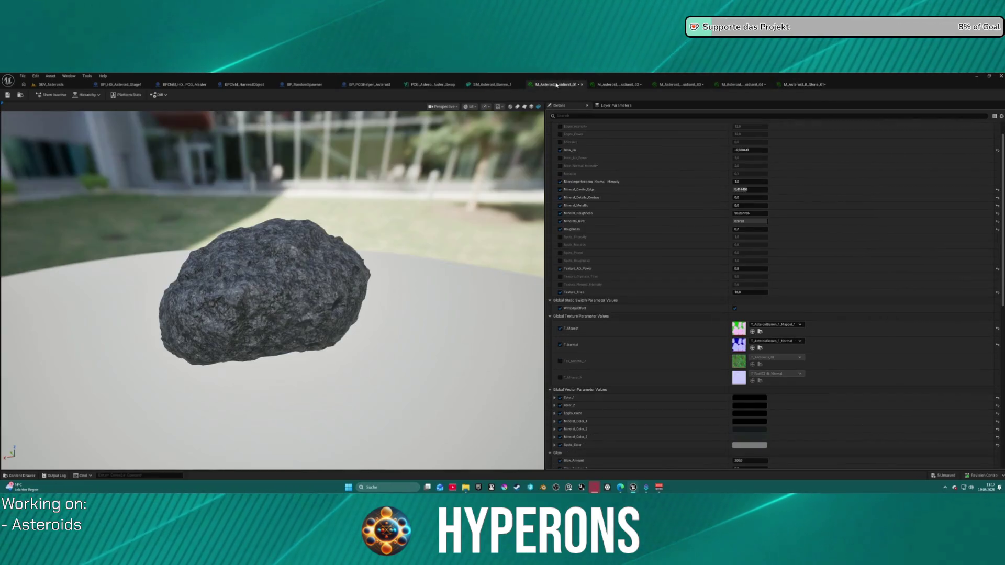
left_click(561, 85)
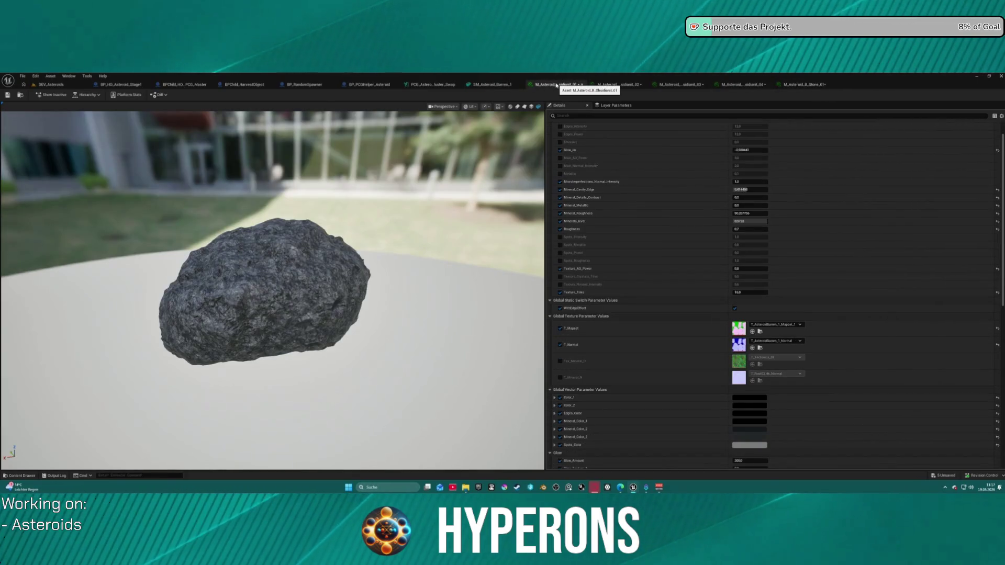
Step: Open the Content Drawer on Static_Meshes and pull the 'x4 asteroid' image search over the editor
key("ctrl+space")
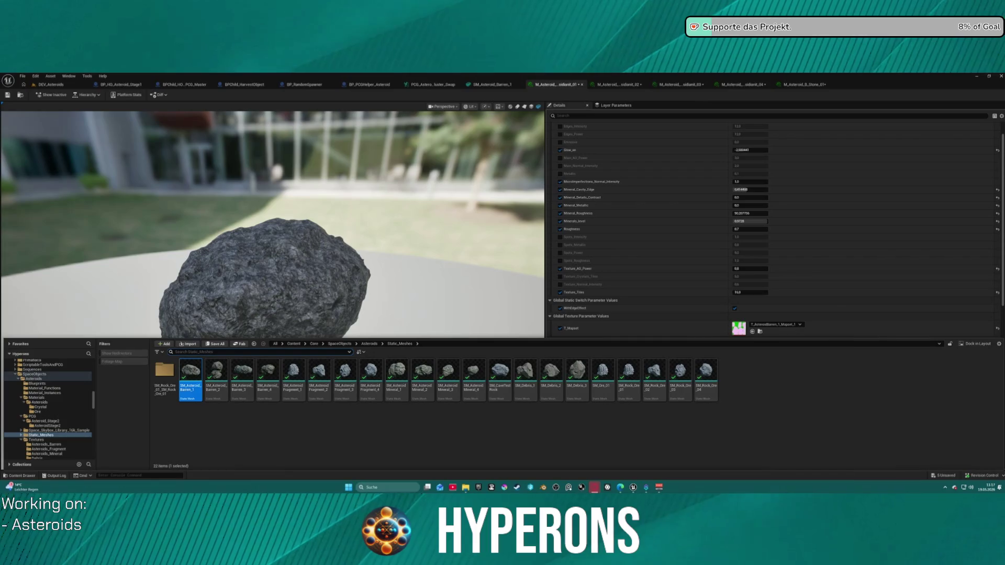
left_click_drag(370, 89, 370, 175)
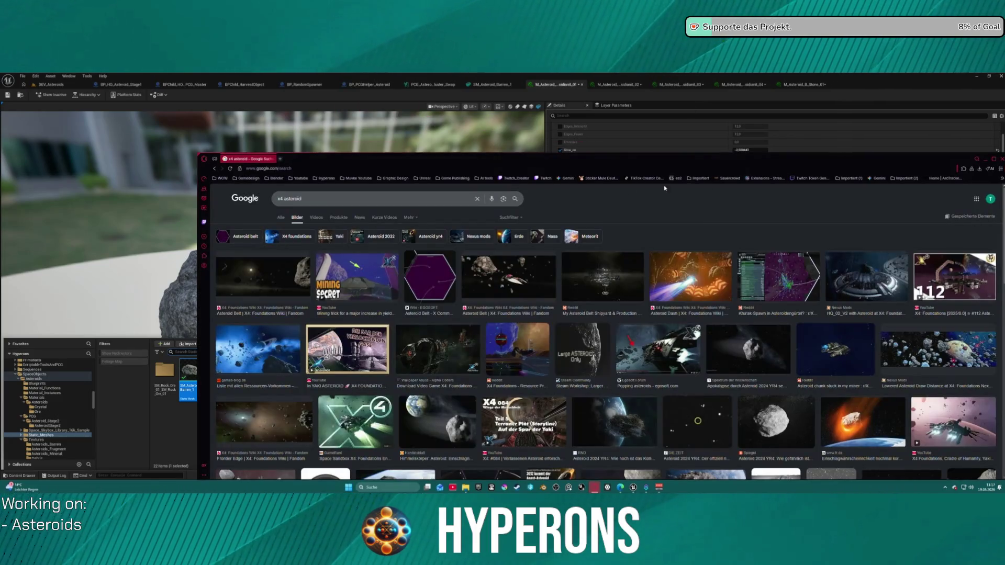
Step: Maximize the browser, preview the Asteroid Belt and NASA & ESA asteroid images, and filter to X4 foundations
left_click(993, 159)
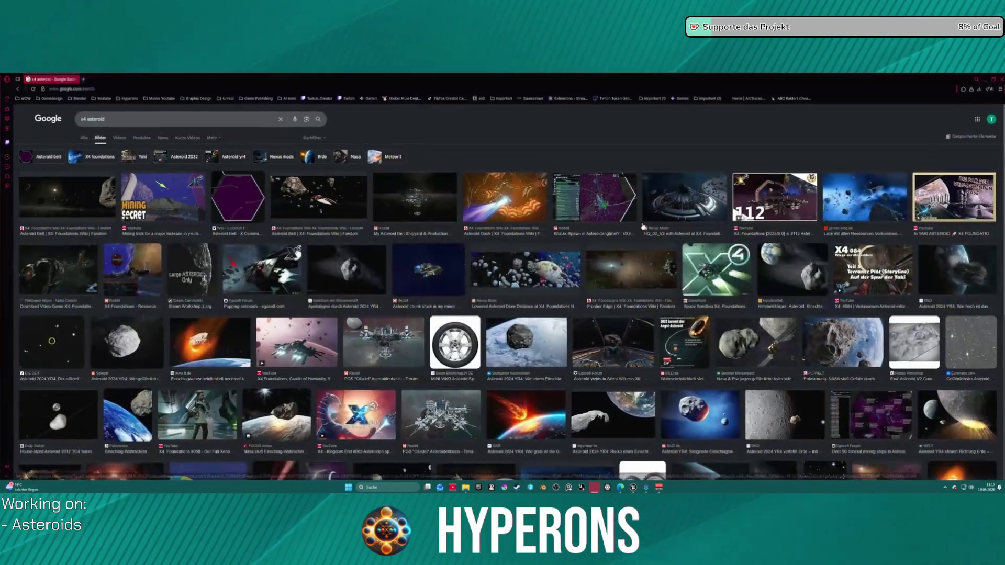
left_click(320, 203)
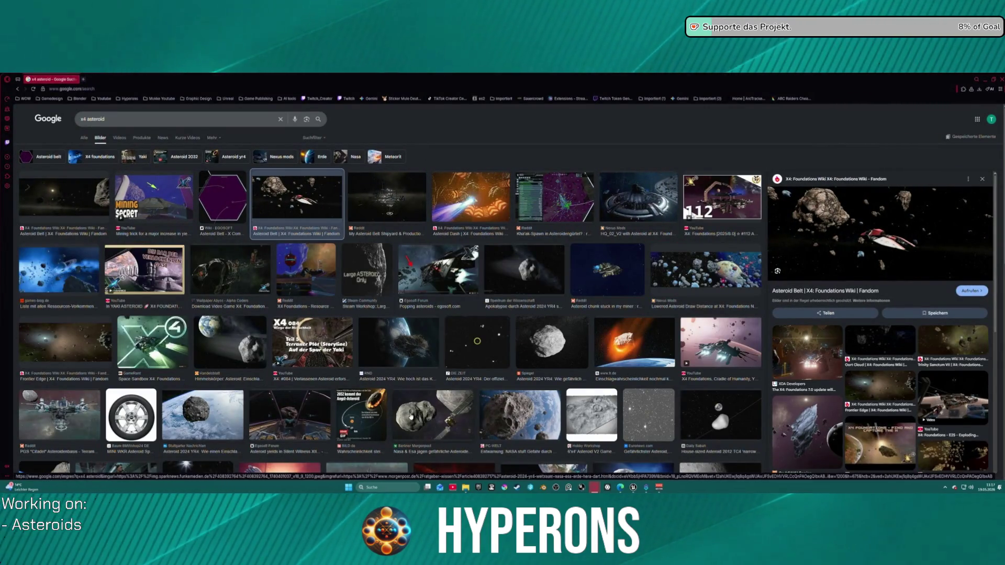
left_click(434, 423)
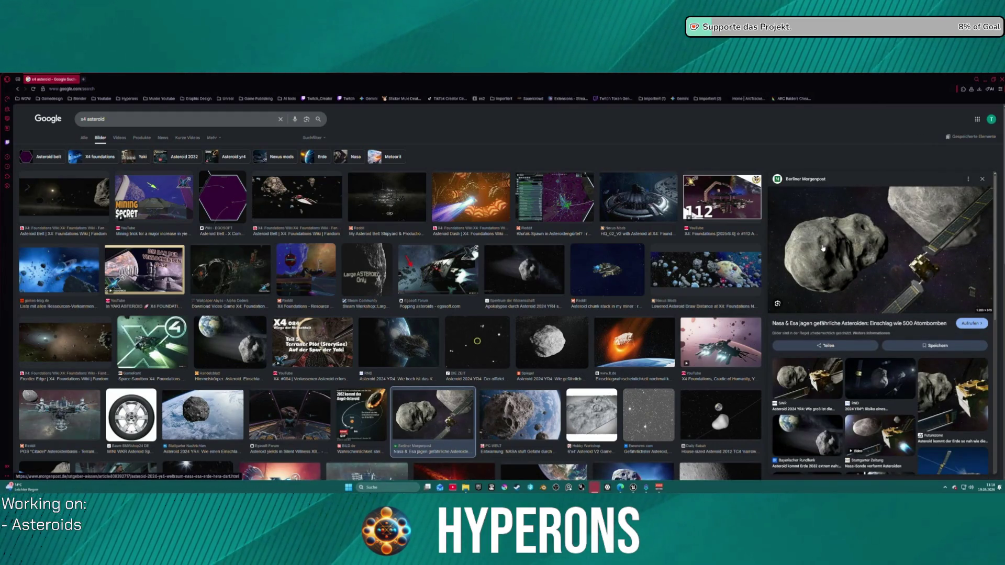
left_click(301, 202)
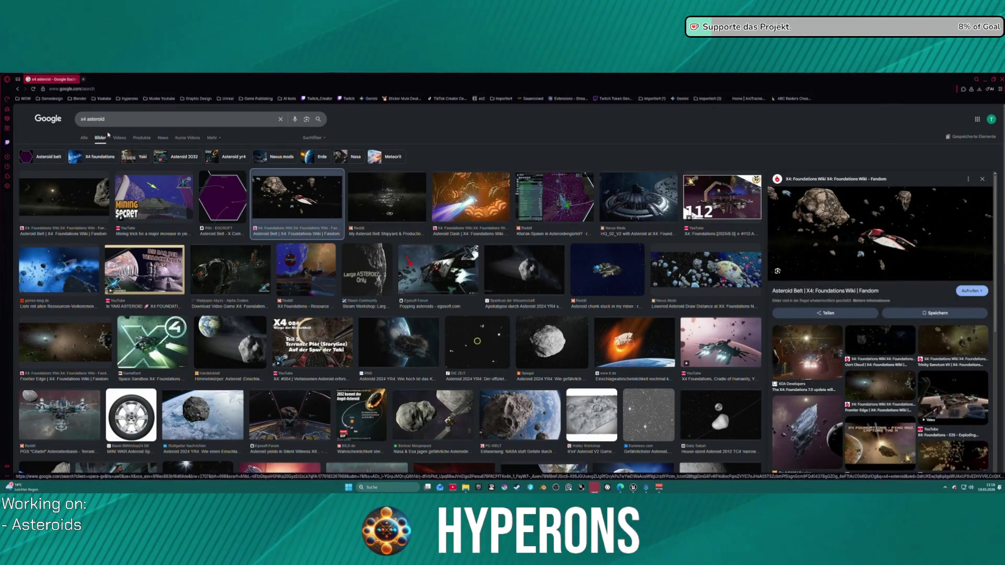
left_click(116, 160)
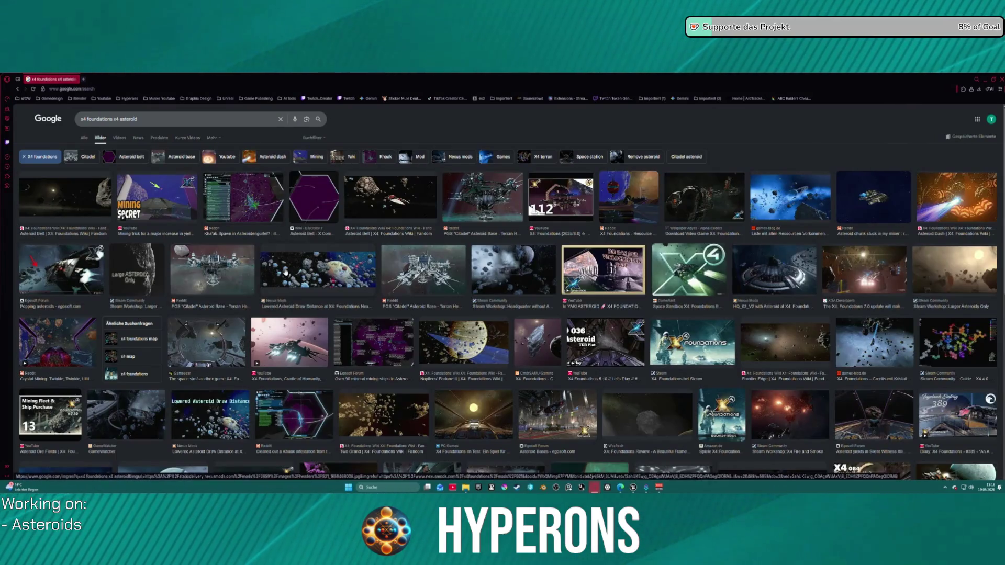
Step: Check and close the Lowered Asteroid Draw Distance mod page, then open the Nopileos' Fortune II wiki page
left_click(255, 333)
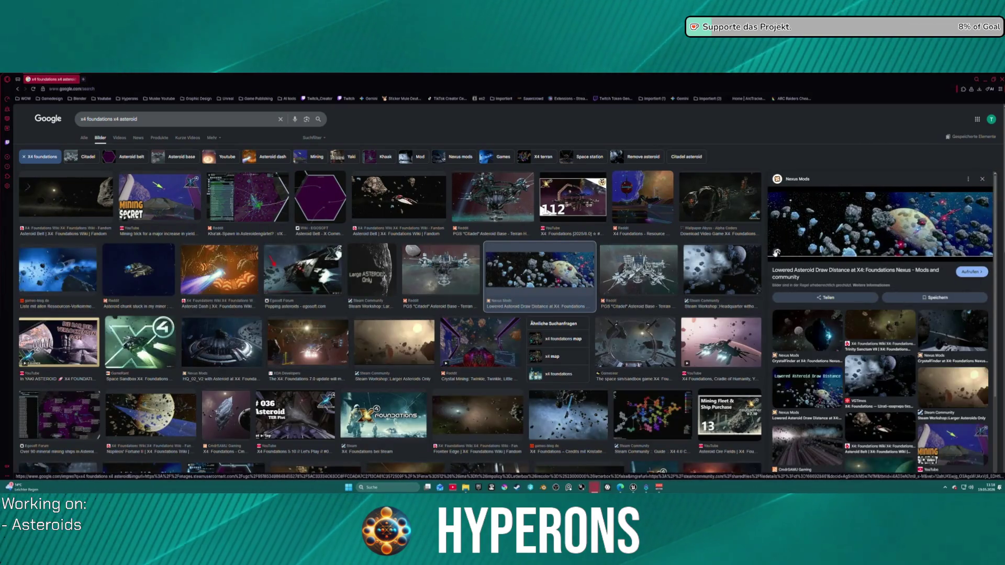
left_click(848, 241)
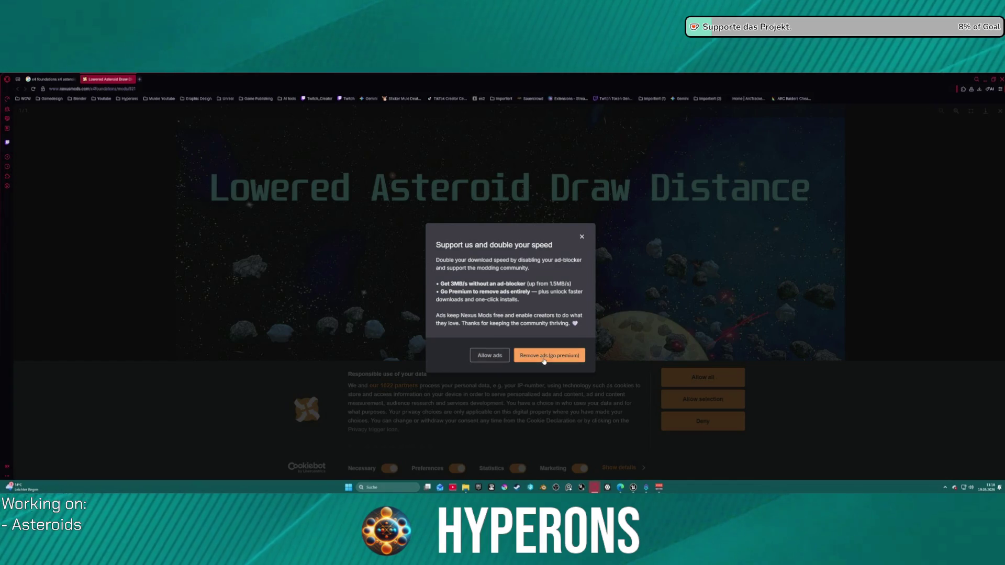
left_click(136, 87)
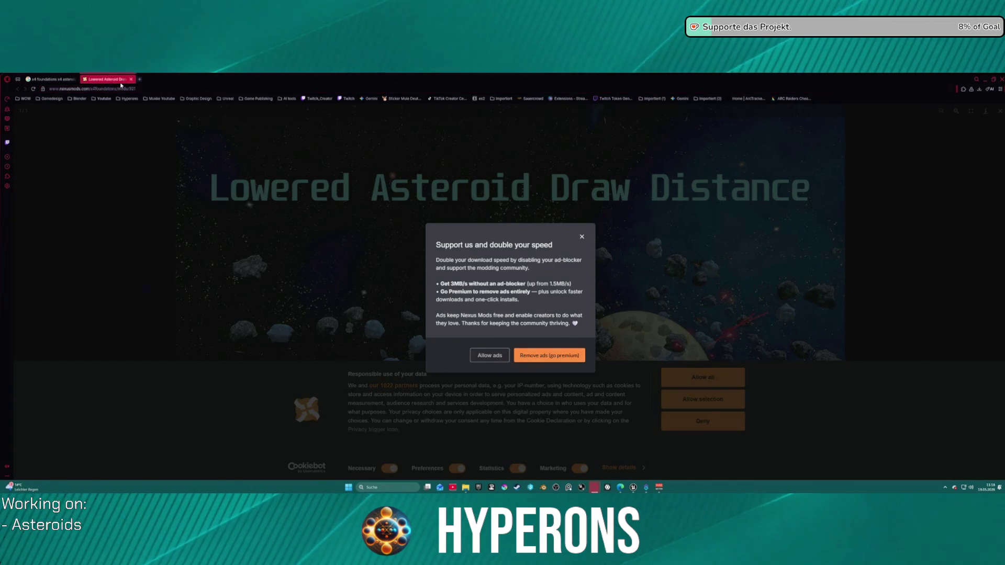
key("ctrl+w")
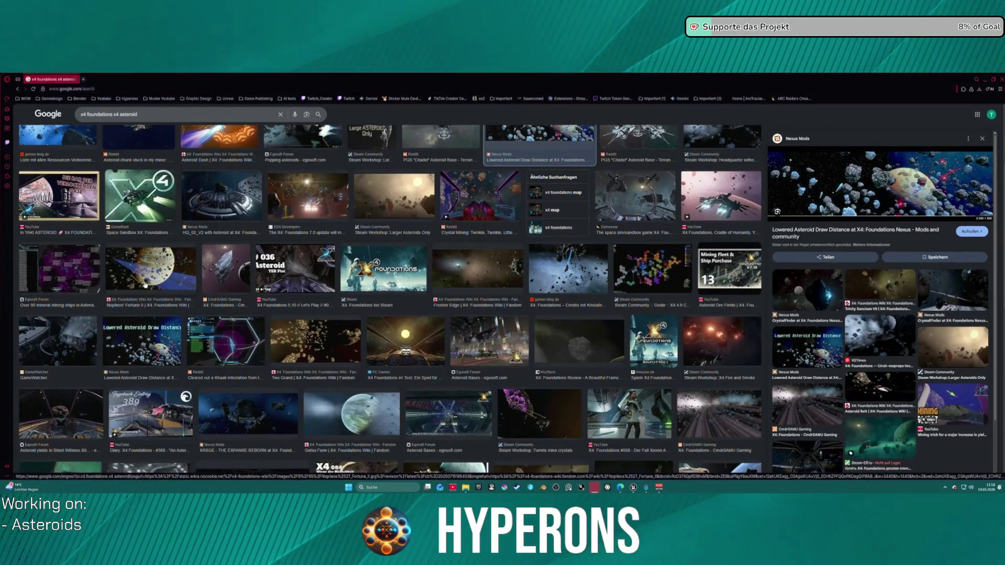
left_click(152, 270)
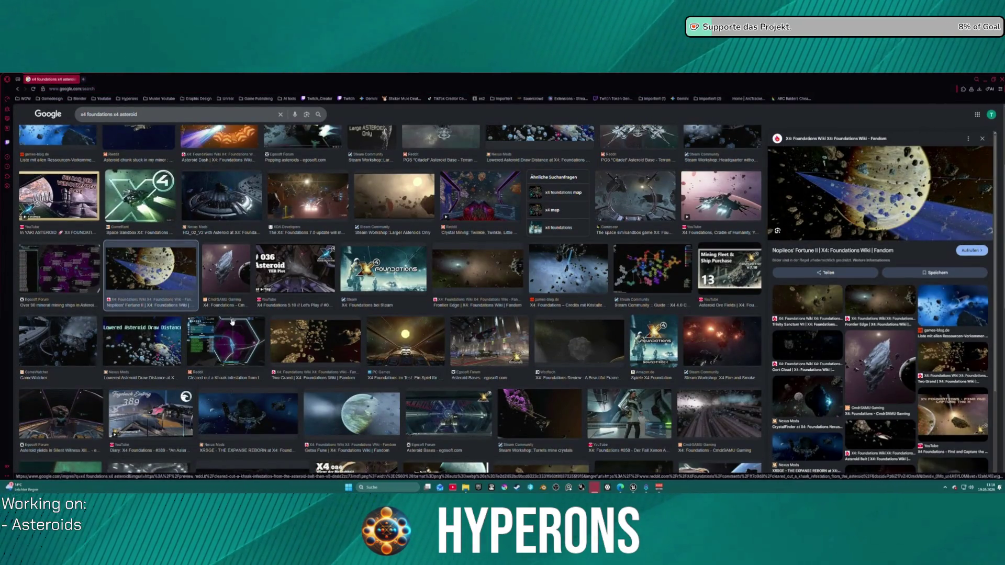
left_click(869, 202)
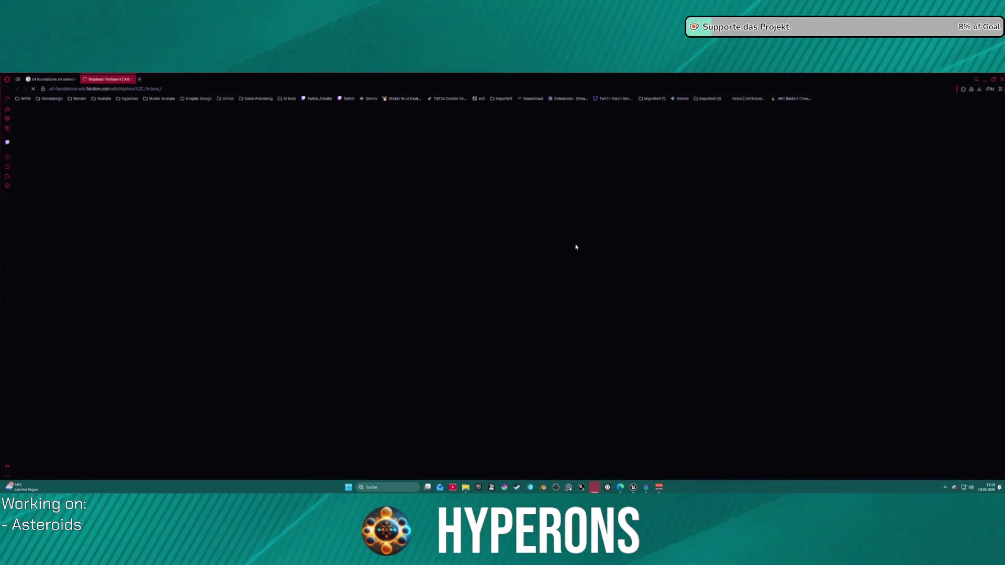
Step: Scroll through the Nopileos' Fortune II wiki article, then close its tab
scroll(509, 233, "down", 10)
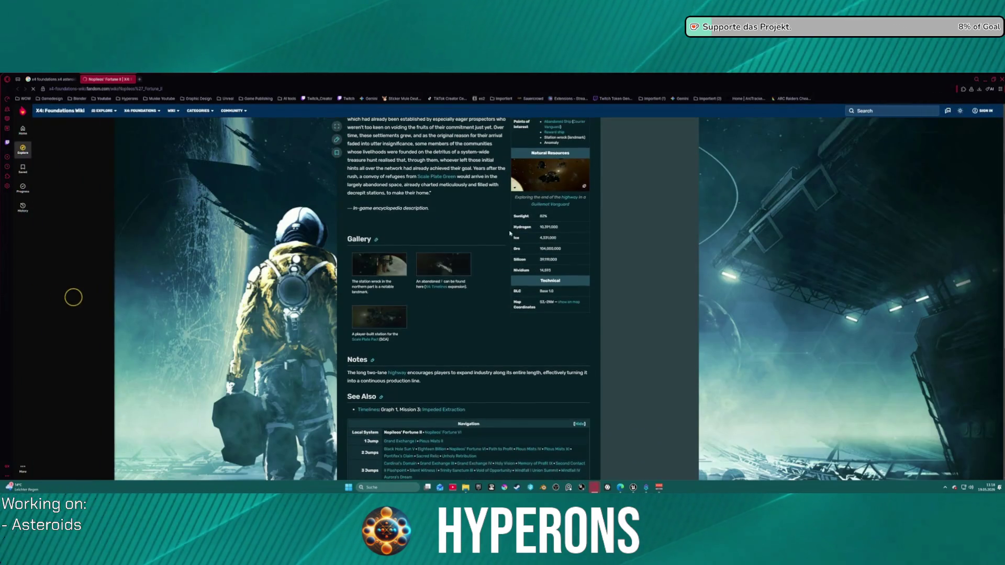
scroll(510, 233, "down", 10)
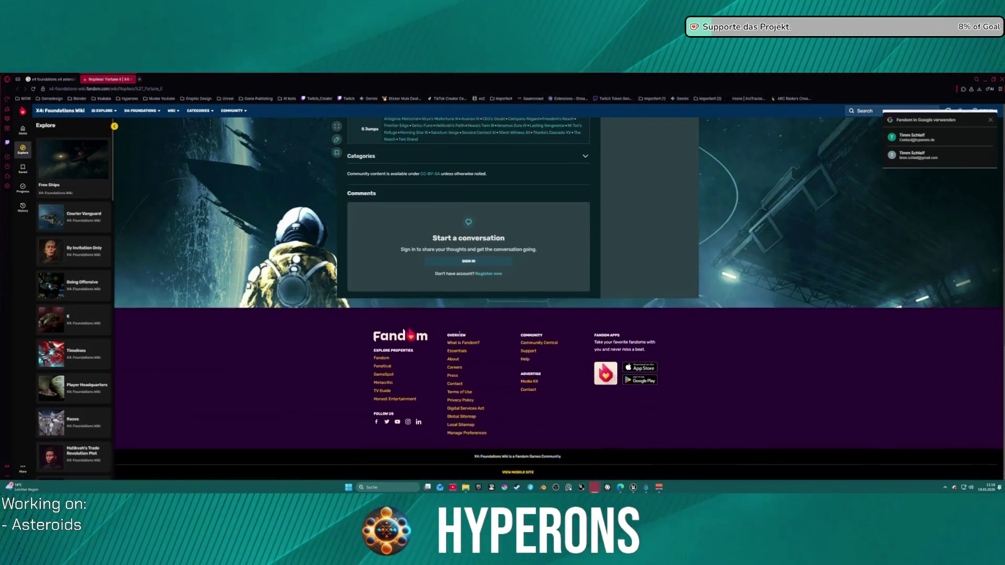
scroll(459, 333, "up", 15)
left_click(545, 253)
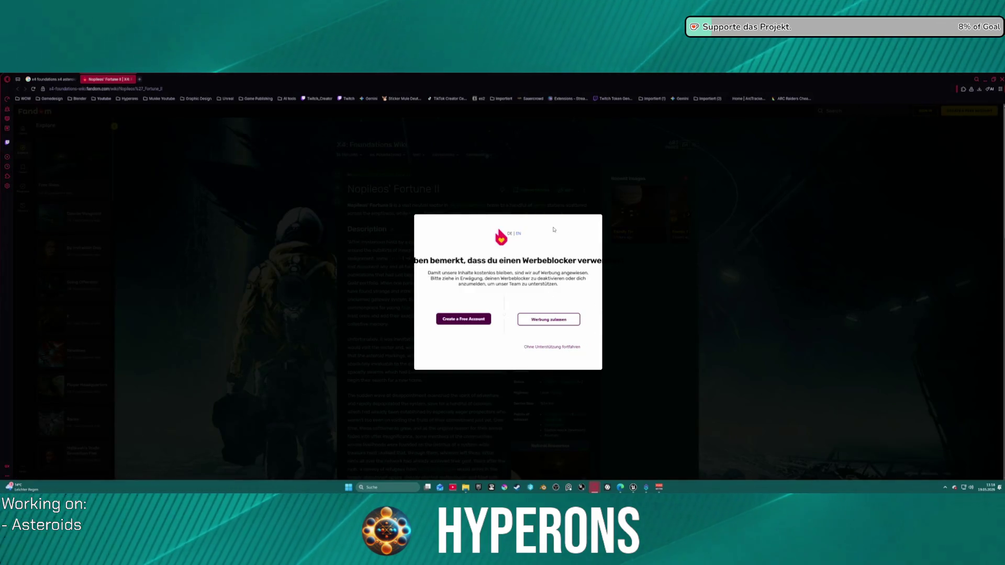
left_click_drag(389, 260, 552, 260)
middle_click(102, 82)
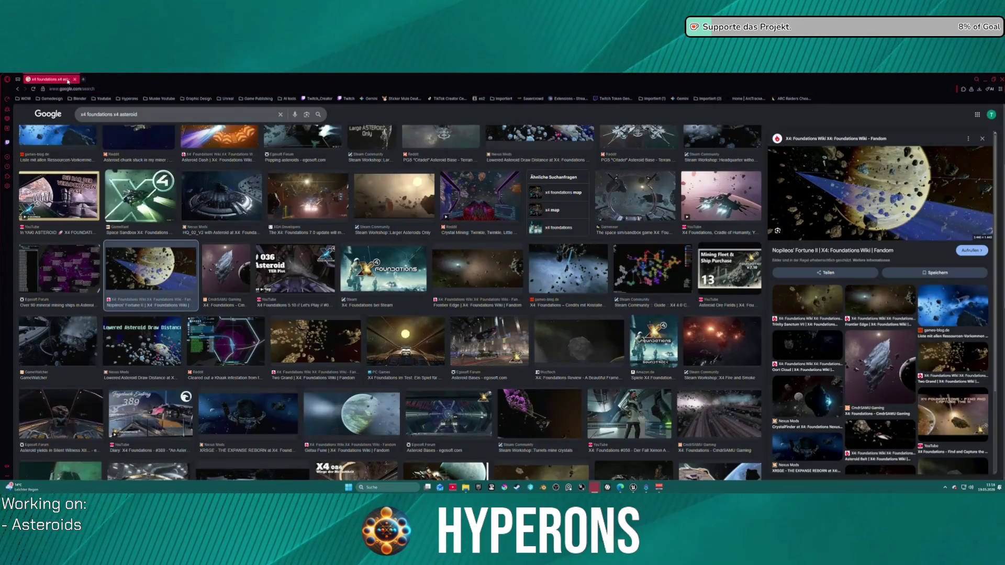
Step: Scroll down the results and open the CrystalFinder at X4: Foundations mod page from its preview
scroll(133, 257, "up", 3)
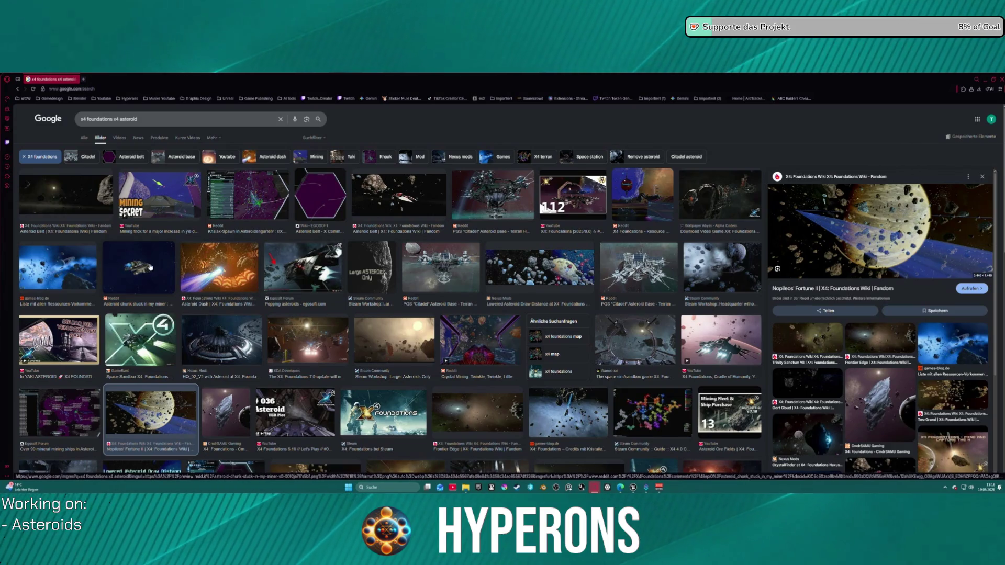
scroll(104, 336, "down", 10)
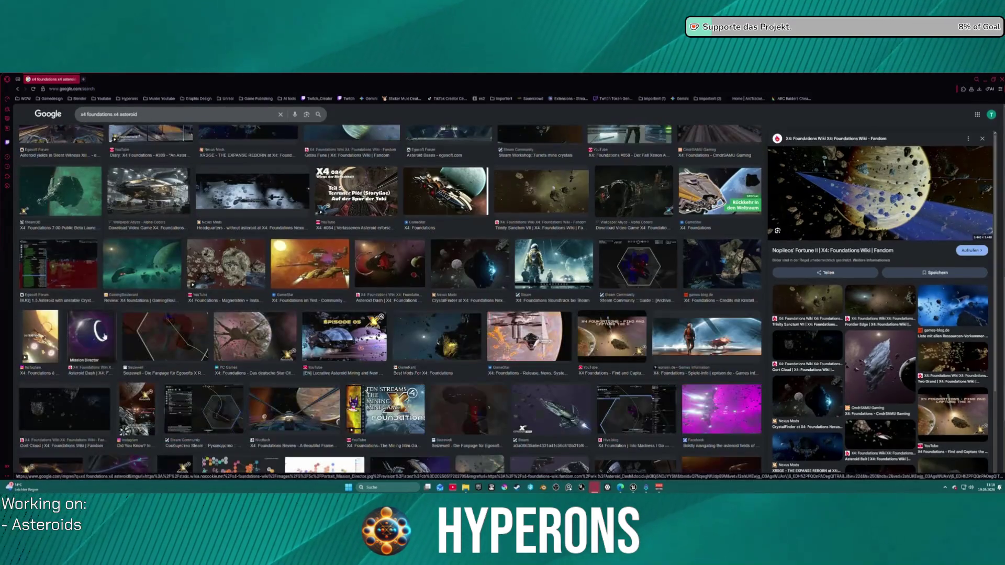
scroll(105, 336, "down", 4)
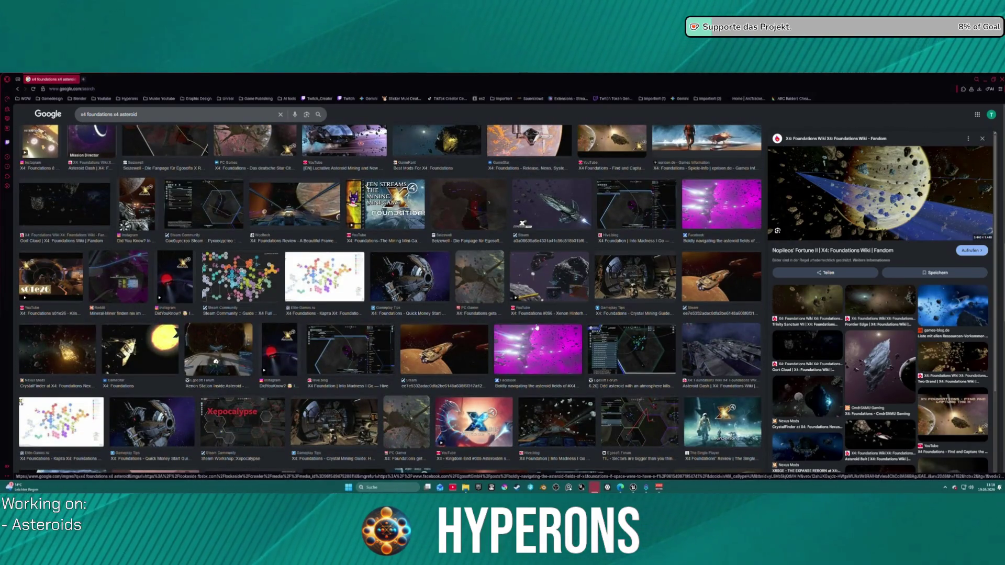
left_click(76, 365)
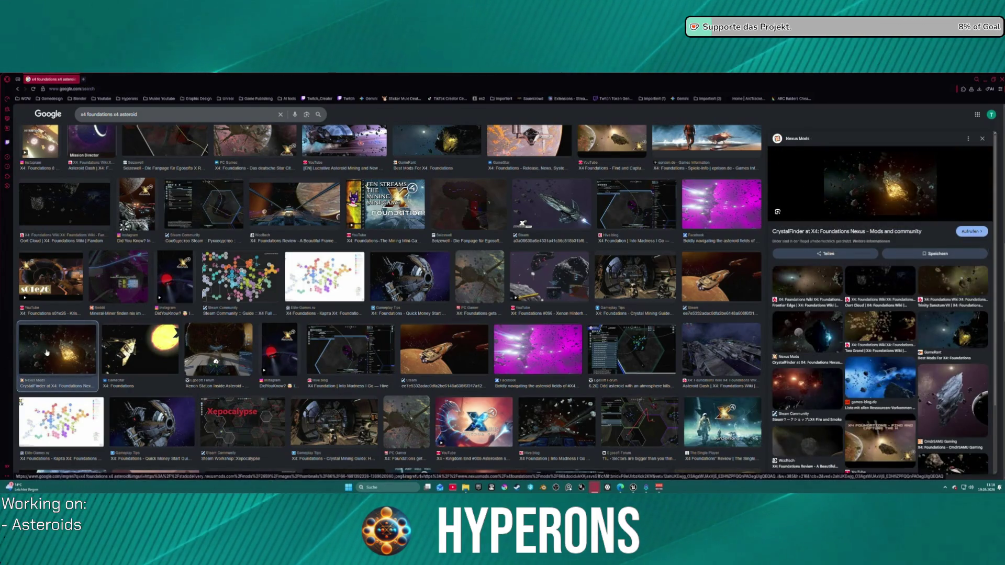
left_click(866, 181)
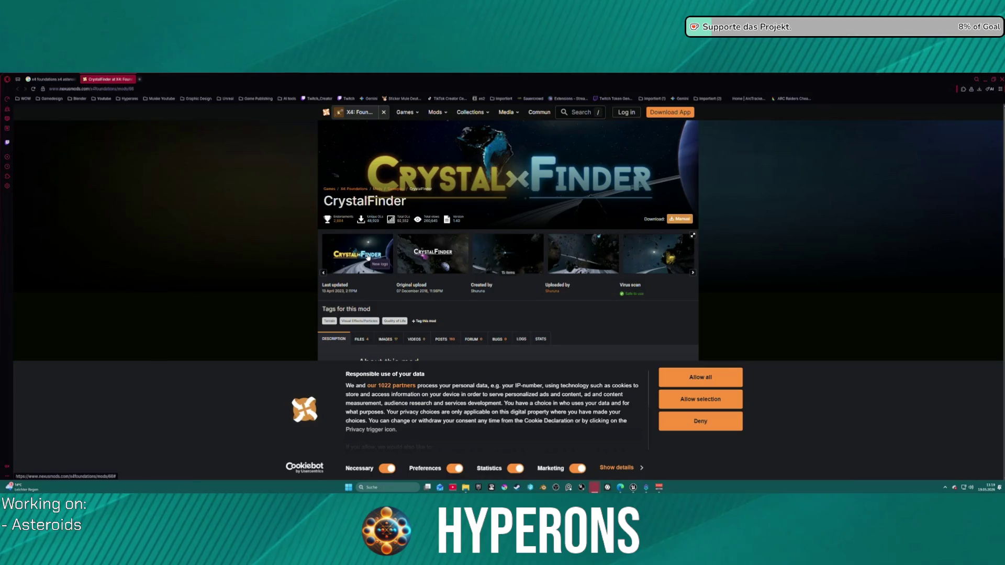
Step: Open the CrystalFinder screenshots full size, decline cookies, and flip forward through the gallery
left_click(367, 256)
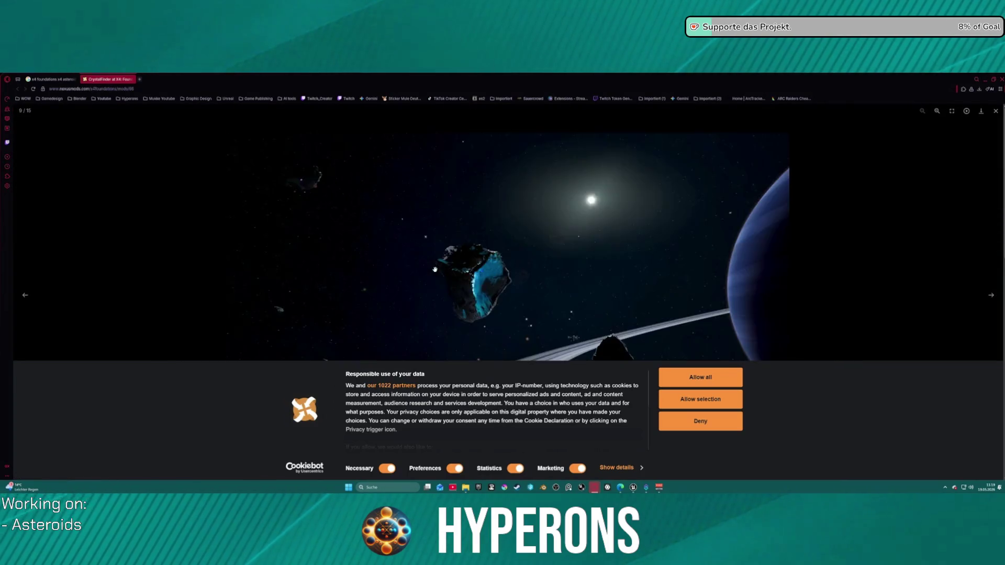
left_click(730, 420)
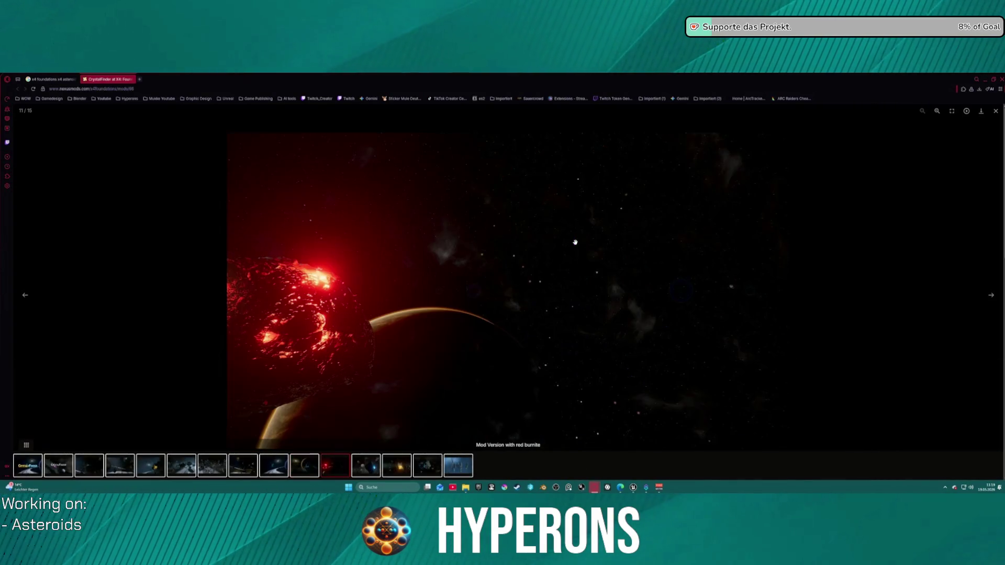
key("Right")
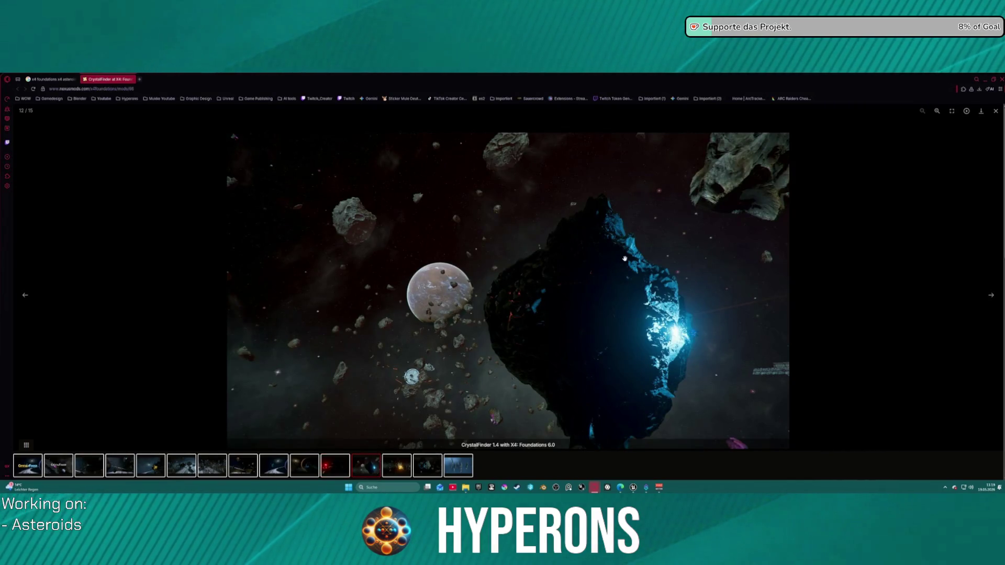
key("Right")
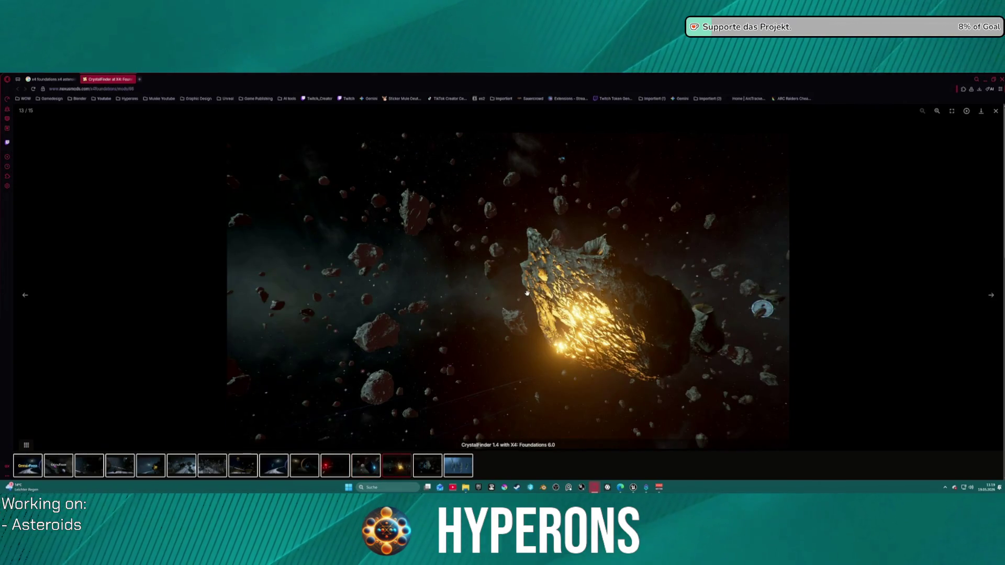
key("Right")
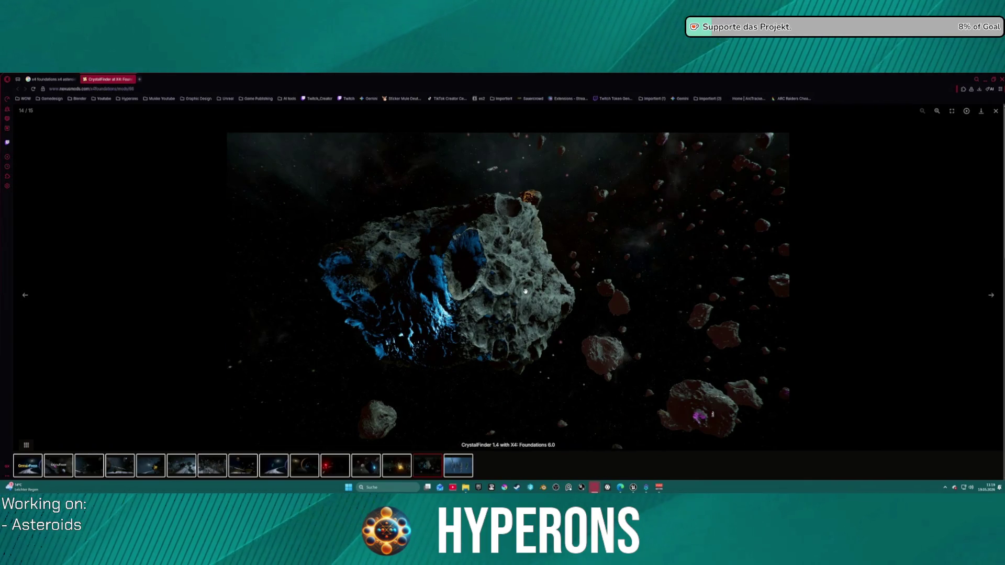
key("Right")
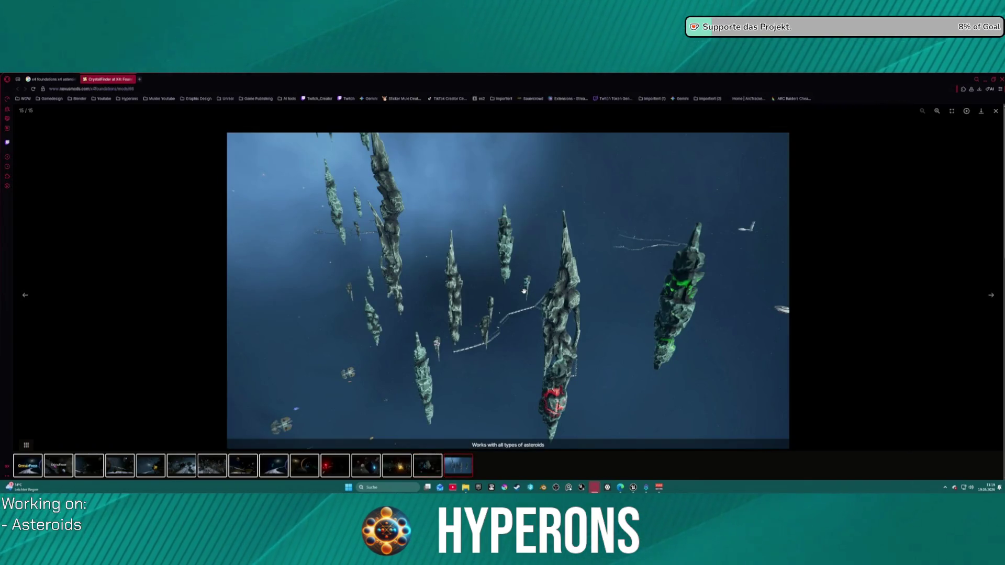
key("Right")
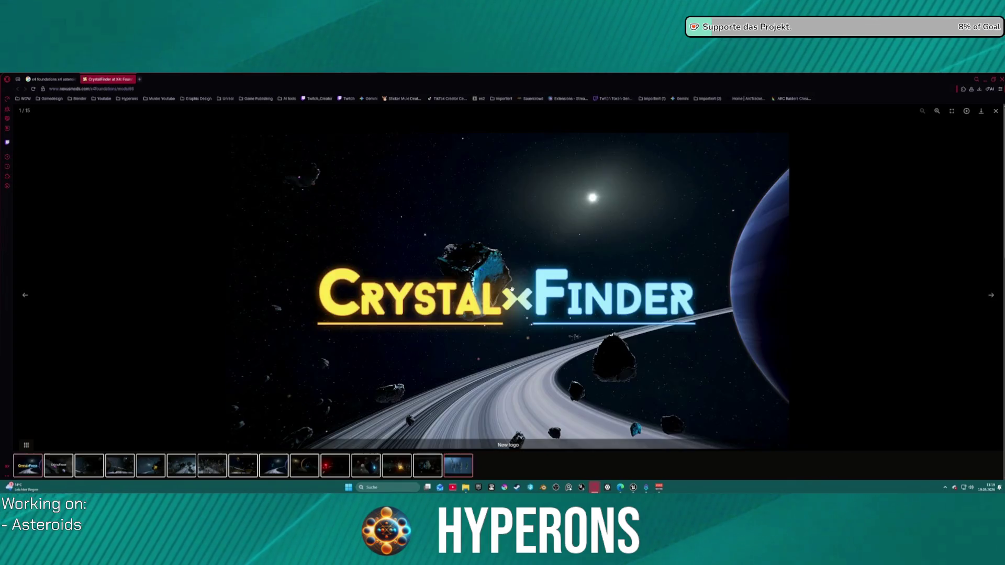
key("Right")
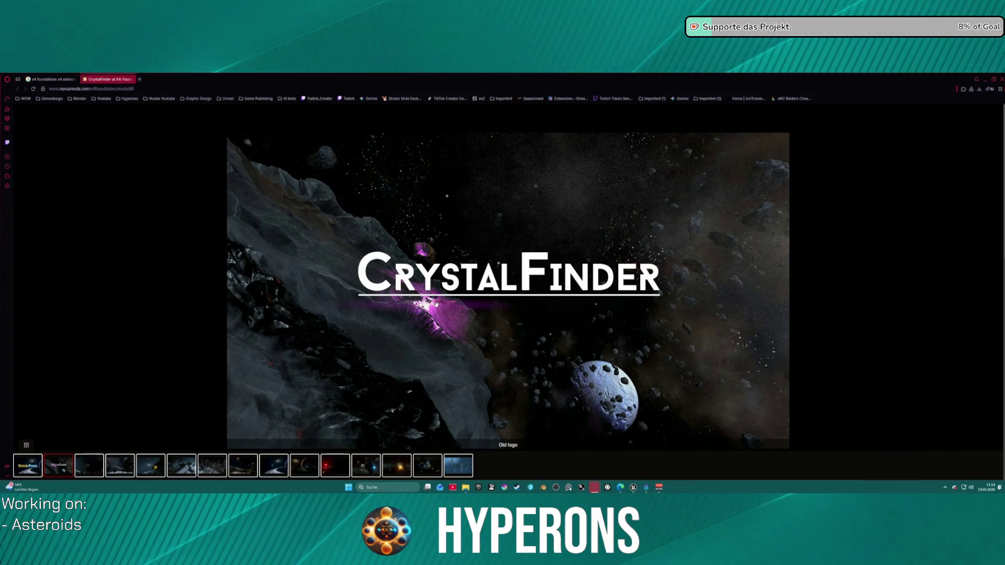
Step: Browse the asteroid screenshots back and forth, then request closing the browser window
key("Right")
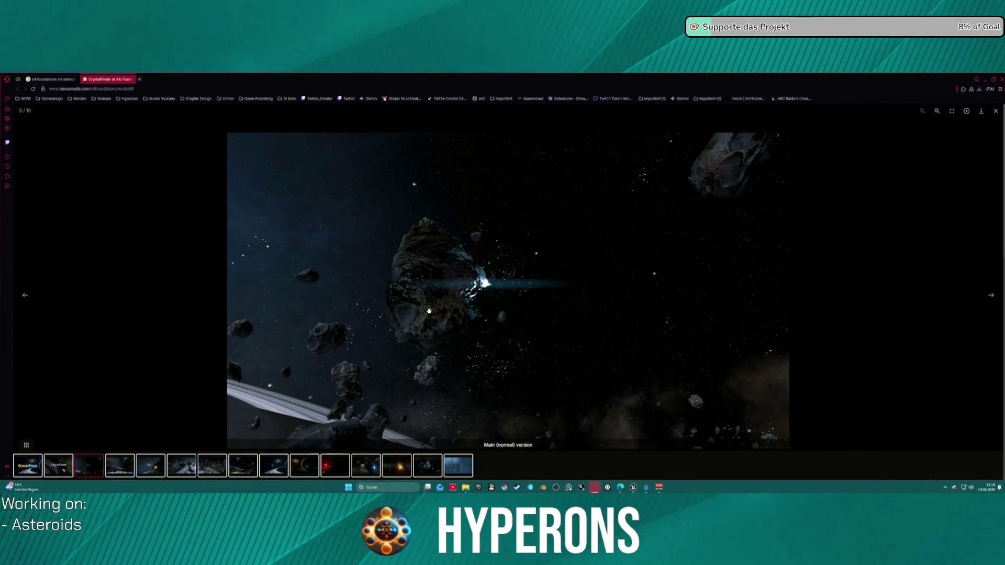
key("Right")
key("Right")
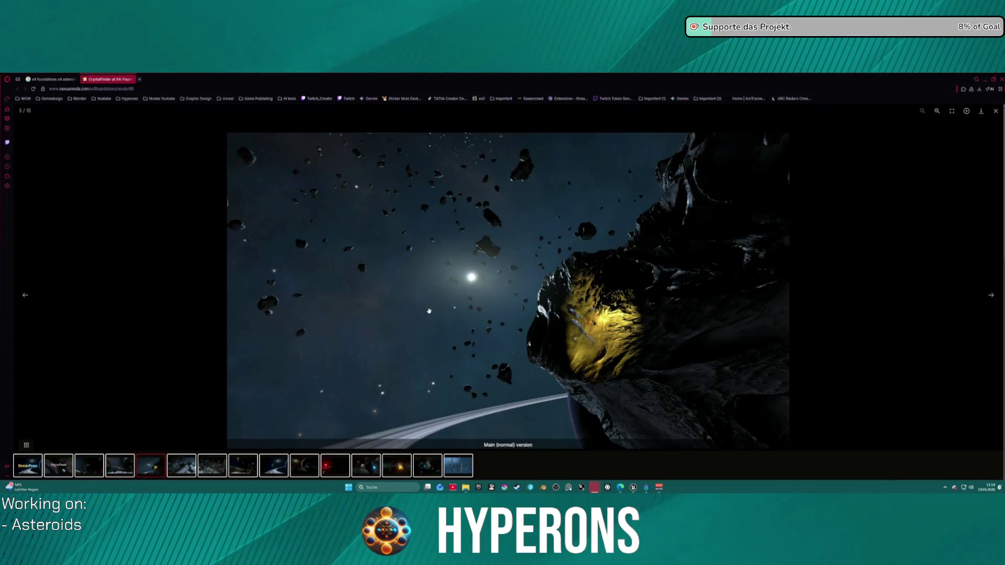
key("Right")
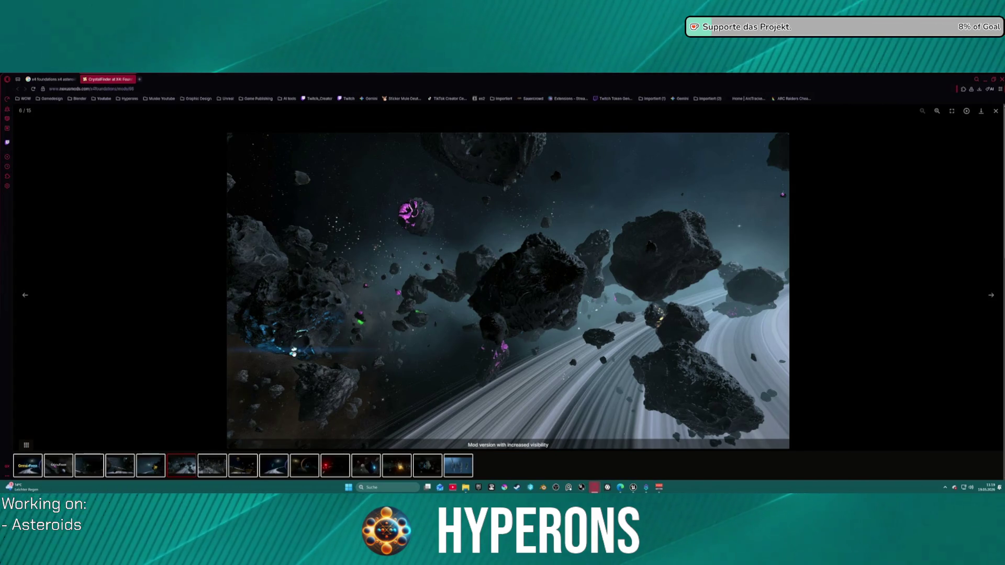
key("Right")
key("Right")
key("Right")
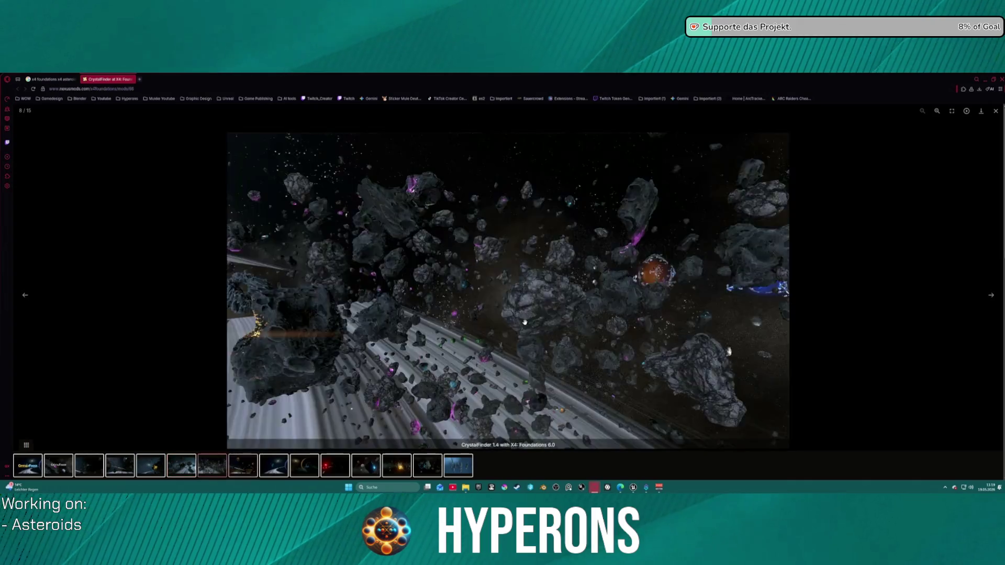
key("Left")
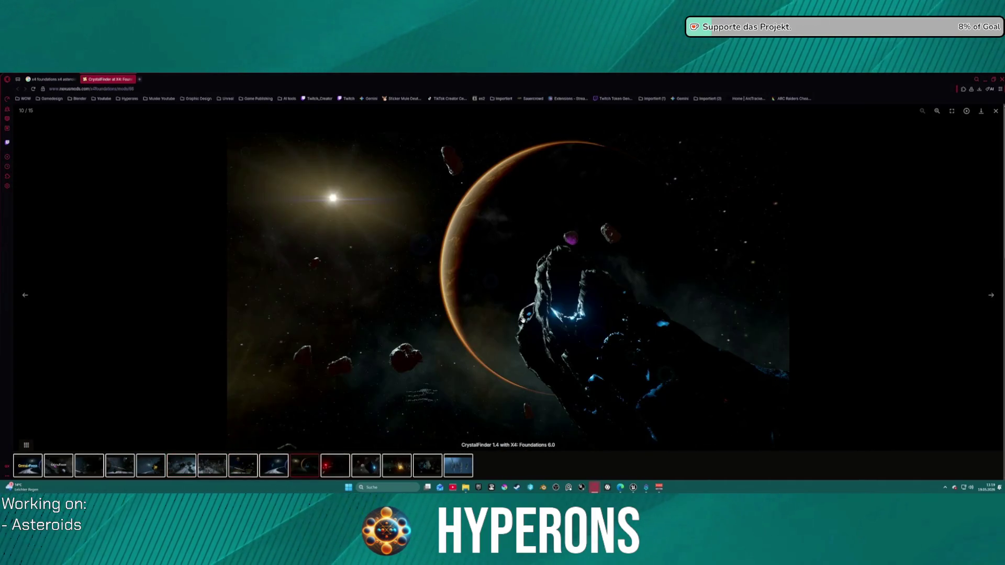
key("Left")
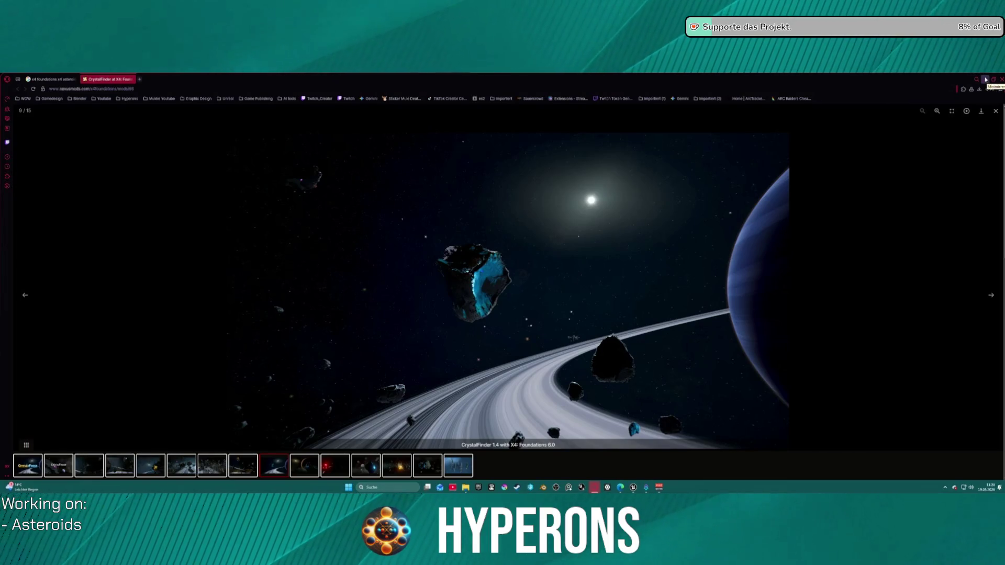
key("Right")
key("Right")
key("Left")
key("Left")
key("Left")
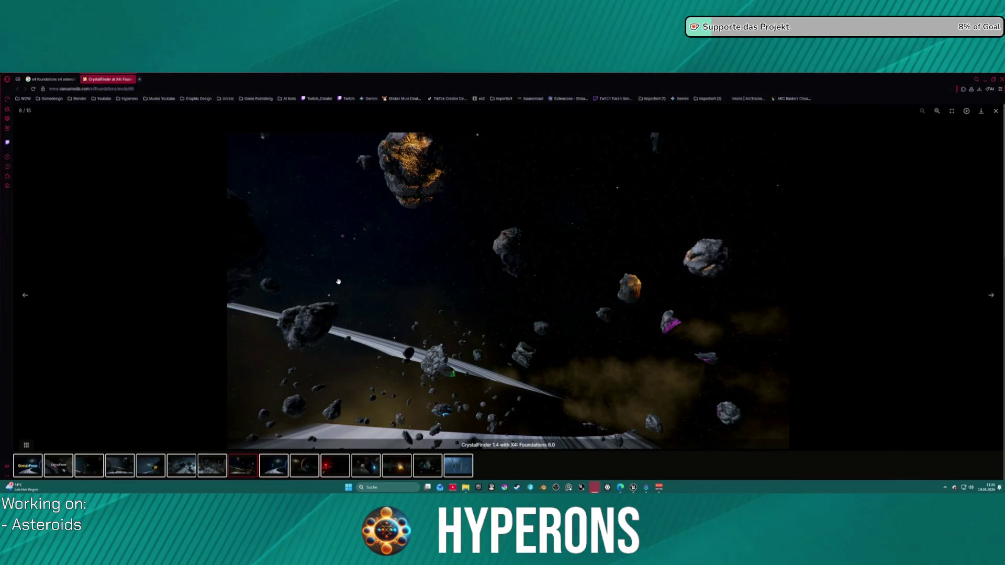
key("Left")
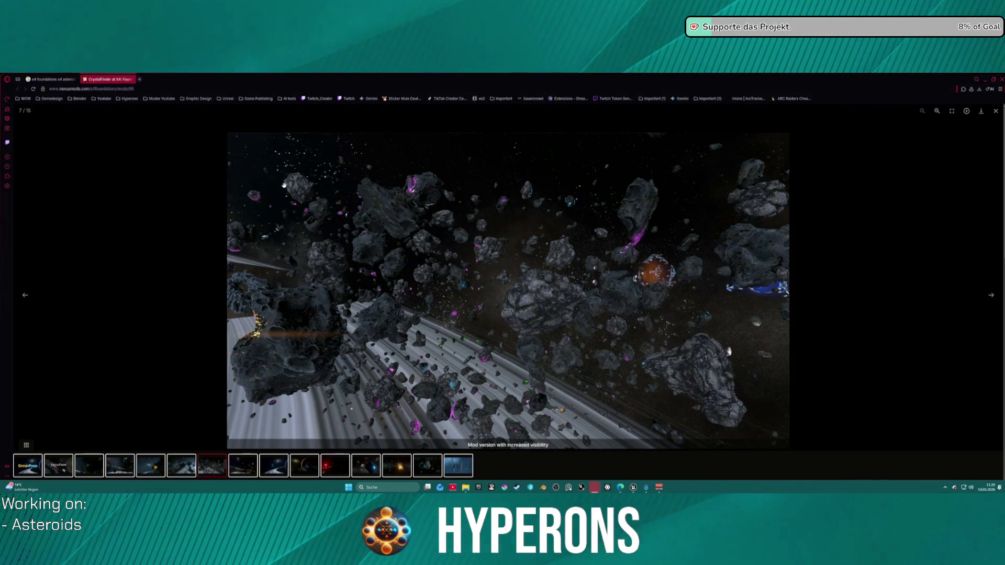
key("Left")
key("Left")
key("Right")
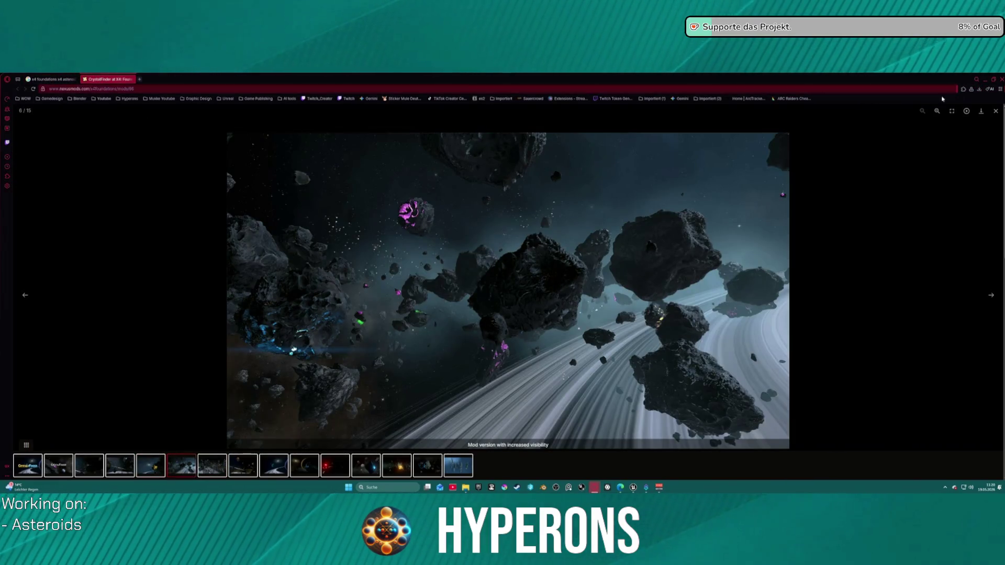
left_click(1001, 81)
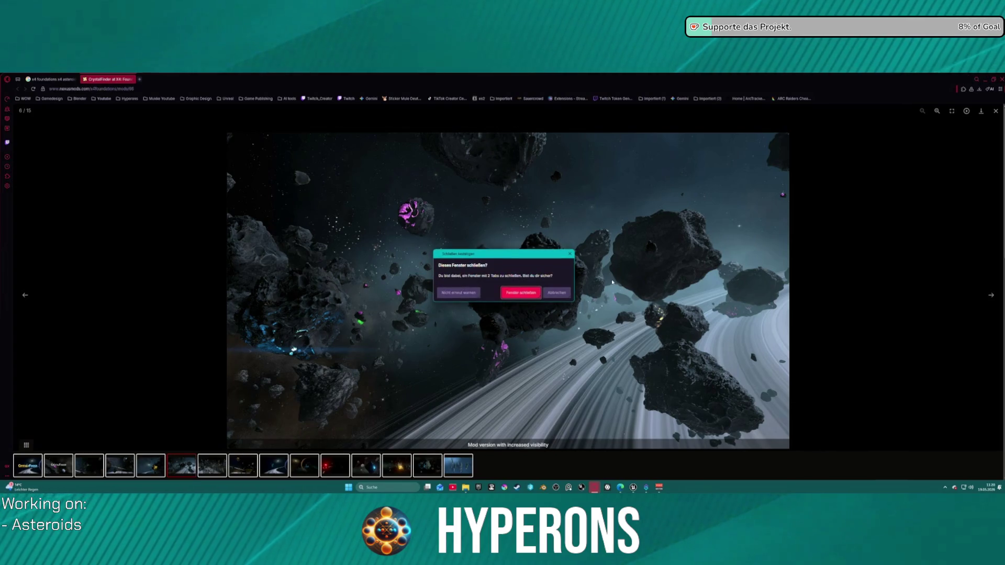
Step: Confirm 'Fenster schließen' to close Opera with both its tabs
left_click(530, 297)
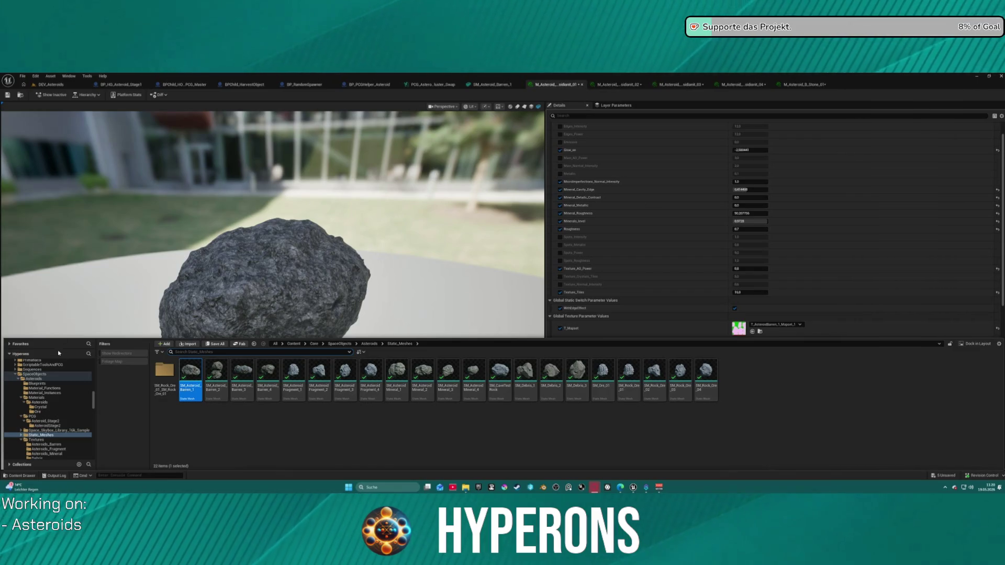
Step: Reopen the Content Drawer and scroll the folder tree looking for the asteroid material folders
left_click(20, 95)
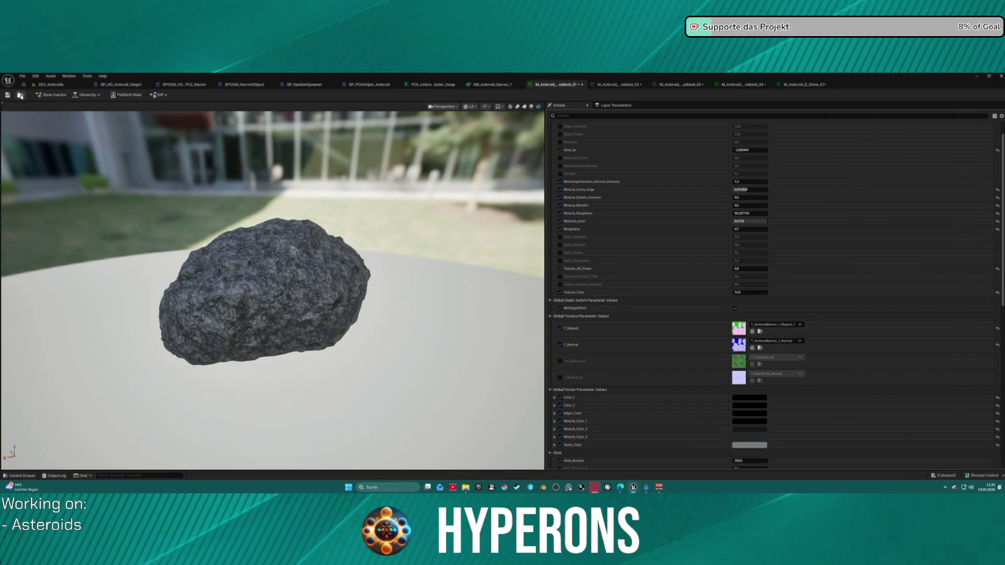
left_click(21, 95)
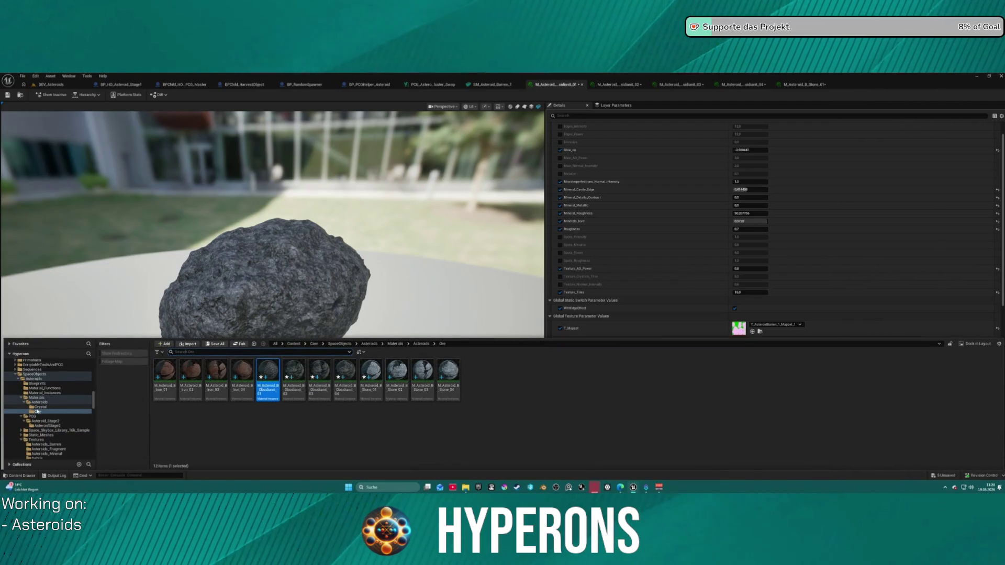
scroll(37, 411, "up", 10)
scroll(42, 412, "up", 3)
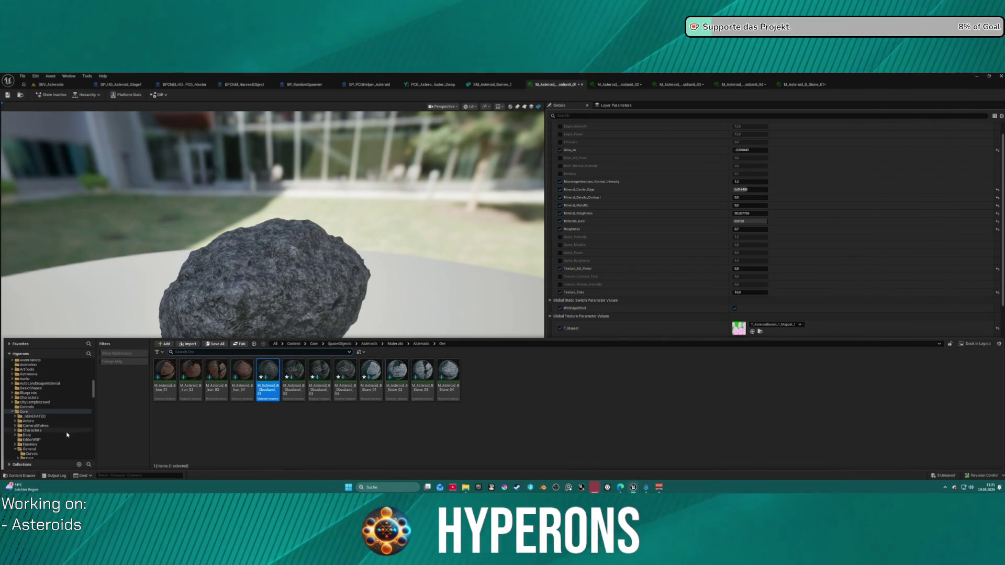
scroll(69, 437, "down", 2)
scroll(67, 417, "down", 4)
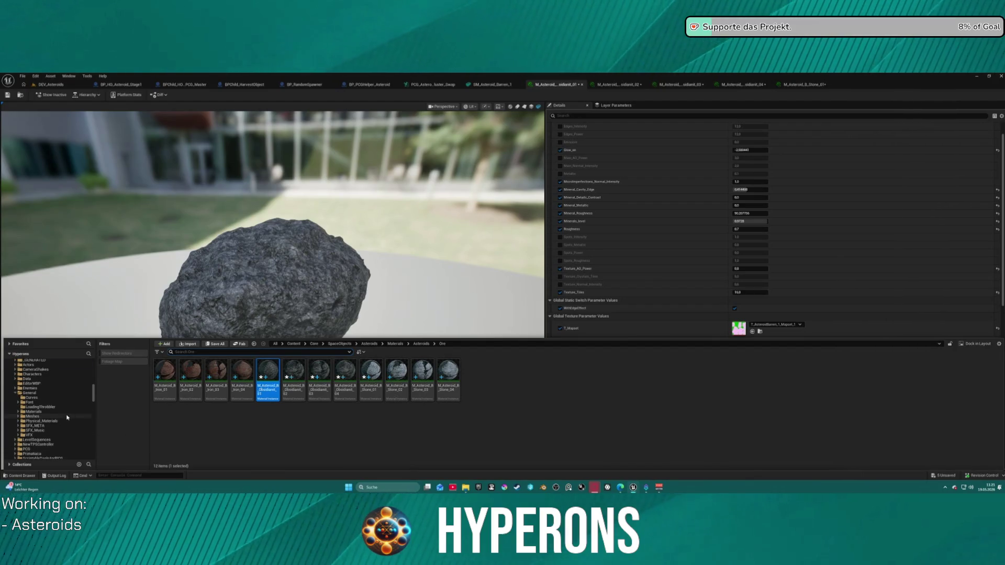
scroll(67, 417, "up", 3)
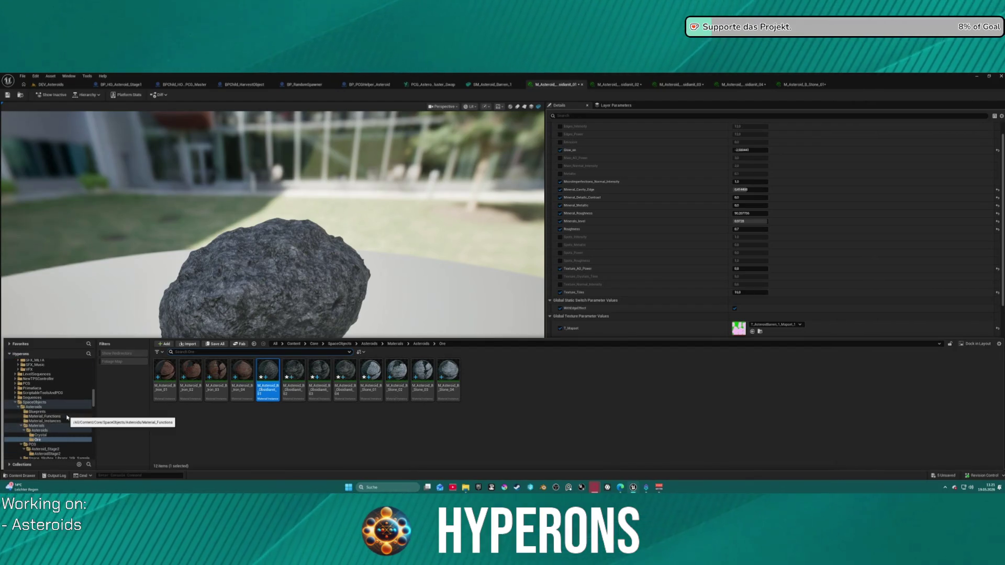
scroll(54, 412, "up", 3)
scroll(54, 412, "down", 10)
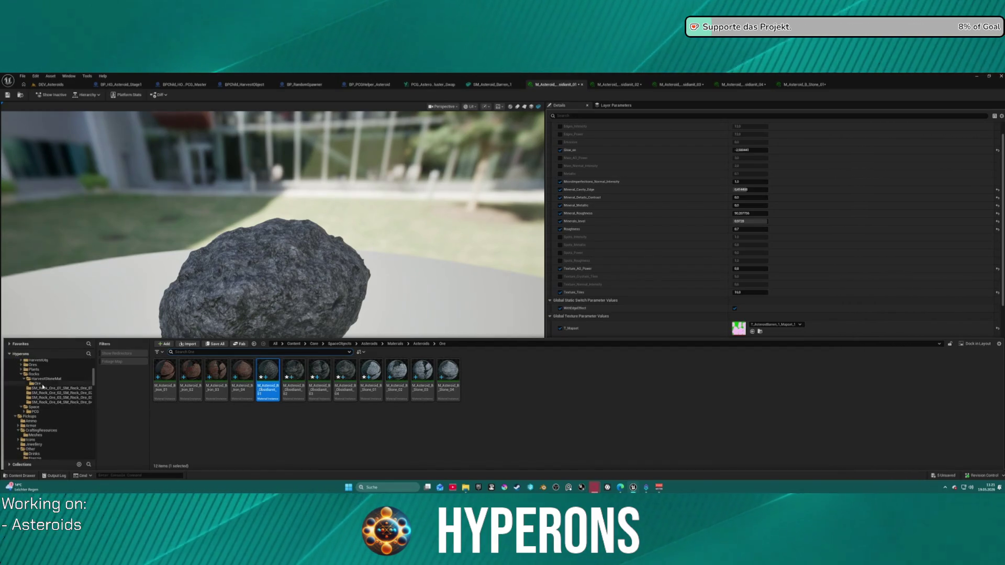
Step: Open the HarvestStoneMat Ore folder and inspect MI_Ore_Gold_01, Silver_03, Aluminium_03 and Gold_03
left_click(37, 383)
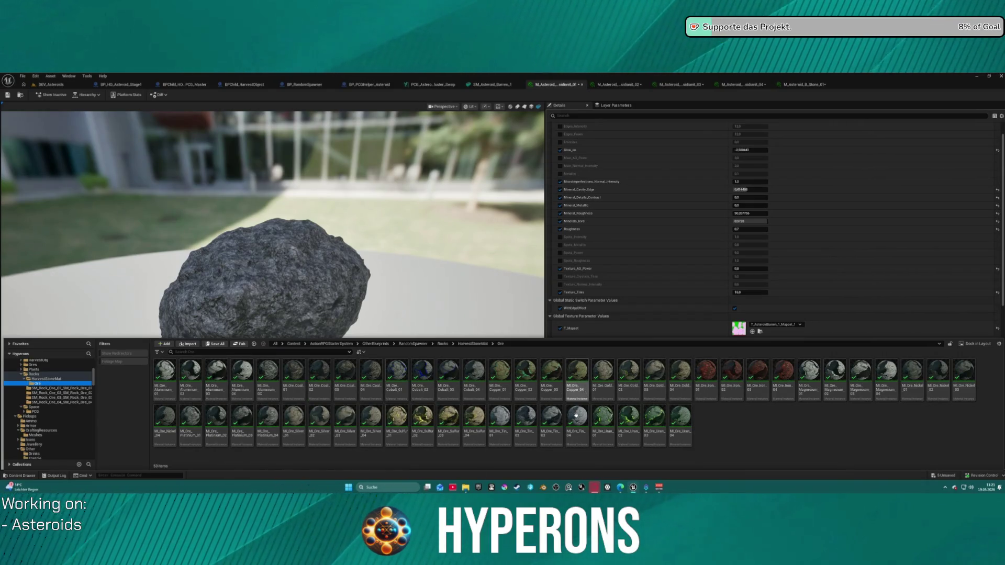
mouse_move(808, 369)
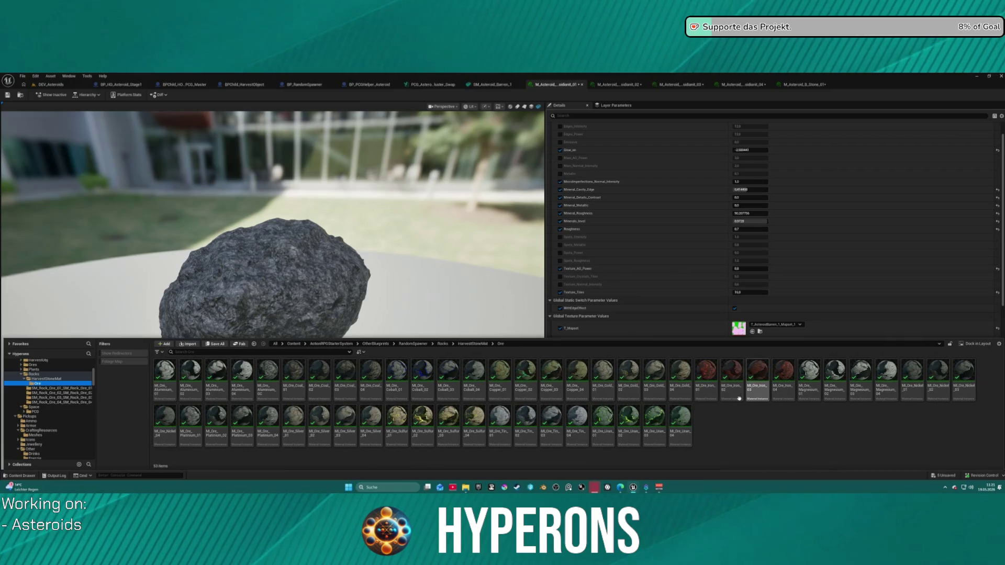
left_click(602, 374)
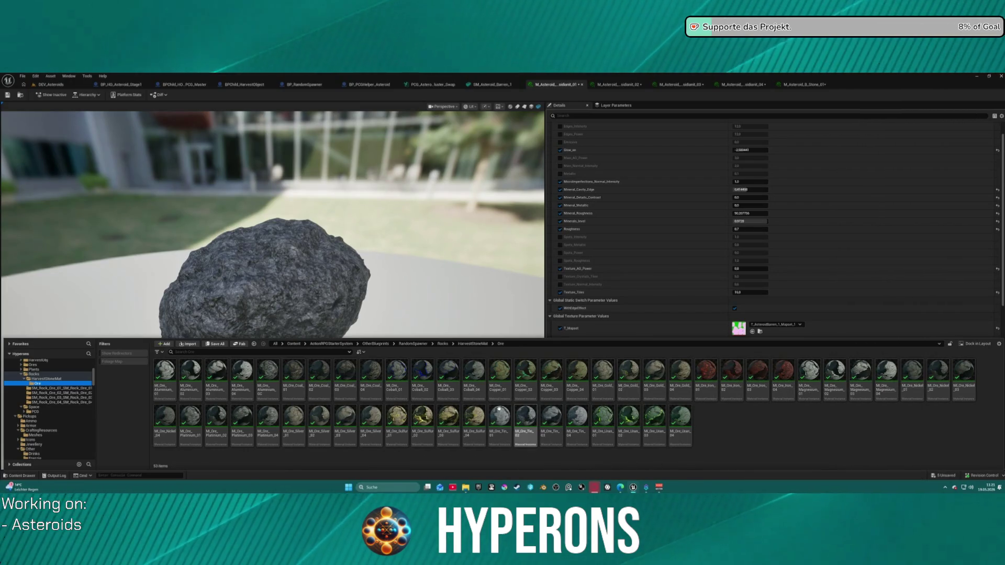
left_click(352, 433)
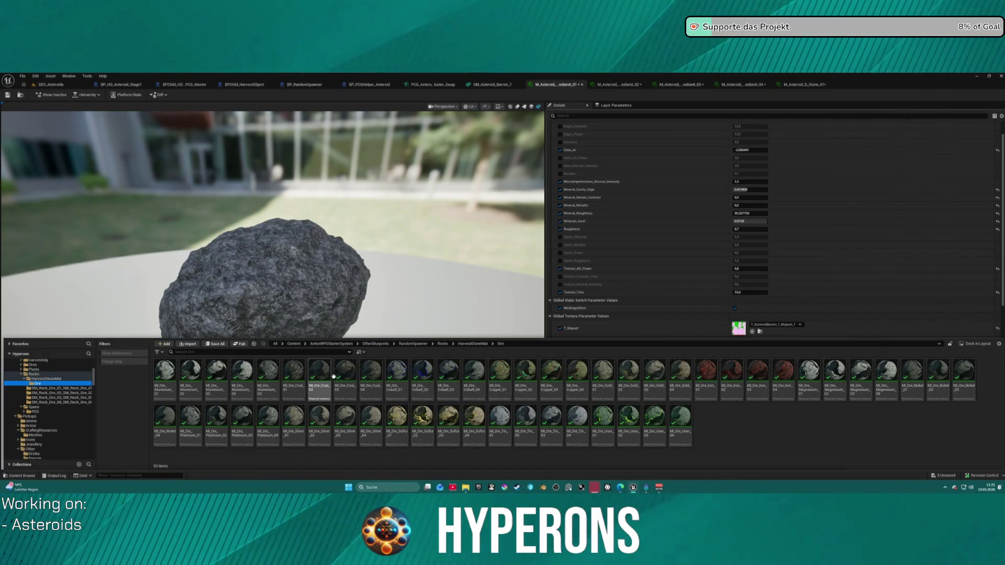
left_click(215, 384)
left_click(657, 381)
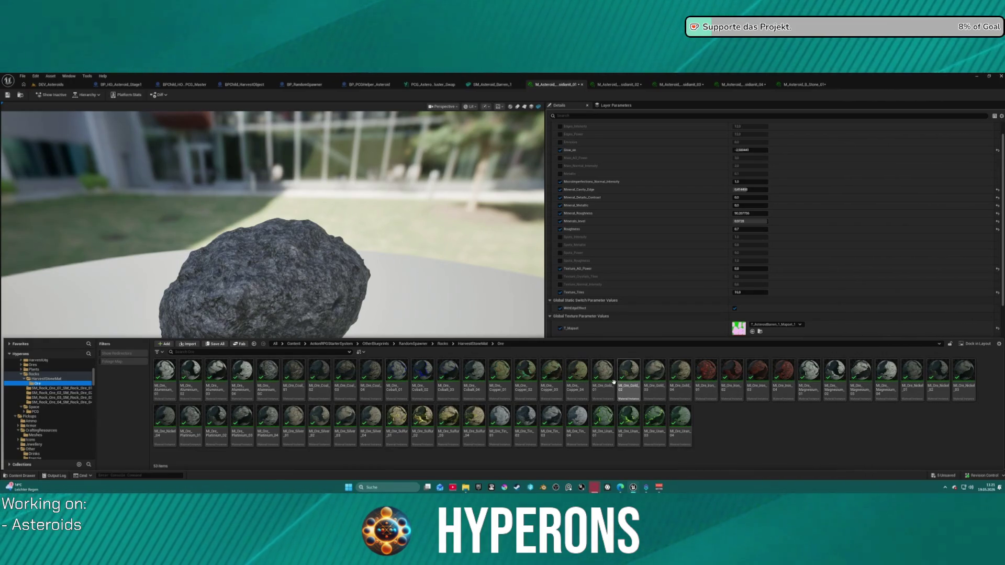
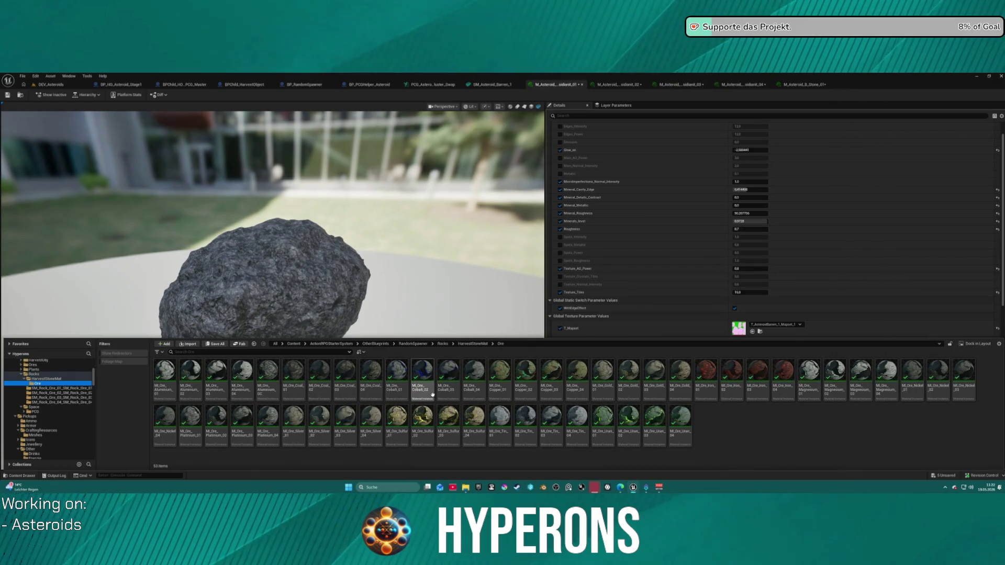
Step: Select the four MI_Ore_Uran material instances, MI_Ore_Uran_01 to MI_Ore_Uran_04
mouse_move(396, 392)
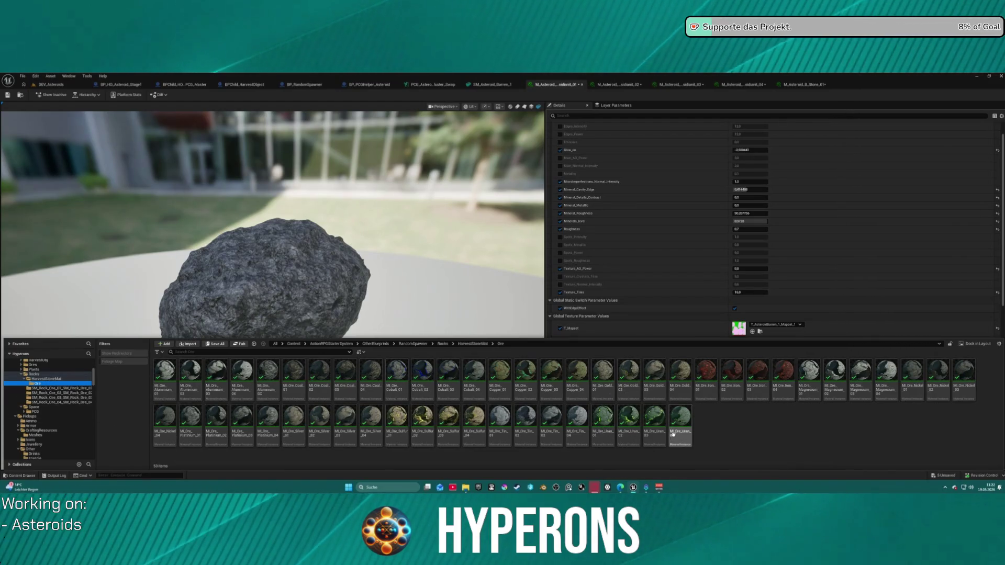
mouse_move(673, 432)
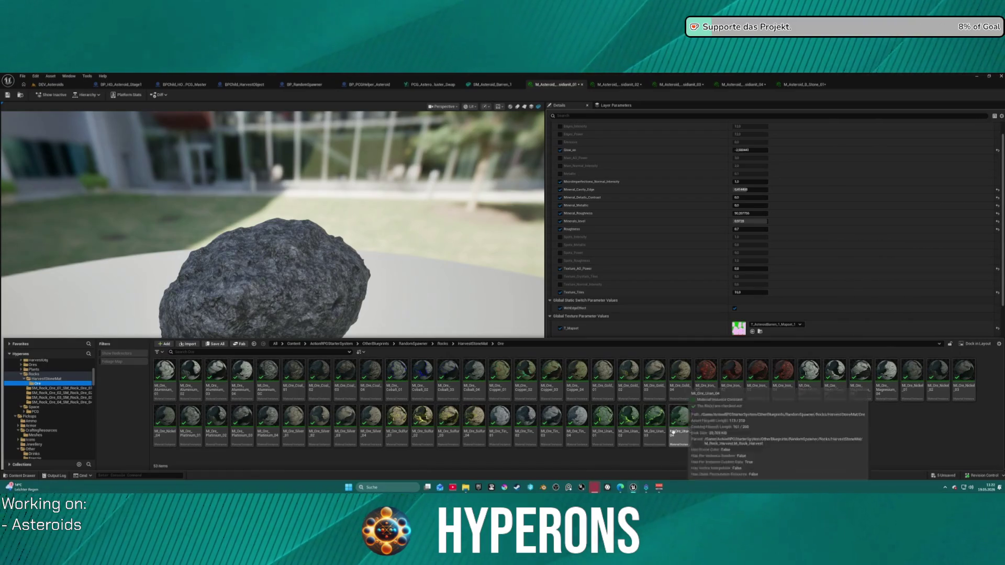
left_click(603, 418)
left_click(682, 435, "shift")
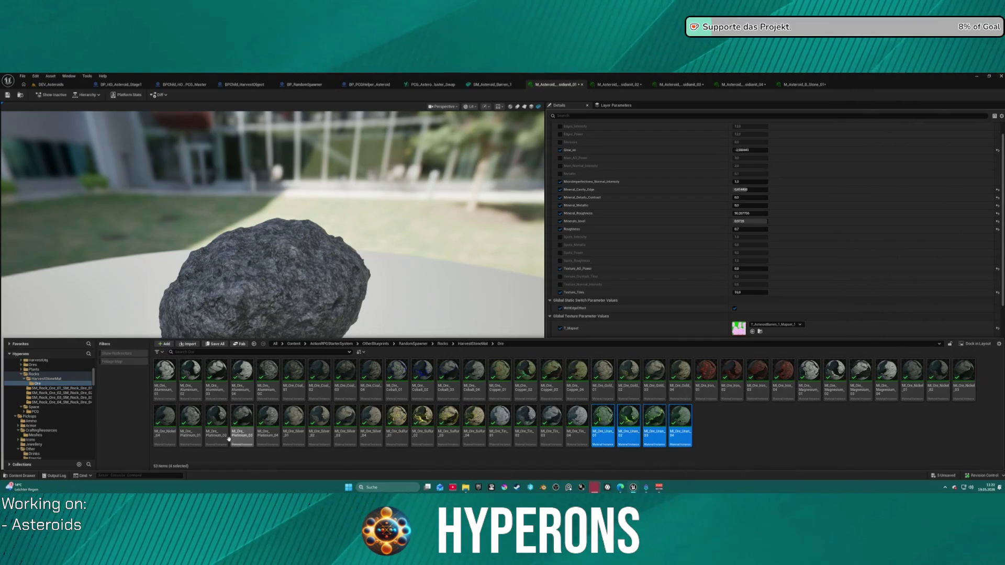
Step: Go to the Asteroids Materials Ore folder with its 12 material instances
scroll(54, 433, "down", 10)
scroll(58, 432, "down", 5)
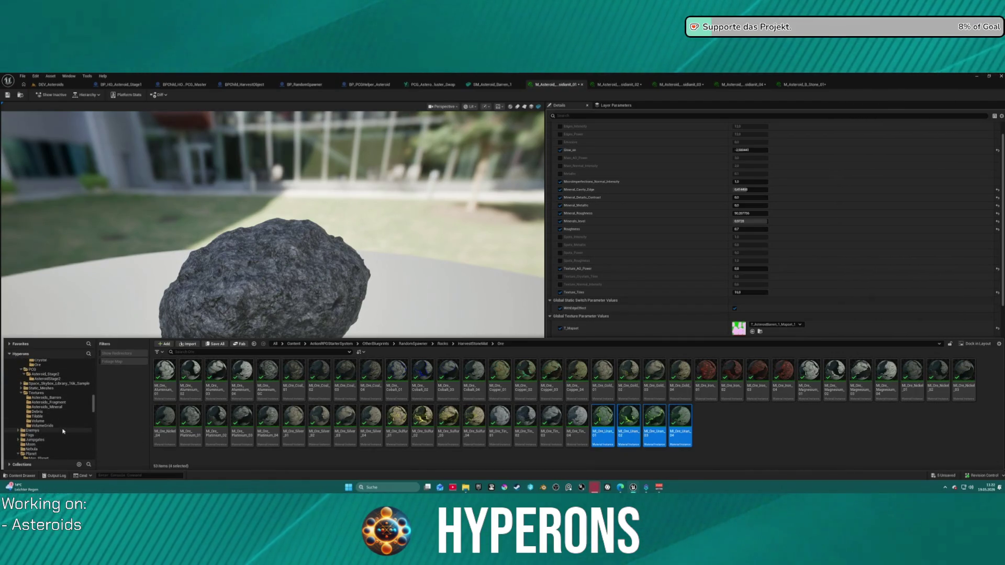
scroll(59, 416, "up", 2)
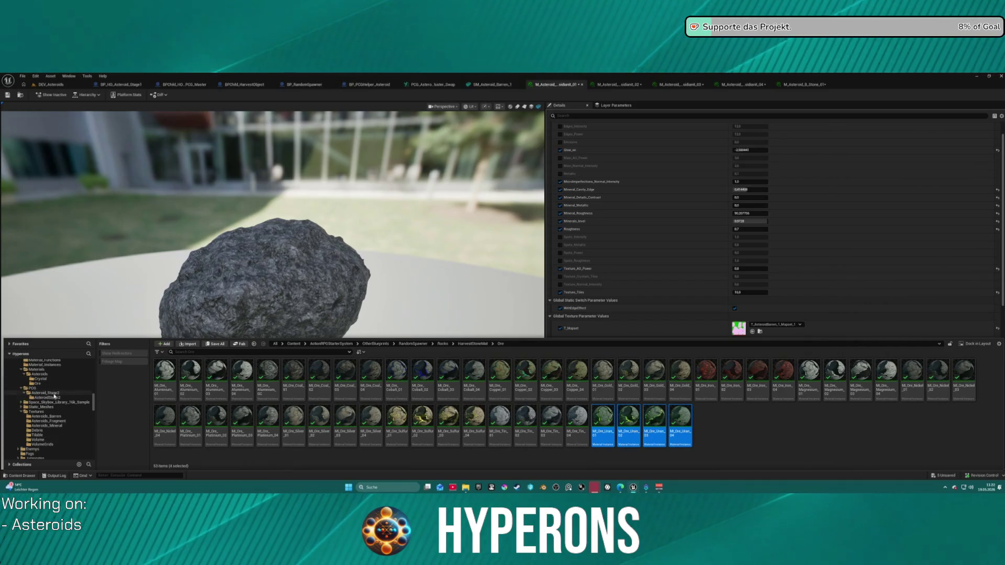
left_click(38, 383)
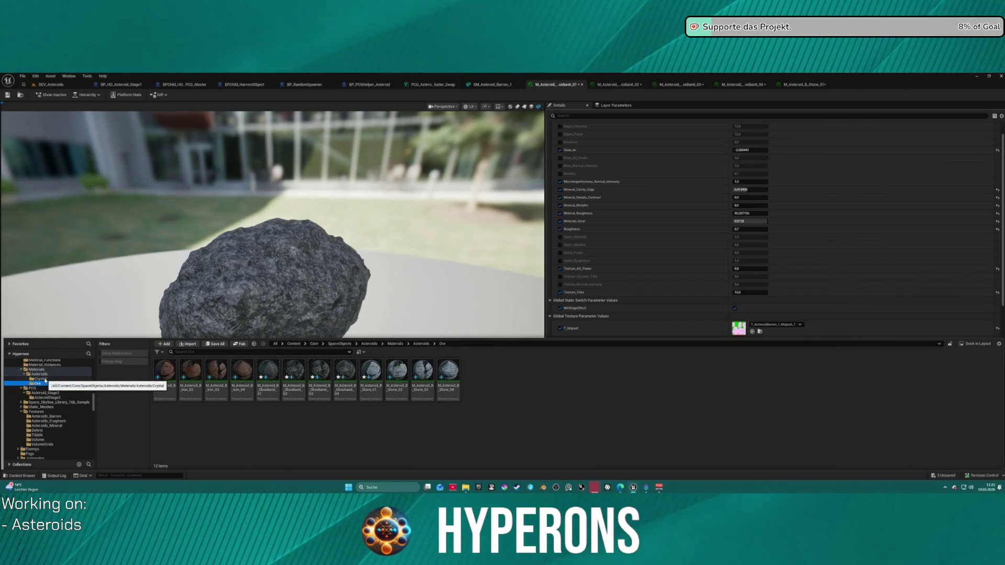
Step: Duplicate the four Iron asteroid materials Iron_01 to Iron_04
left_click(165, 377)
left_click(238, 394, "shift")
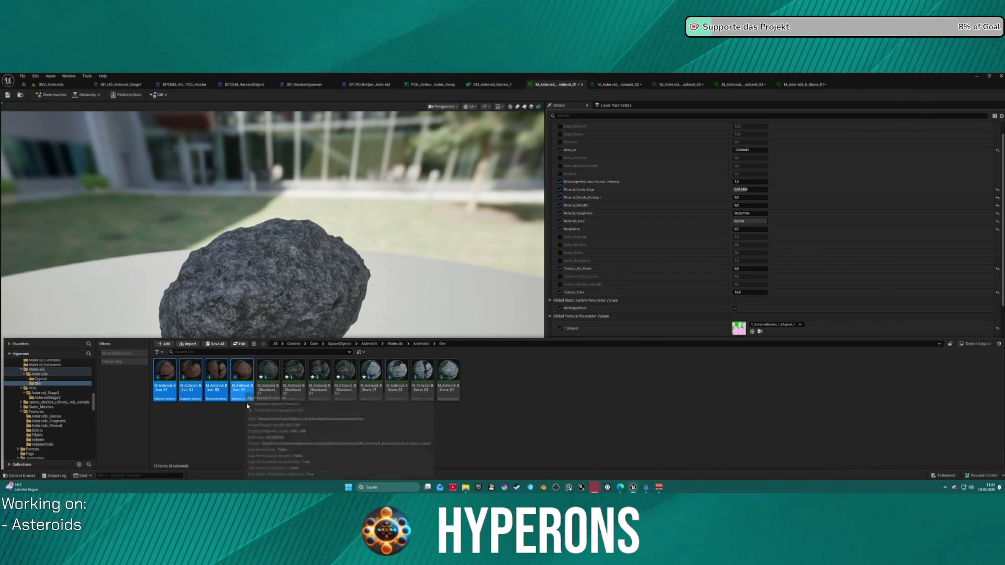
right_click(238, 394)
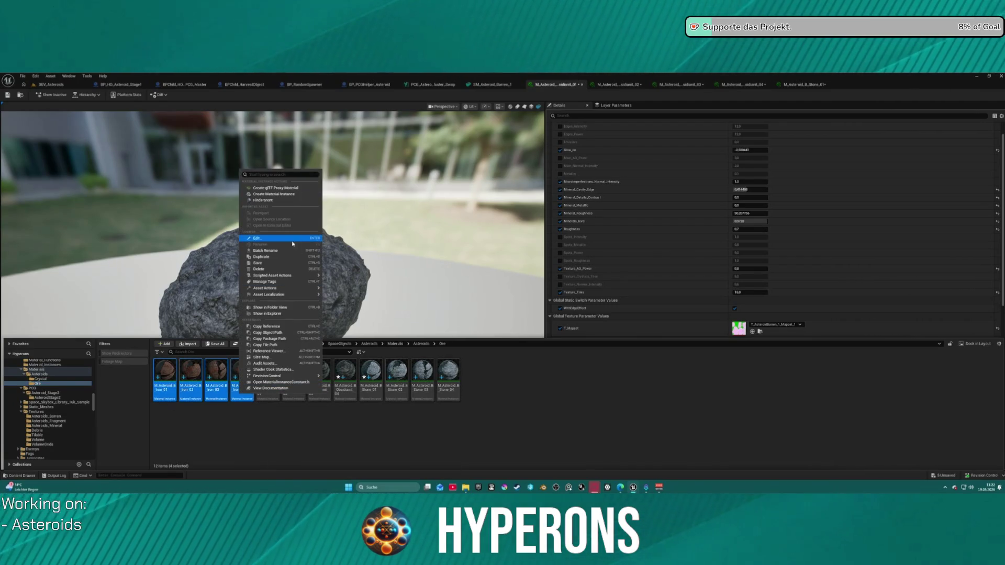
left_click(259, 263)
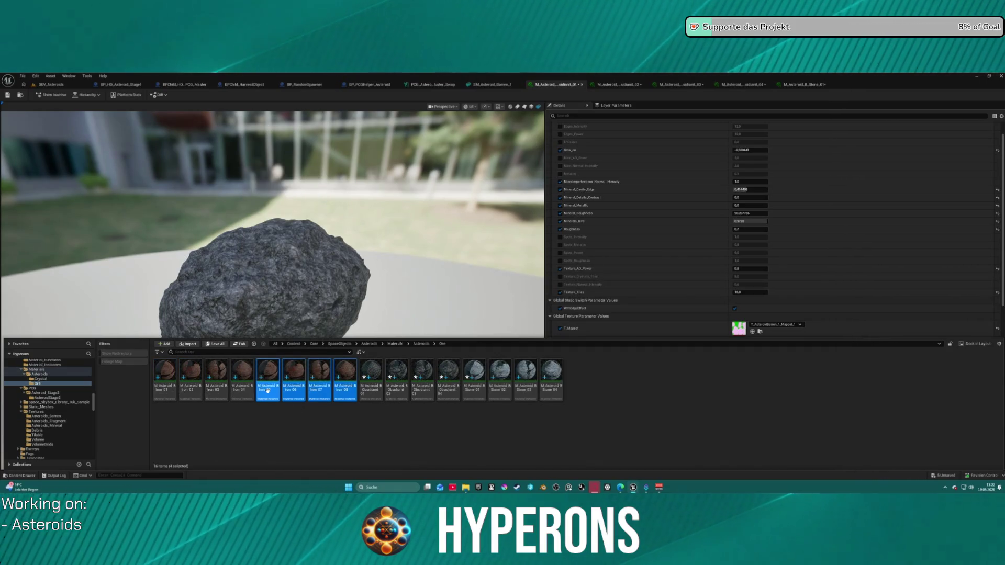
Step: Select the copies Iron_05 to Iron_08 and start a Batch Rename on them
left_click(267, 390)
key("F2")
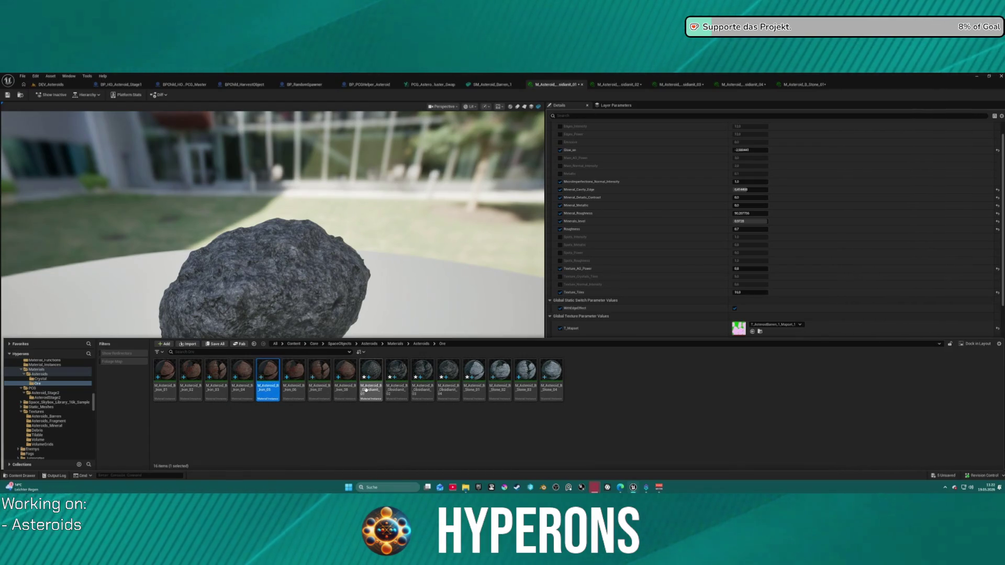
left_click(345, 384, "shift")
right_click(345, 373)
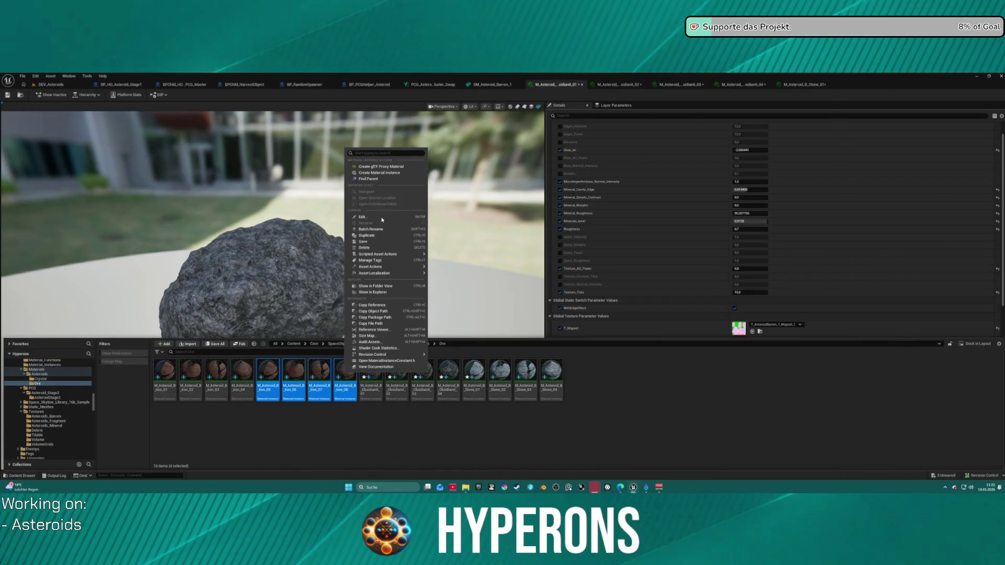
left_click(384, 231)
Step: Replace Iron with Uran, auto-incrementing from 1 with 00 format, and apply
left_click(448, 214)
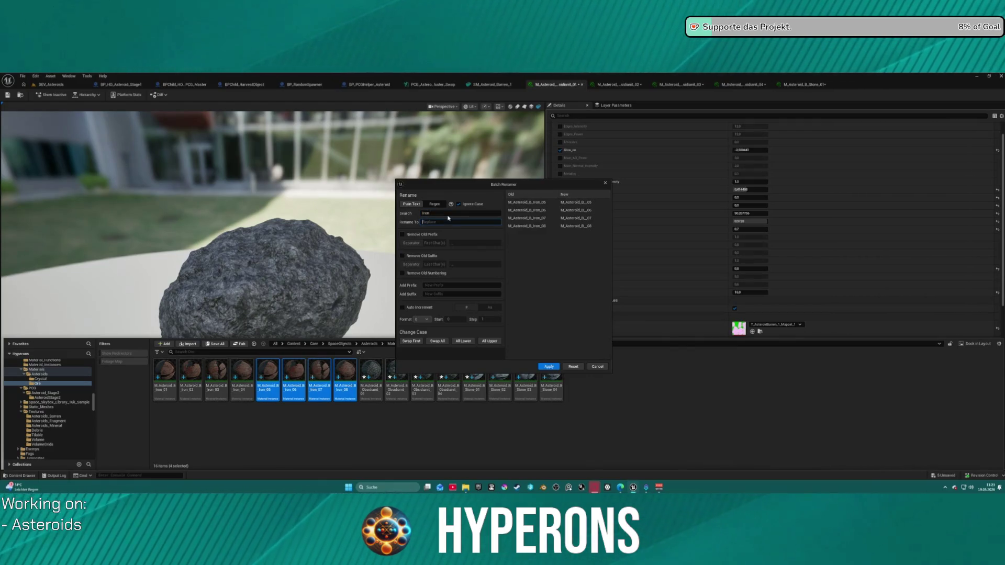
type("Urna")
key("BackSpace")
key("BackSpace")
key("BackSpace")
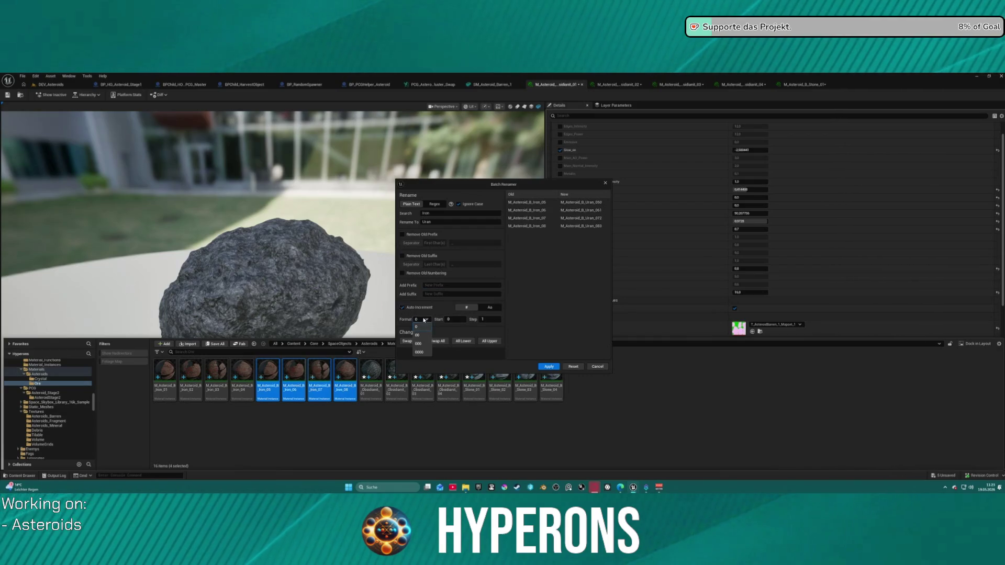
left_click(418, 343)
left_click(422, 319)
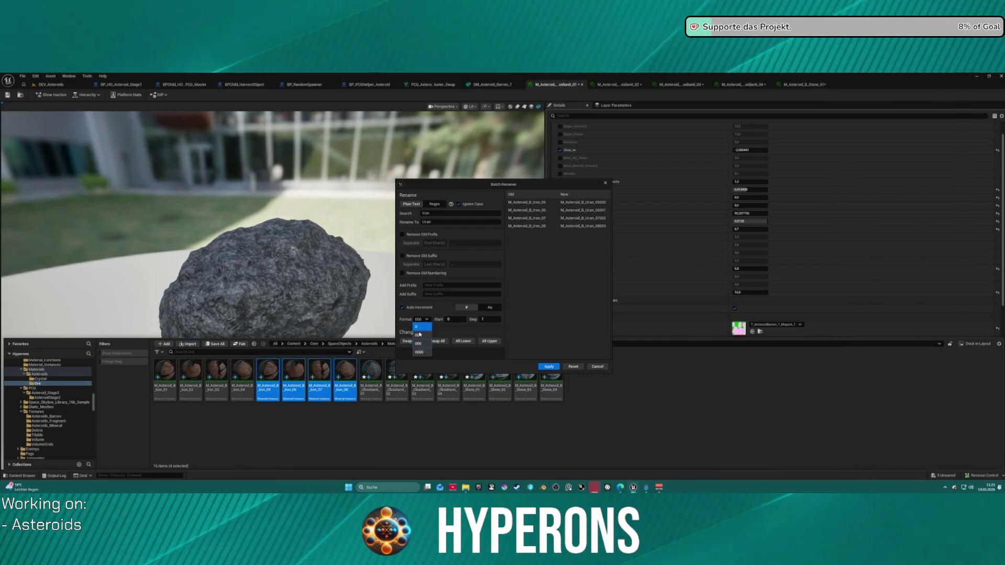
left_click(419, 335)
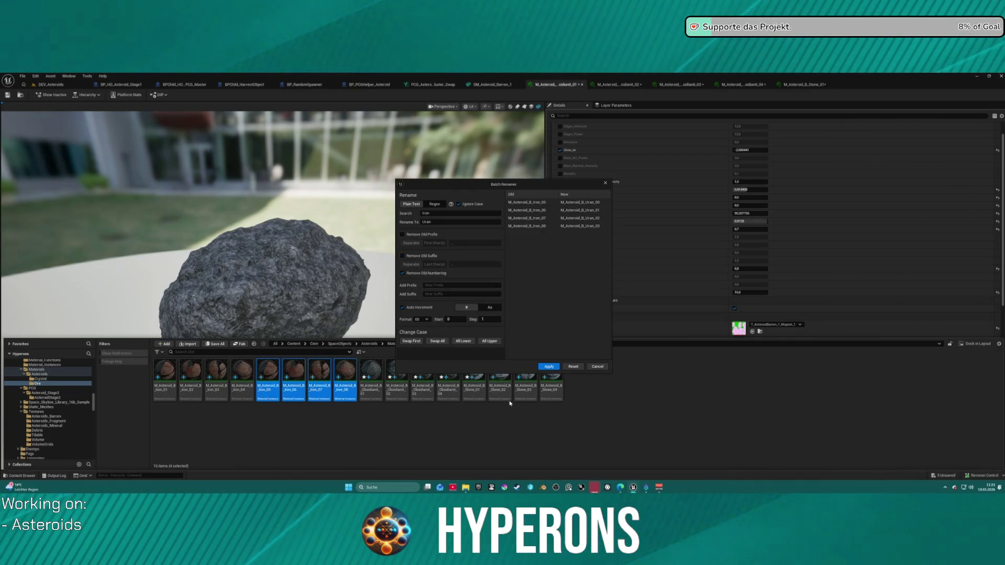
left_click(453, 319)
type("1")
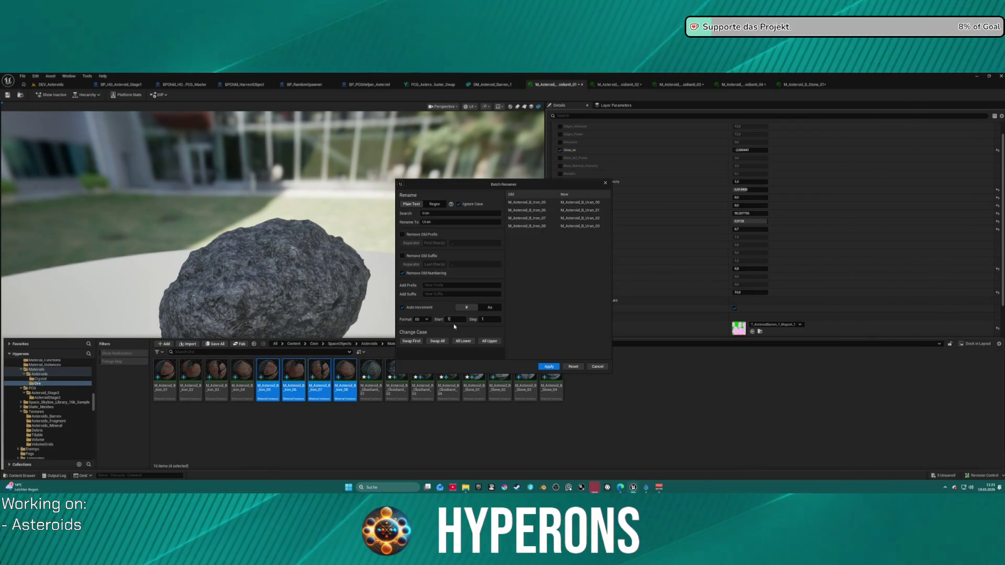
left_click(549, 366)
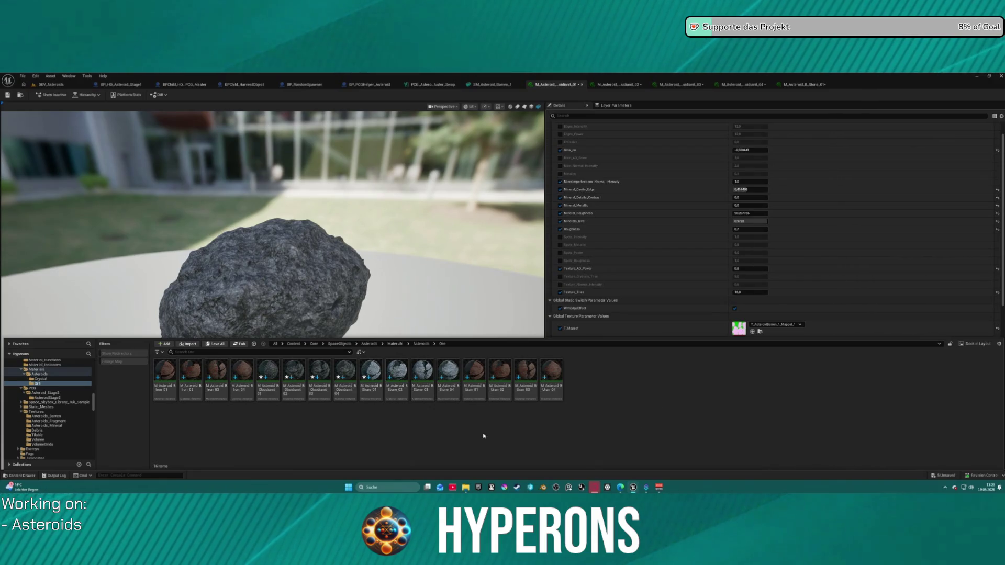
Step: Close the old editors, including sidianit_03, sidianit_04 and Stone_01
left_click(475, 374)
left_click(555, 397, "shift")
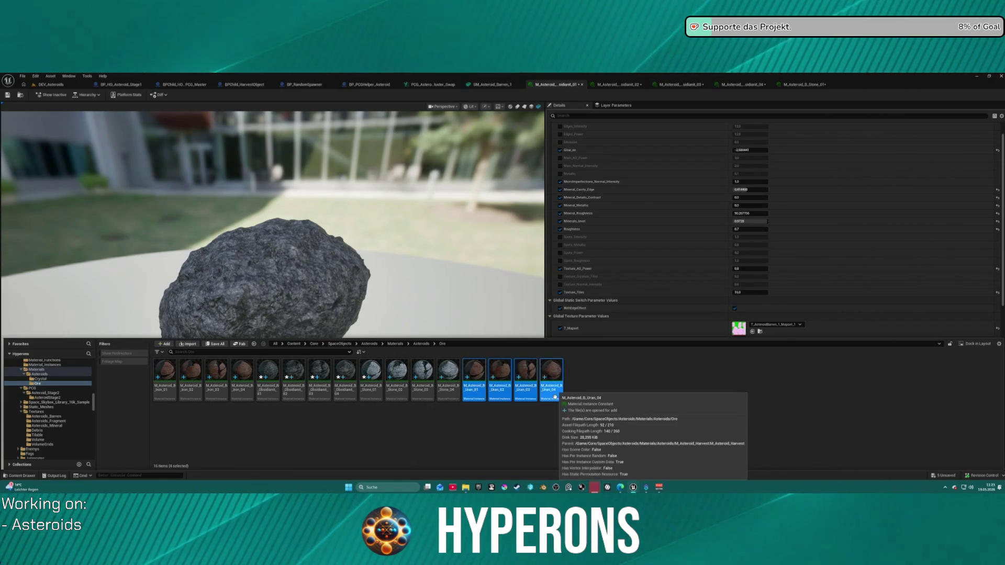
right_click(555, 397)
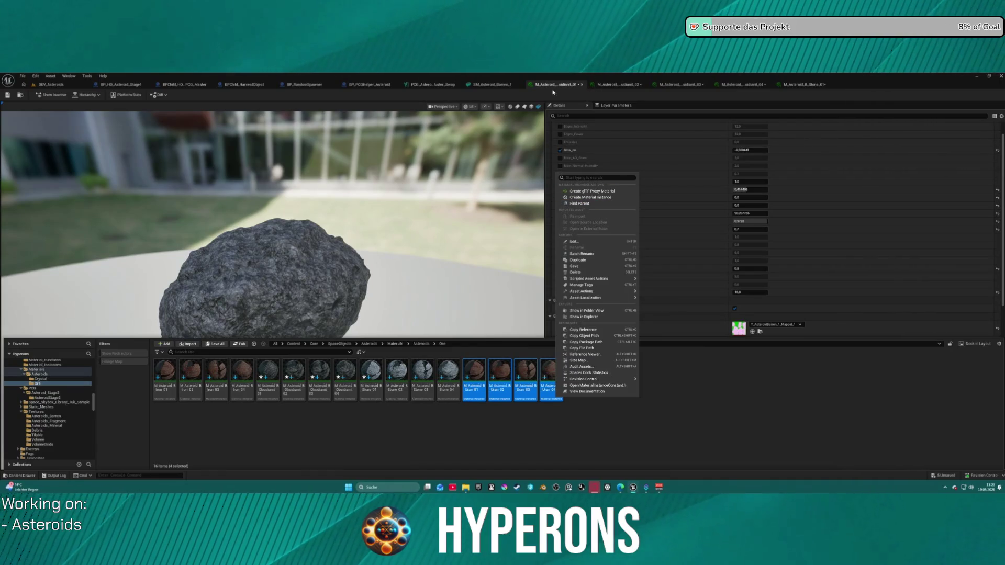
left_click(564, 86)
middle_click(564, 86)
middle_click(563, 86)
middle_click(563, 86)
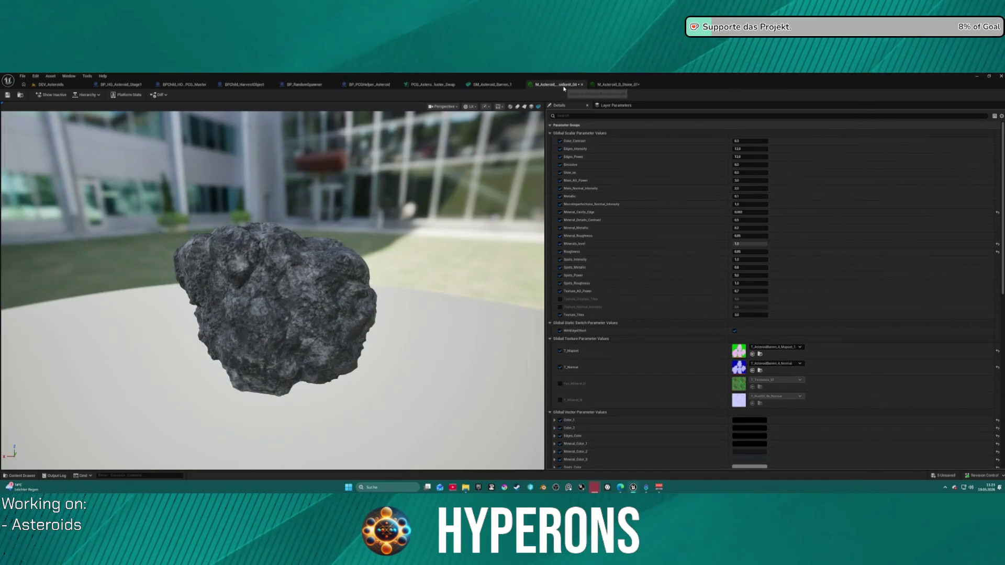
middle_click(564, 87)
middle_click(566, 89)
Step: Open M_Asteroid_B_Uran_01 through M_Asteroid_B_Uran_04 in material editors
key("ctrl+space")
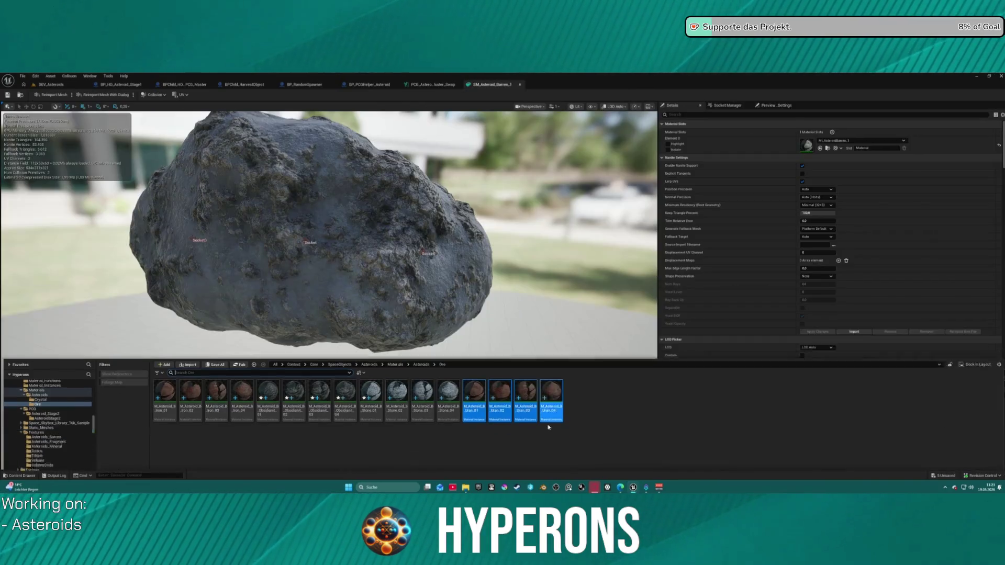
right_click(494, 374)
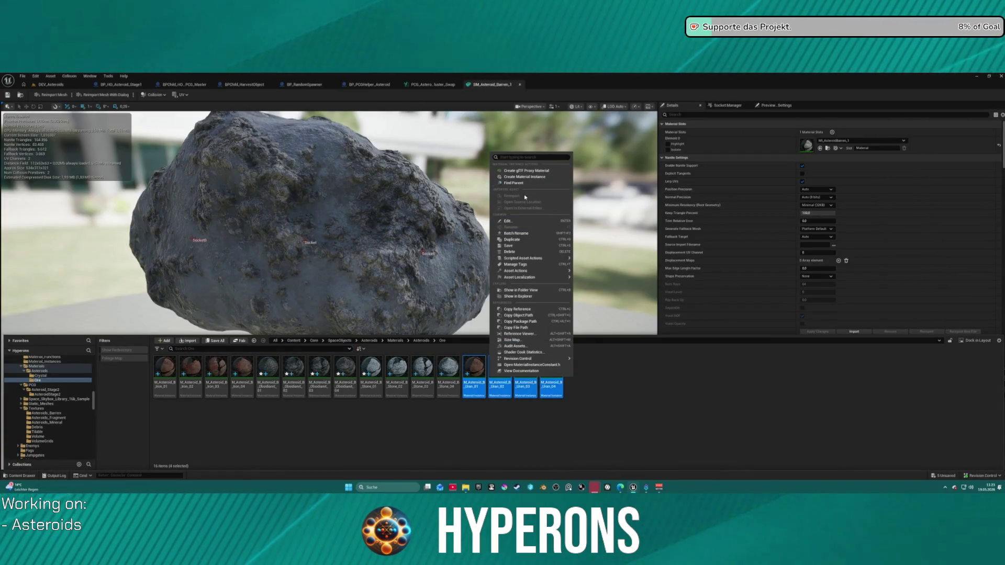
left_click(687, 255)
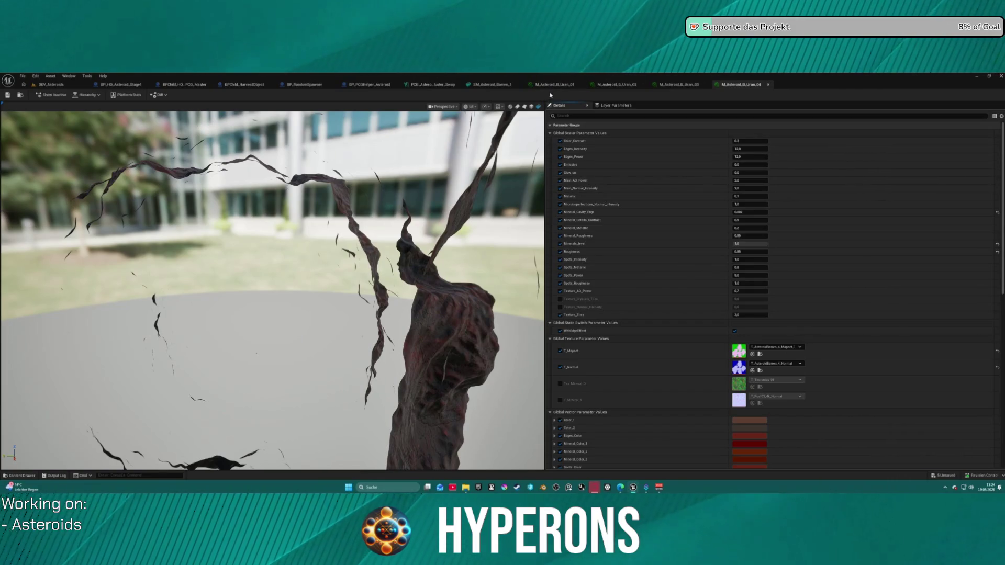
Step: Browse the Content Drawer folder tree to Rocks > HarvestStoneMat
key("ctrl+space")
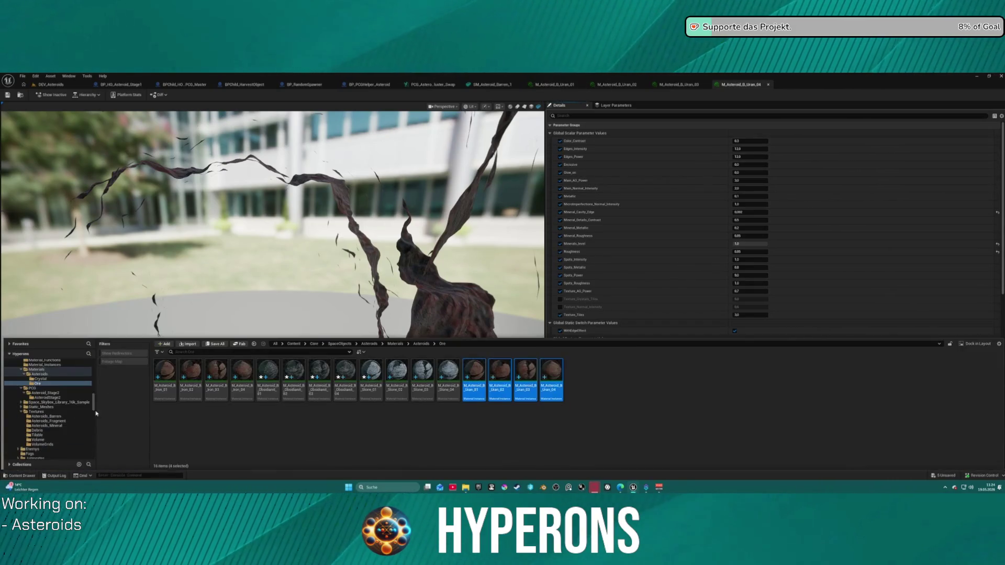
scroll(44, 390, "up", 3)
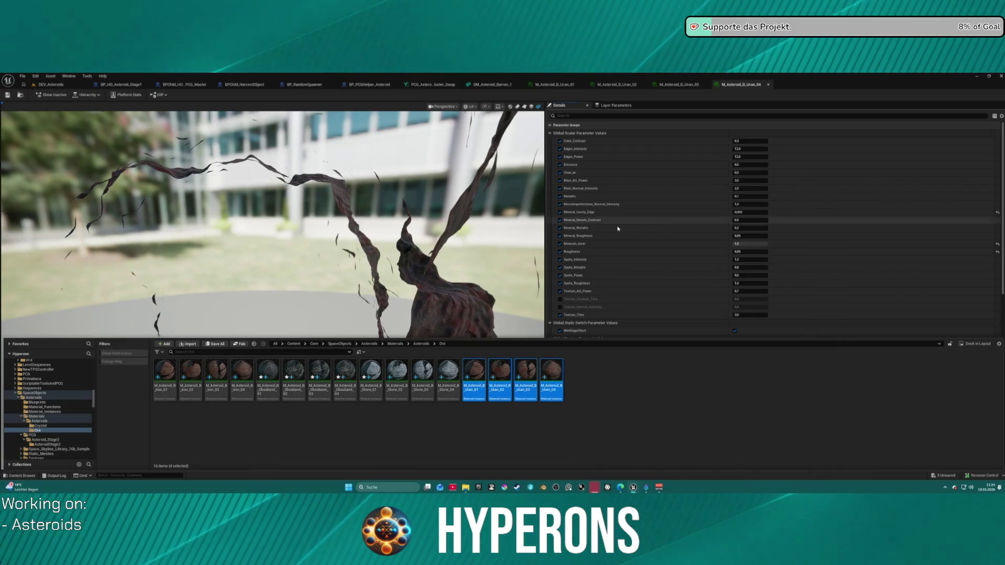
scroll(49, 425, "up", 10)
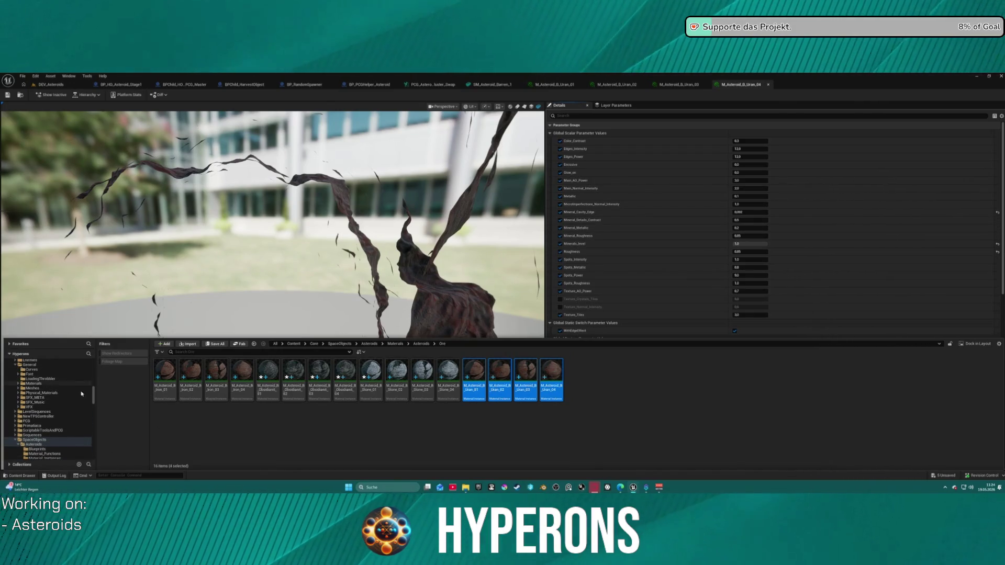
scroll(73, 399, "up", 3)
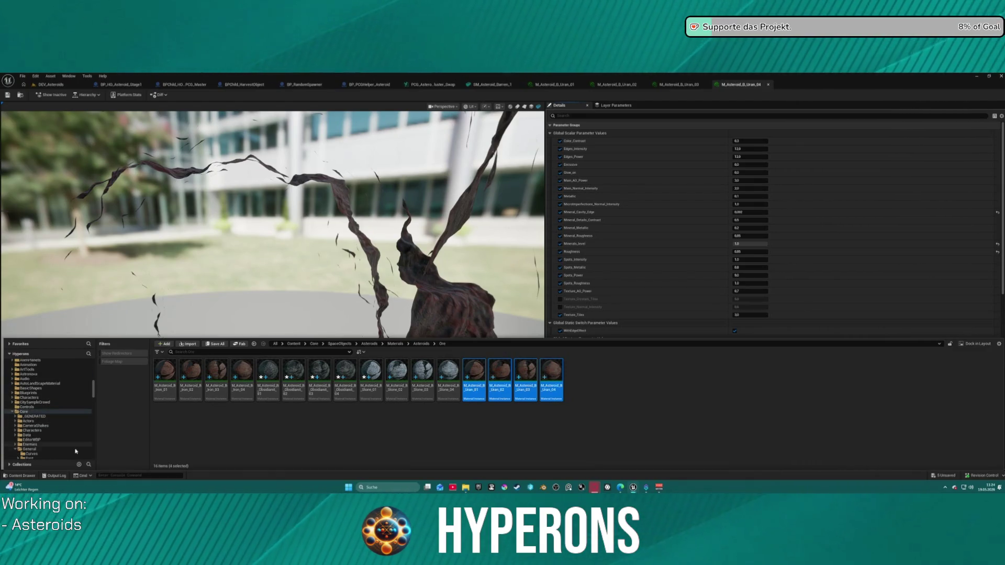
scroll(62, 427, "down", 4)
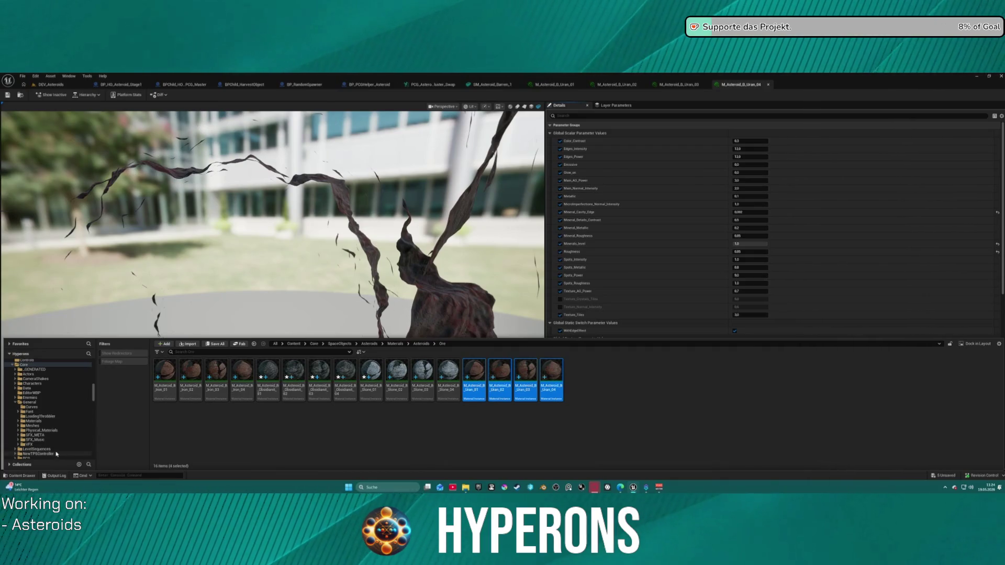
scroll(53, 444, "down", 4)
scroll(54, 435, "up", 10)
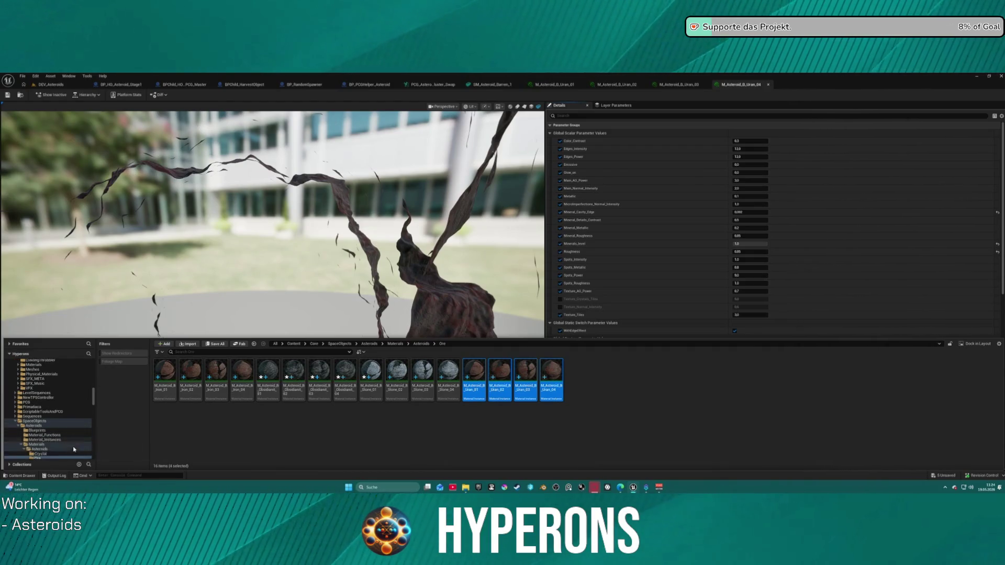
scroll(56, 424, "down", 5)
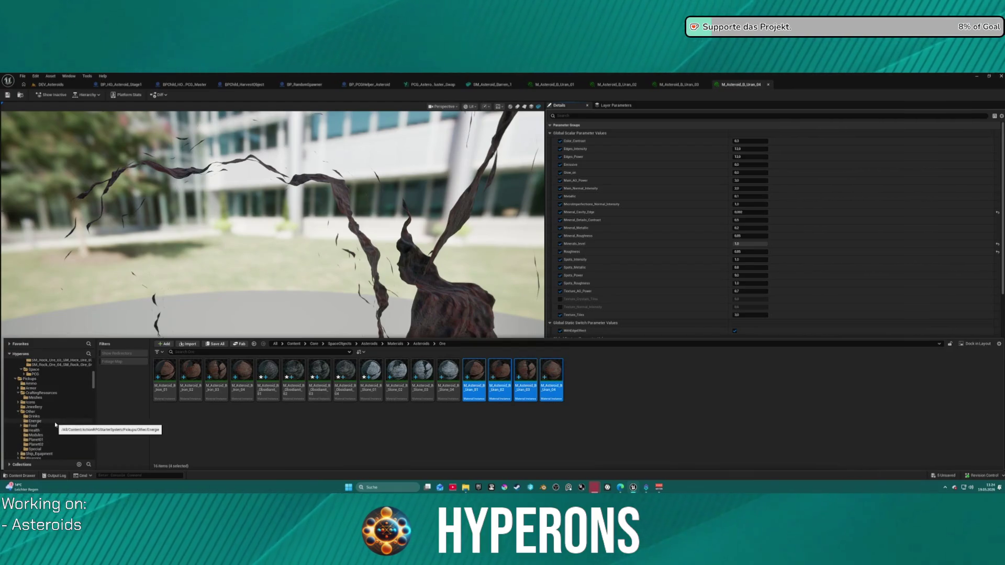
scroll(58, 414, "down", 5)
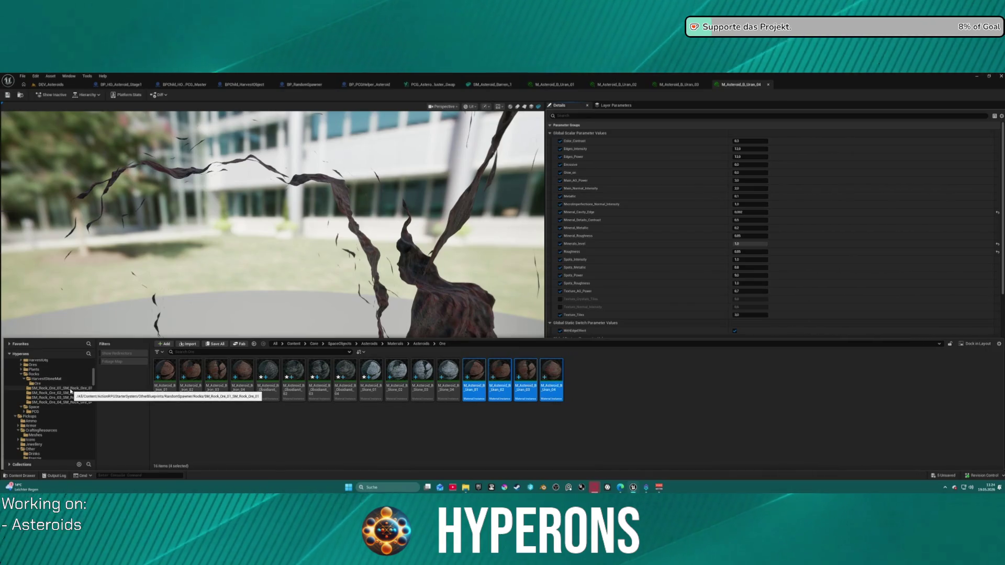
Step: Open MI_Ore_Uran_01 from the Ore folder to view its green-crystal preview
left_click(38, 384)
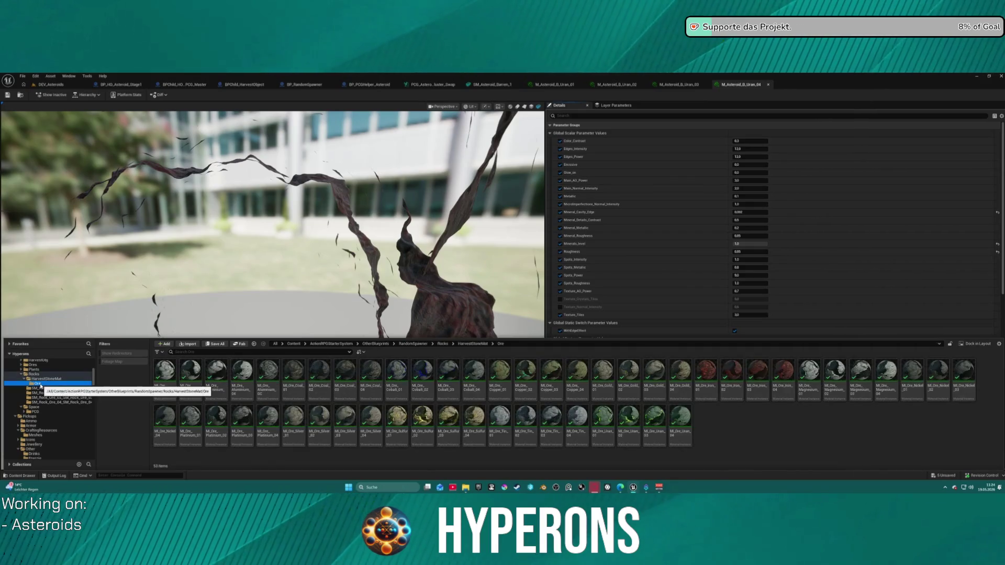
left_click(603, 418)
scroll(643, 315, "down", 3)
scroll(644, 309, "up", 2)
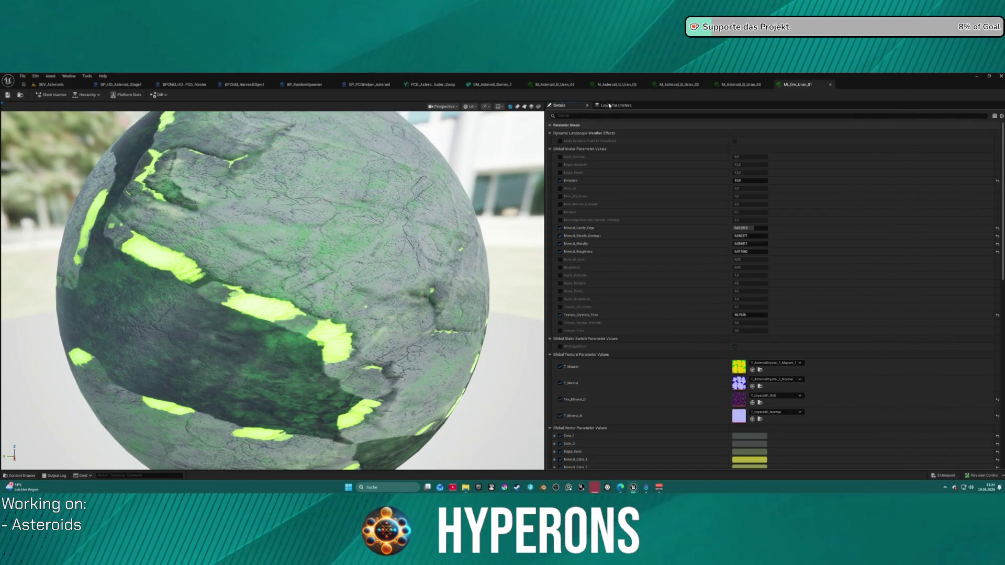
Step: Enable the Minerals_level, Spots_Intensity, Spots_Metallic and Spots_Roughness overrides on M_Asteroid_B_Uran_01
left_click(537, 86)
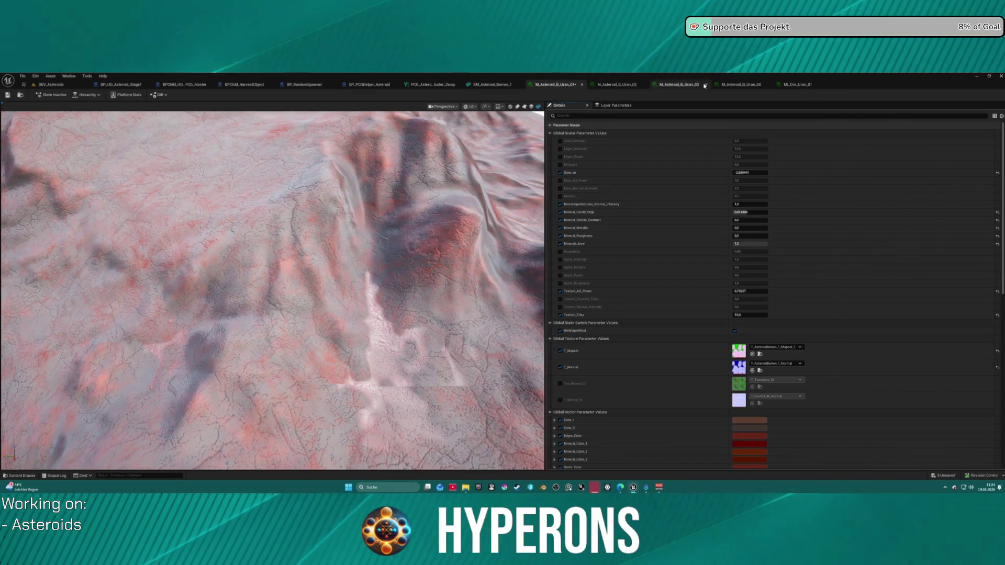
left_click(803, 85)
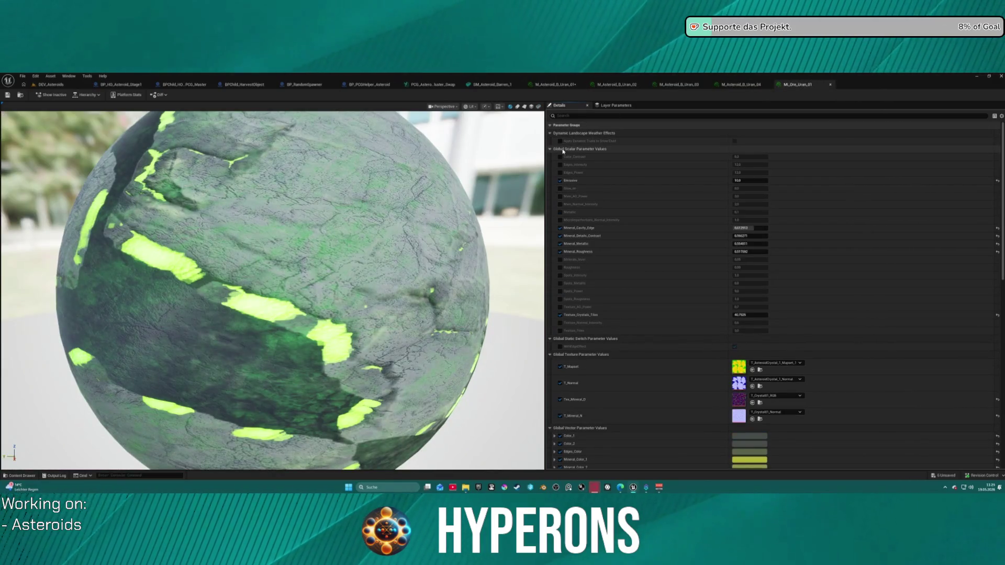
left_click(555, 85)
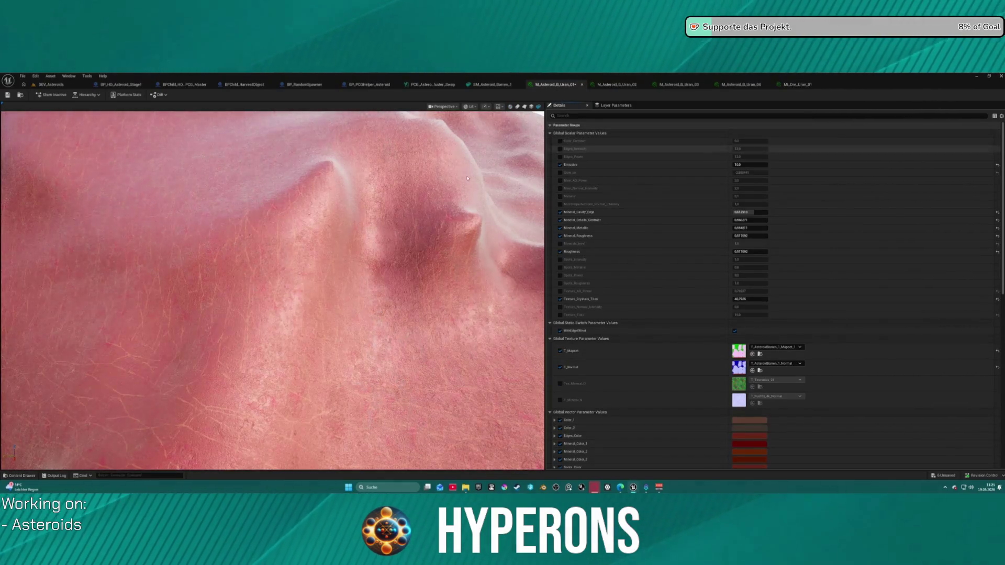
scroll(358, 226, "down", 5)
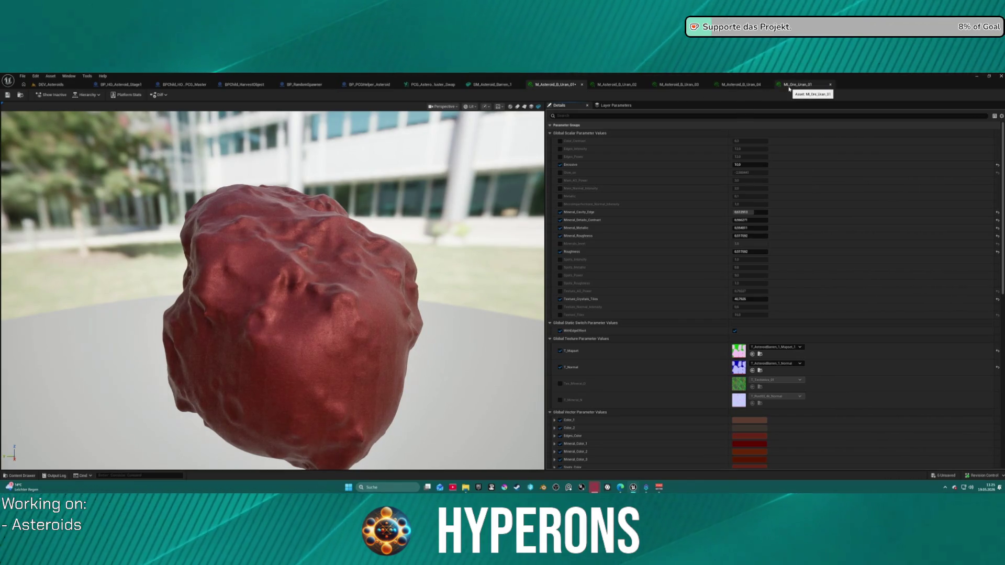
left_click(561, 243)
left_click(560, 268)
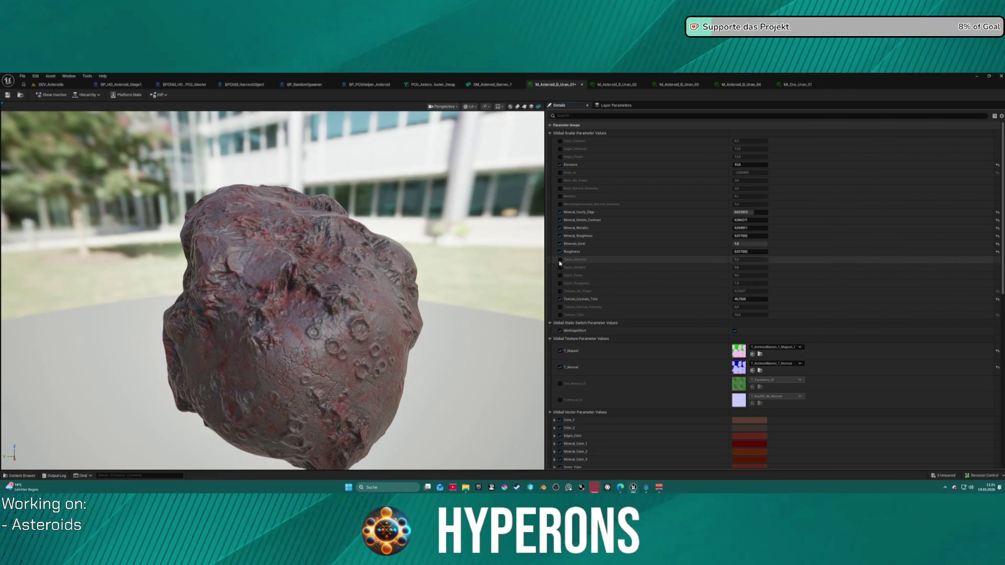
left_click(560, 259)
left_click(561, 284)
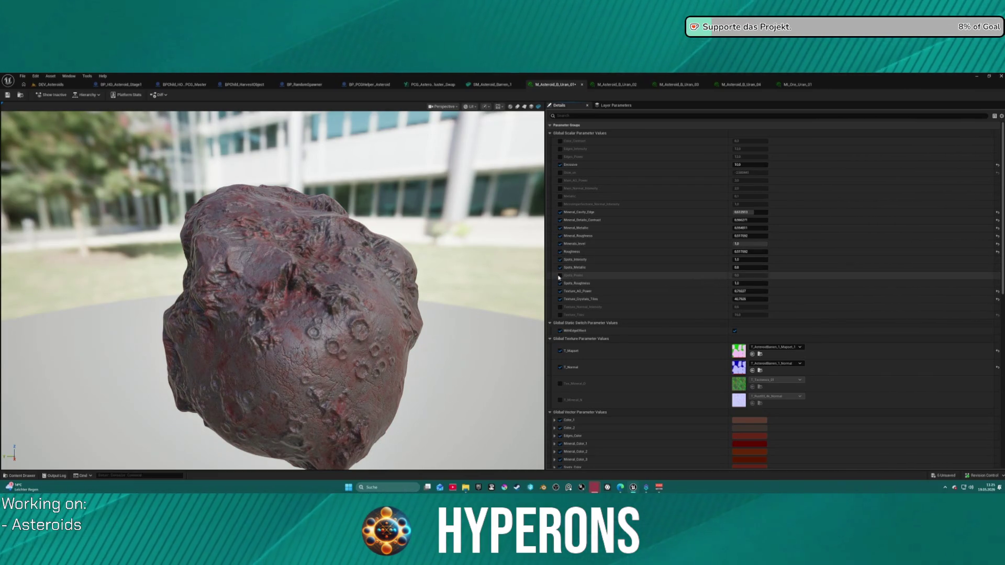
Step: Compare MI_Ore_Uran_01's colour and texture settings against the asteroid material
left_click(796, 84)
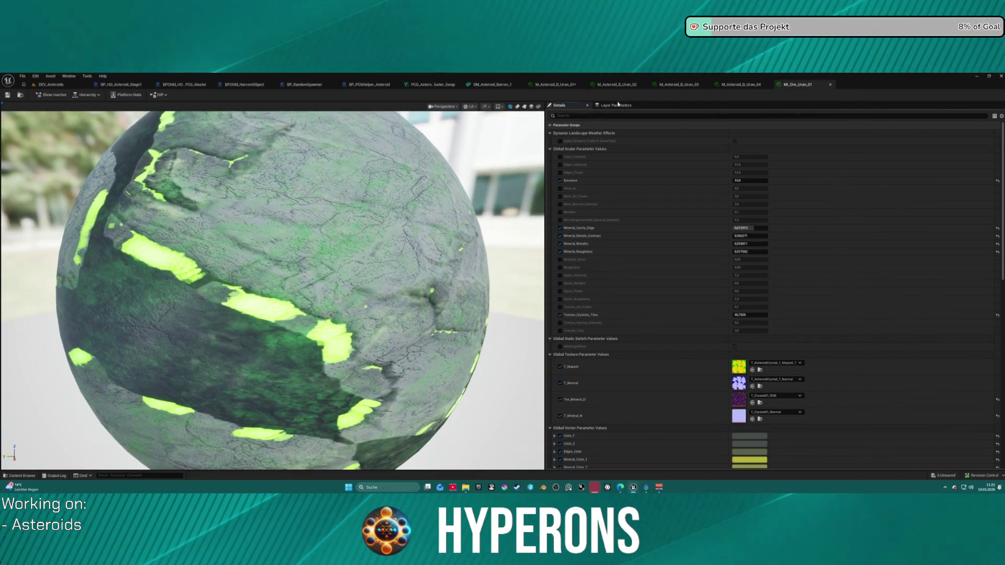
left_click(555, 84)
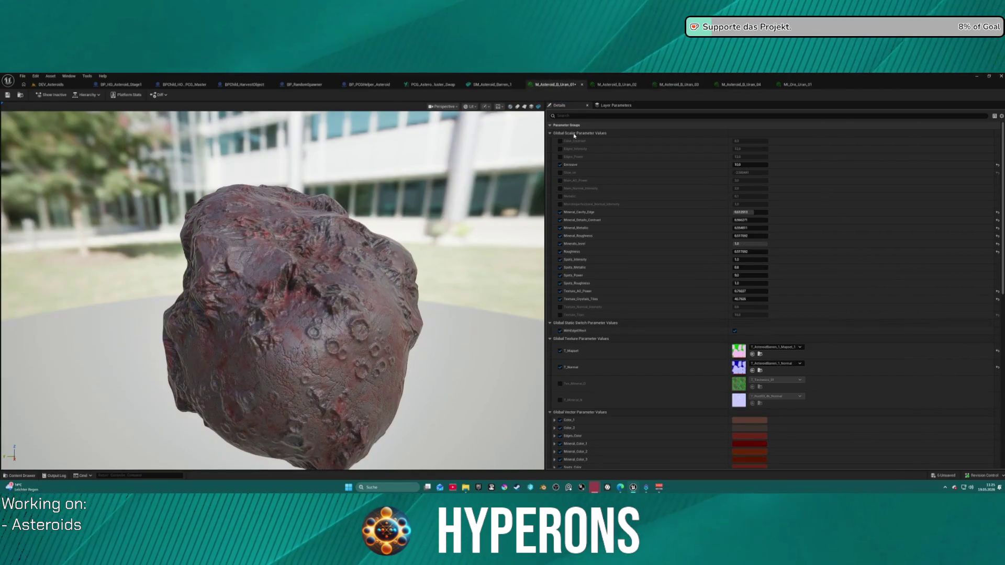
left_click(796, 85)
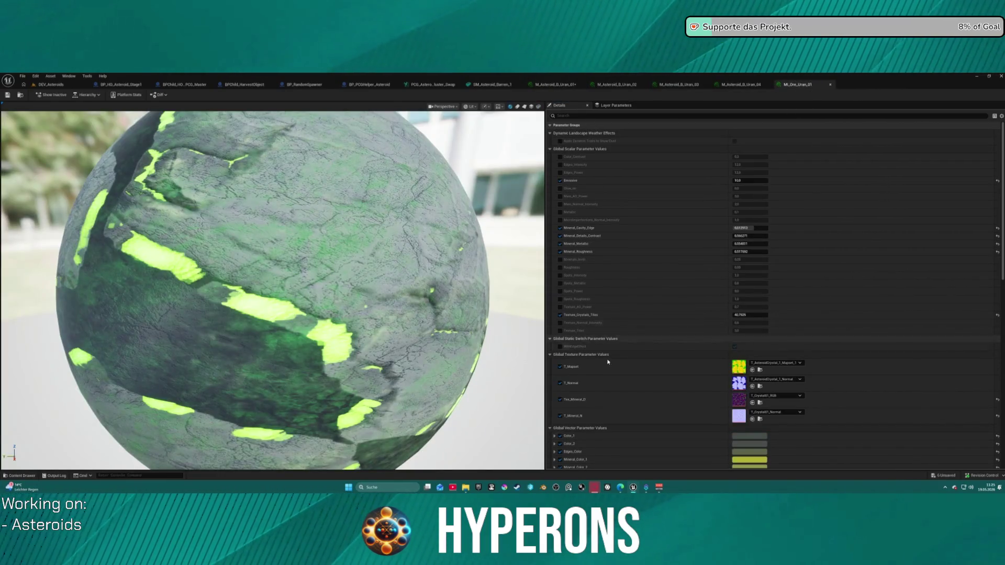
scroll(560, 407, "down", 2)
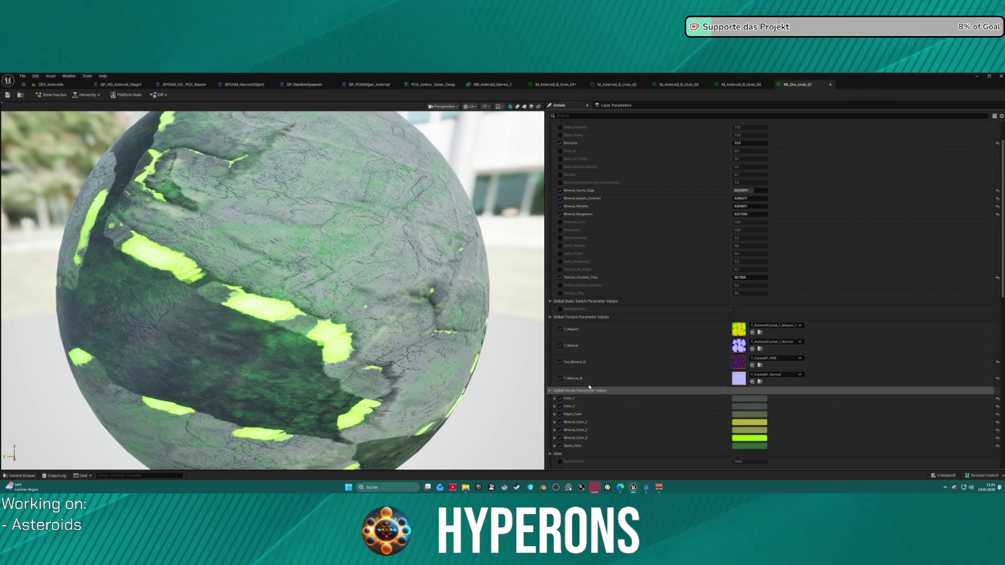
left_click(556, 84)
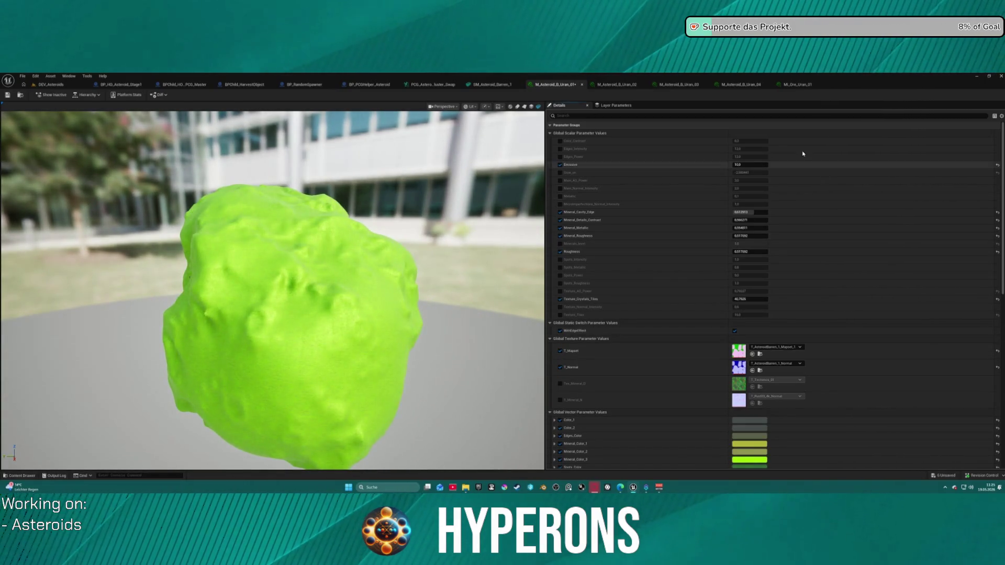
left_click(788, 85)
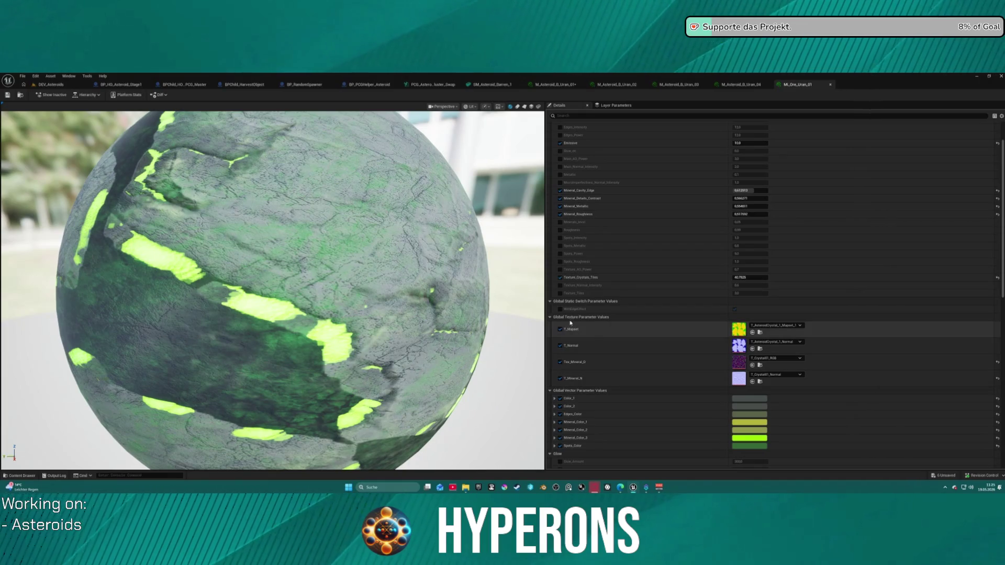
left_click(564, 86)
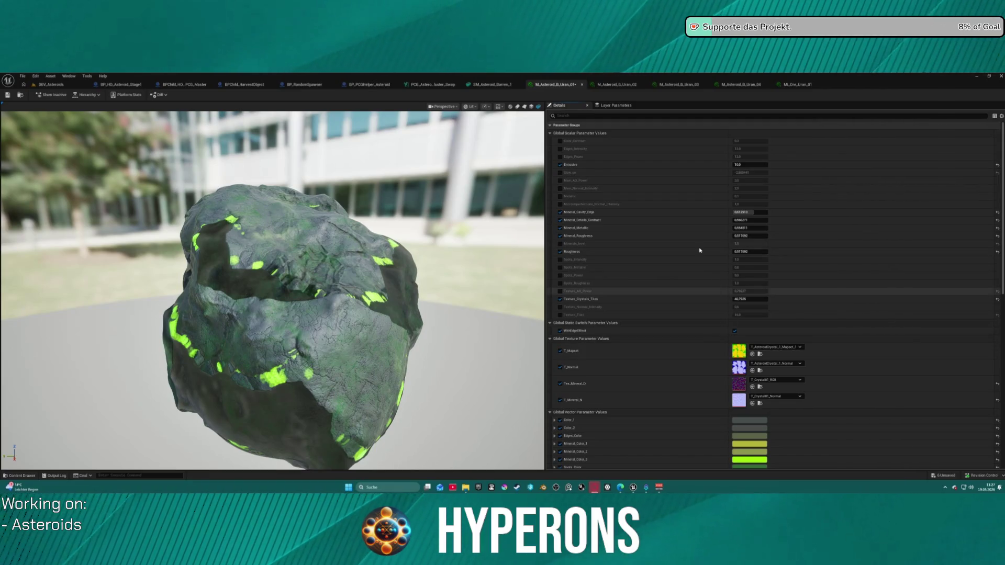
Step: Orbit the M_Asteroid_B_Uran_01 preview to inspect its green veins, then bring up the Content Drawer
mouse_move(444, 235)
left_mouse_down()
mouse_move(367, 251)
mouse_move(314, 246)
left_mouse_up()
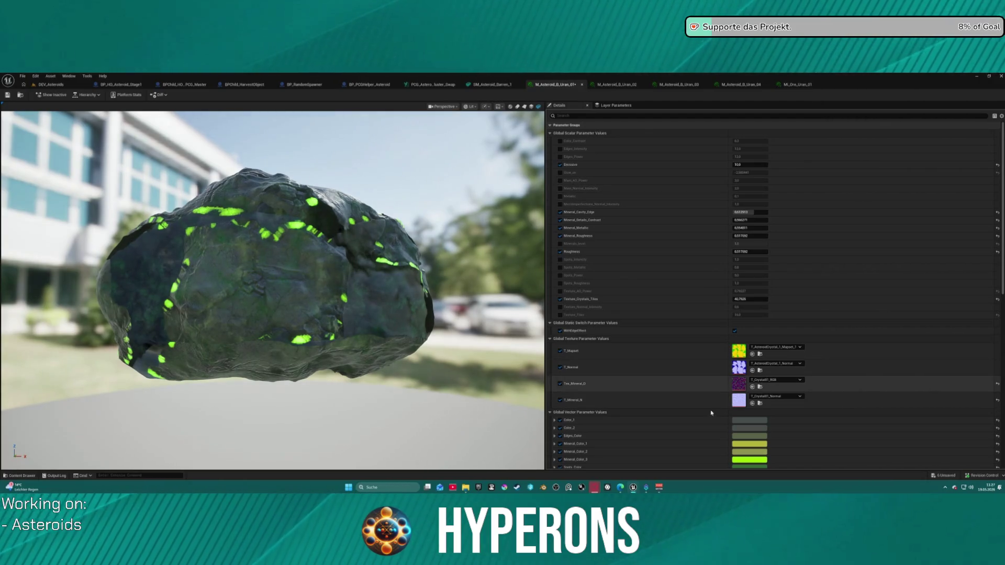
scroll(680, 412, "down", 4)
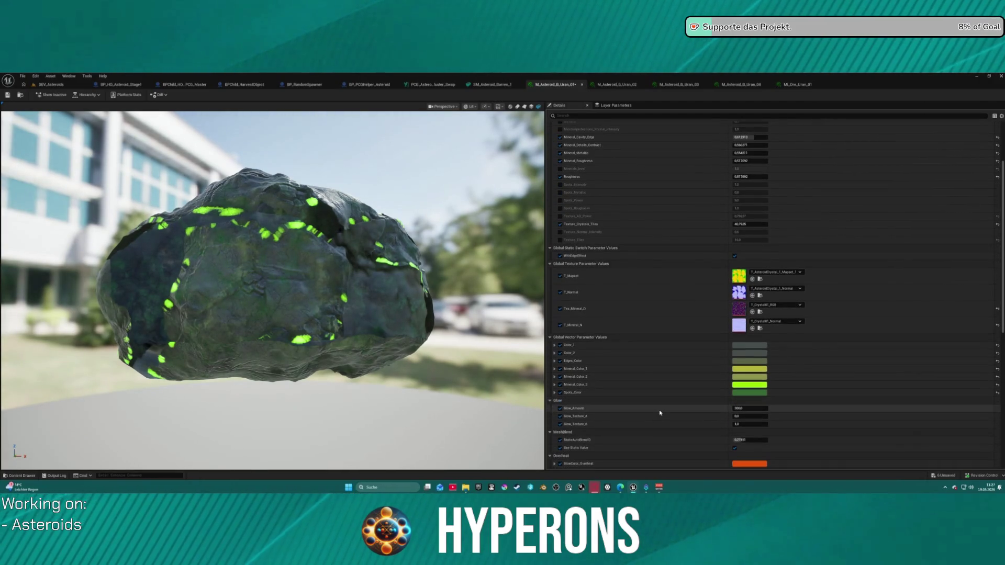
key("ctrl+space")
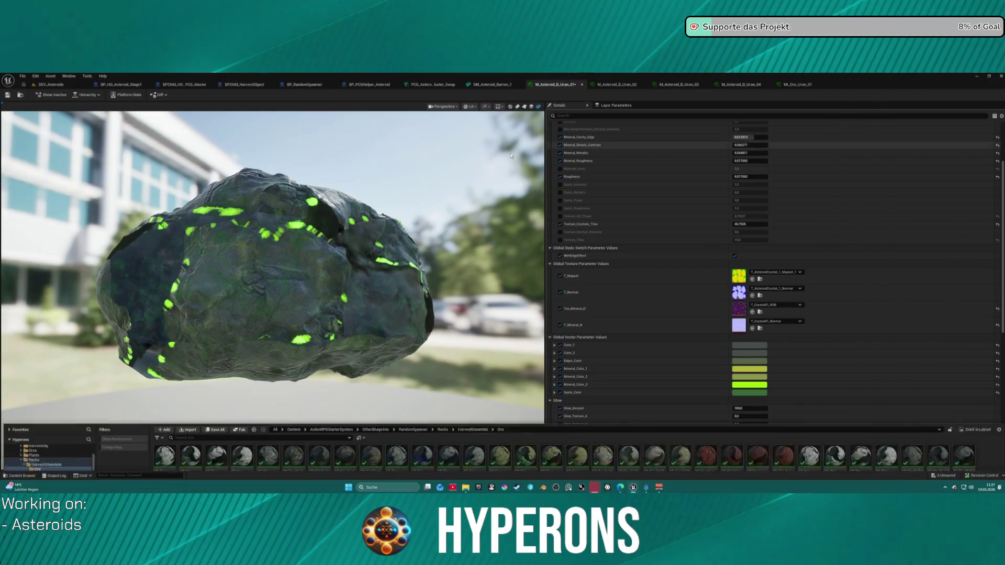
key("ctrl+space")
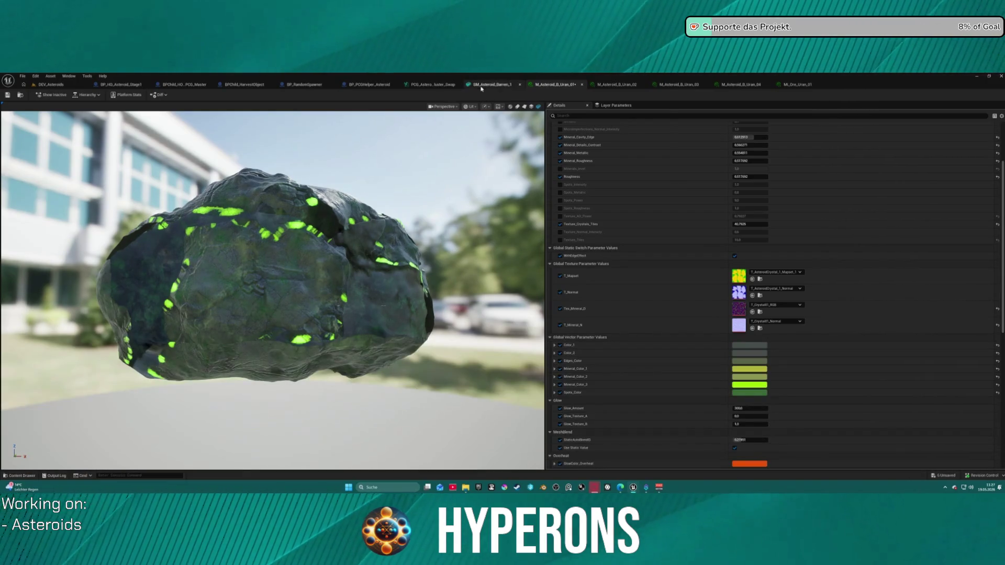
left_click(481, 87)
left_click(22, 96)
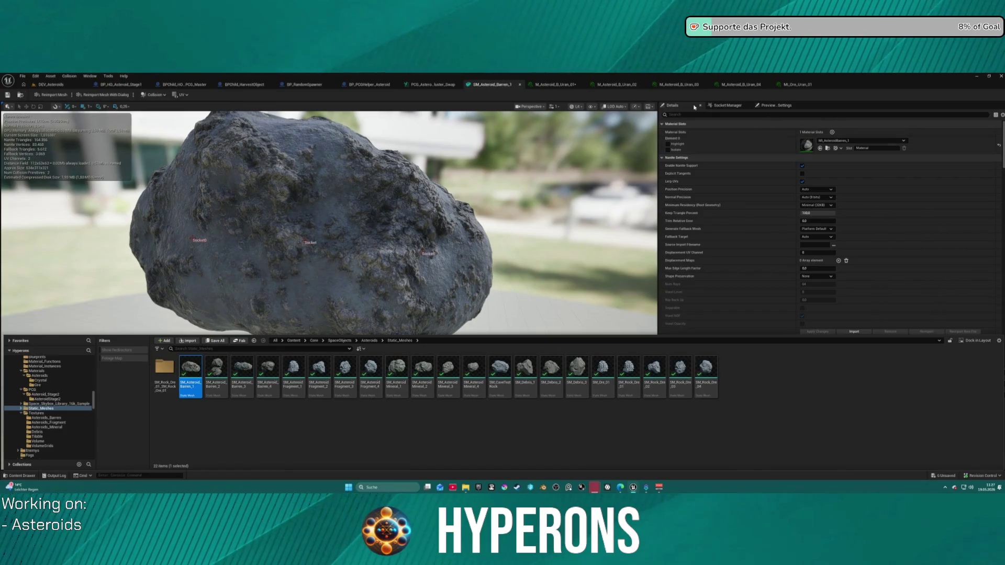
left_click(554, 84)
left_click_drag(374, 234, 188, 238)
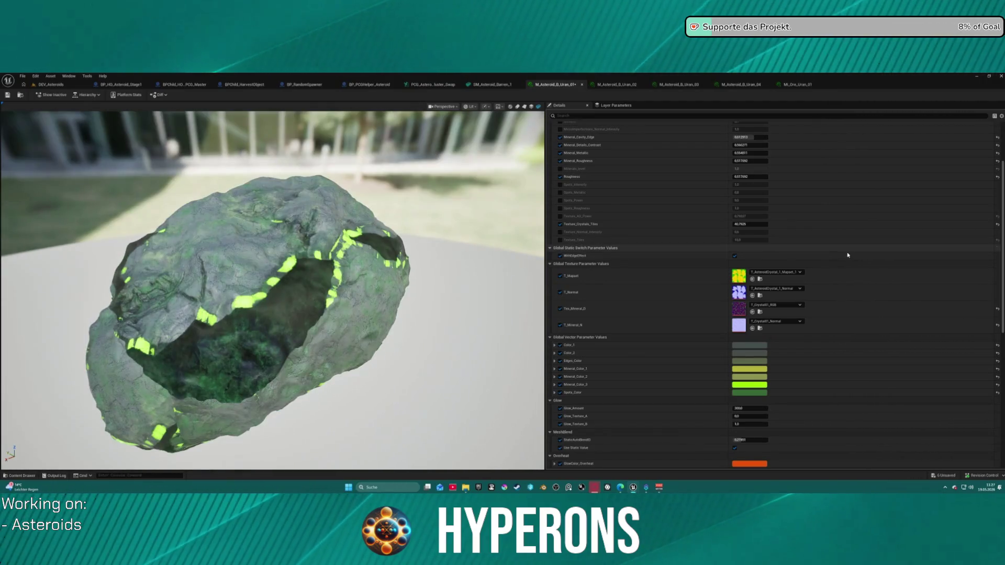
left_click(770, 272)
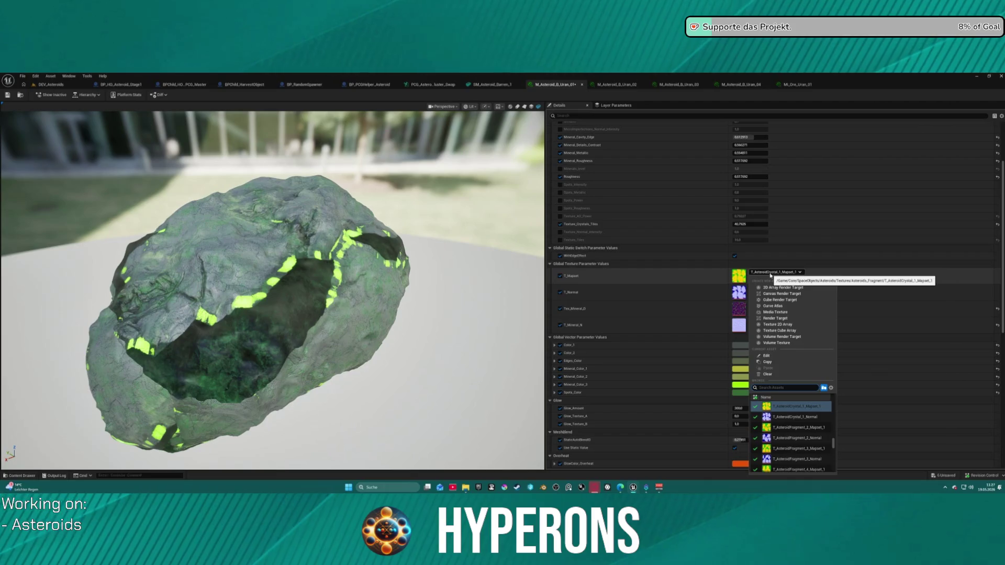
Step: Use T_AsteroidBarren_1_Mapset_1 and T_AsteroidBarren_1_Normal textures and enable Minerals_Level
scroll(821, 418, "up", 5)
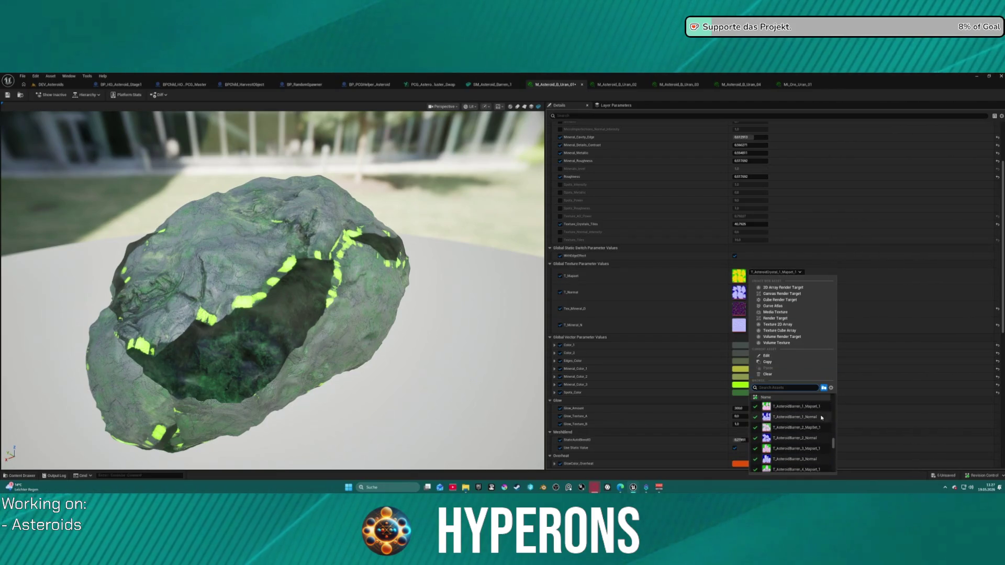
scroll(806, 421, "up", 1)
left_click(776, 418)
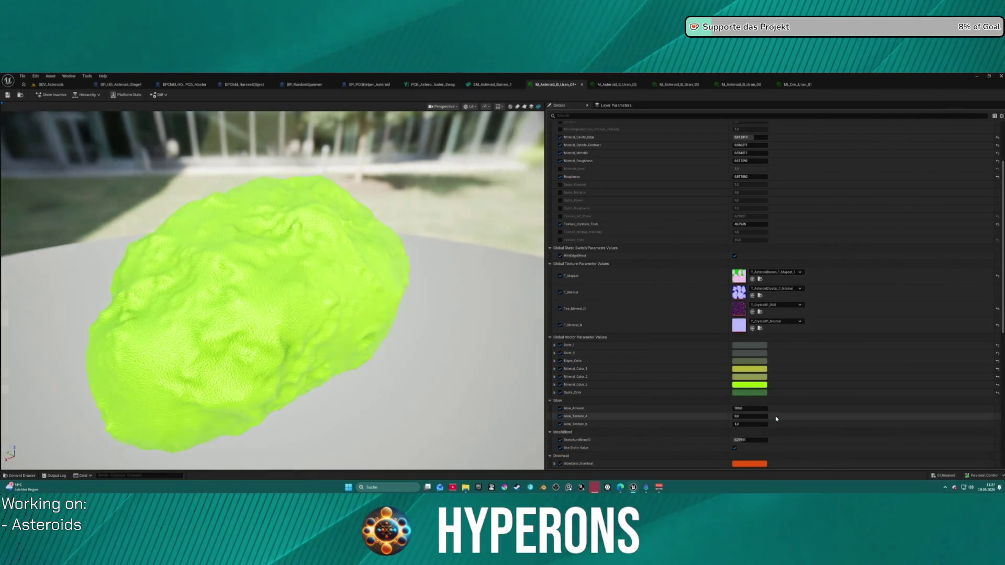
left_click(788, 290)
left_click(788, 291)
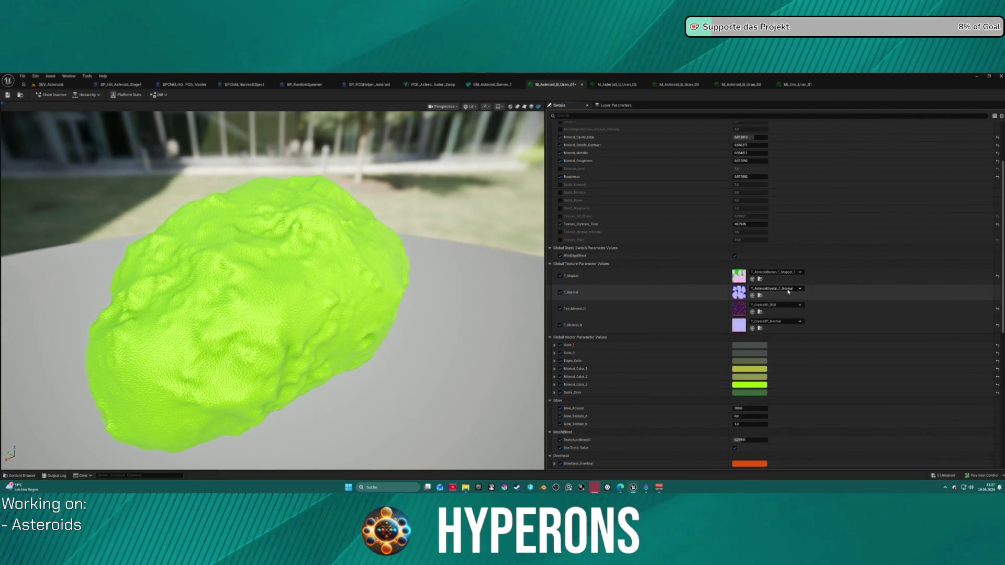
left_click(788, 291)
scroll(798, 232, "up", 3)
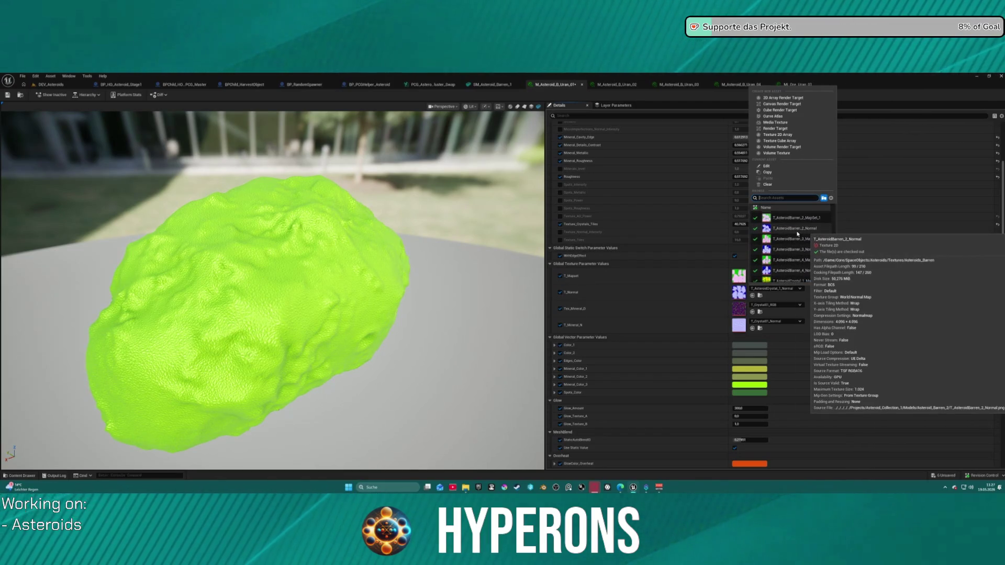
scroll(801, 233, "up", 1)
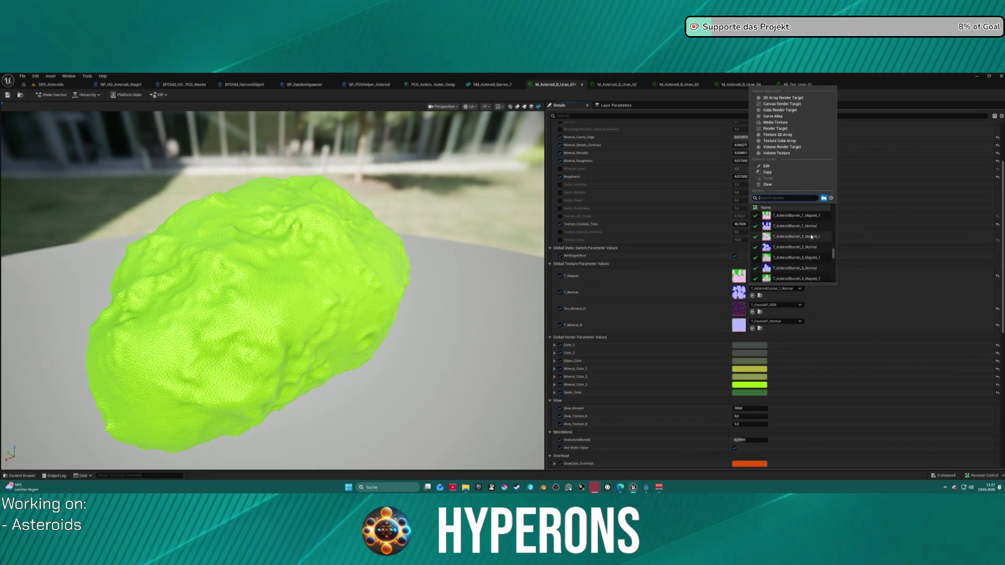
left_click(794, 231)
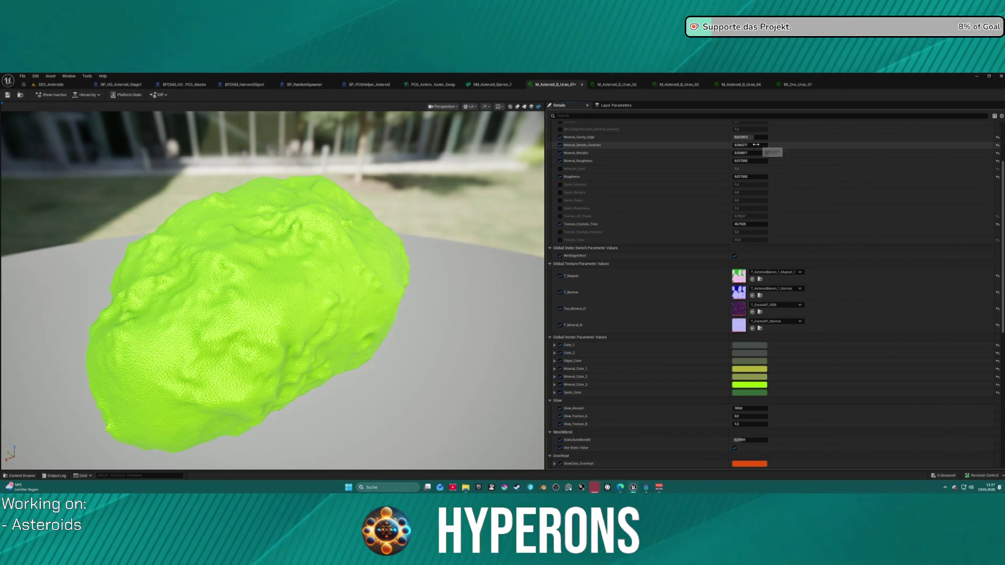
left_click(561, 169)
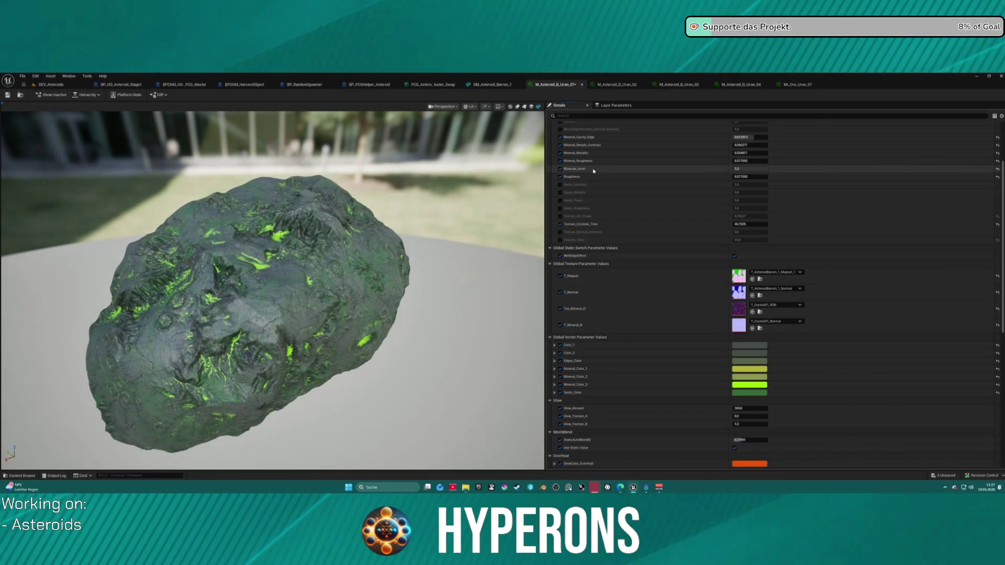
Step: Raise Emissive and push Mineral_Cavity_Edge up to 1.0
mouse_move(222, 329)
left_mouse_down()
mouse_move(260, 309)
mouse_move(248, 283)
mouse_move(137, 193)
mouse_move(74, 209)
left_mouse_up()
scroll(751, 136, "up", 3)
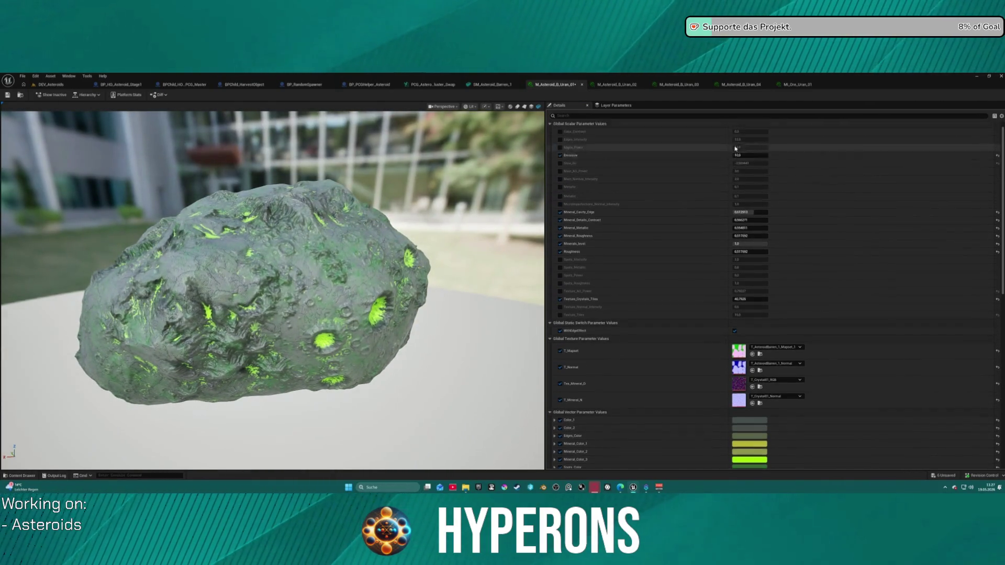
mouse_move(750, 164)
left_mouse_down()
mouse_move(774, 164)
mouse_move(739, 165)
left_mouse_up()
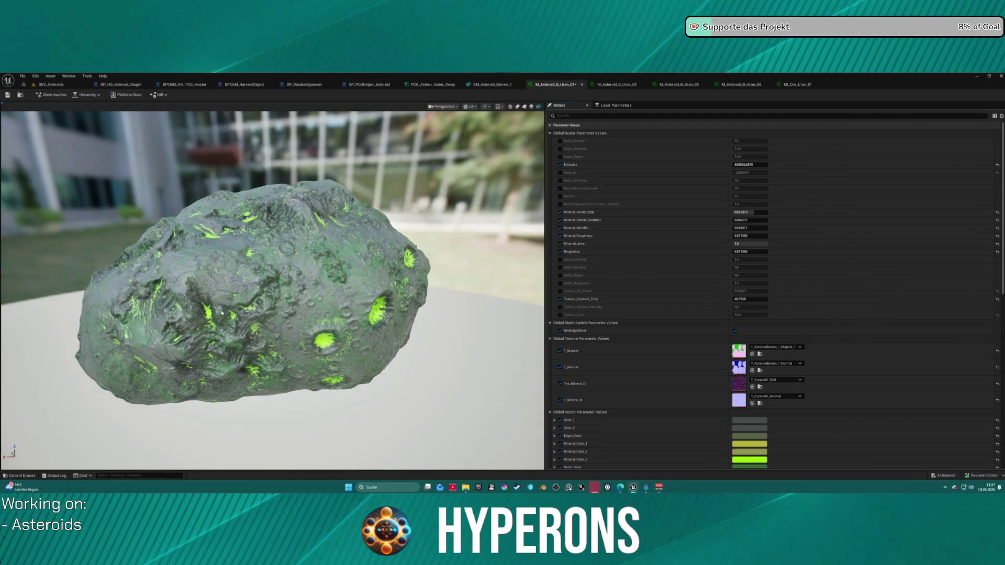
scroll(592, 283, "down", 3)
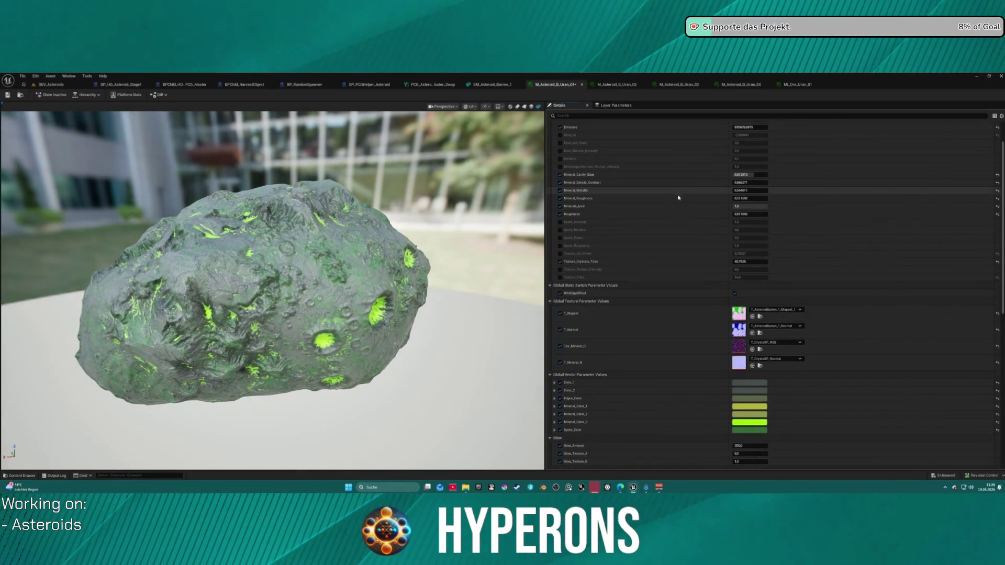
left_click_drag(744, 174, 751, 174)
left_click_drag(272, 261, 345, 261)
left_click_drag(752, 174, 785, 174)
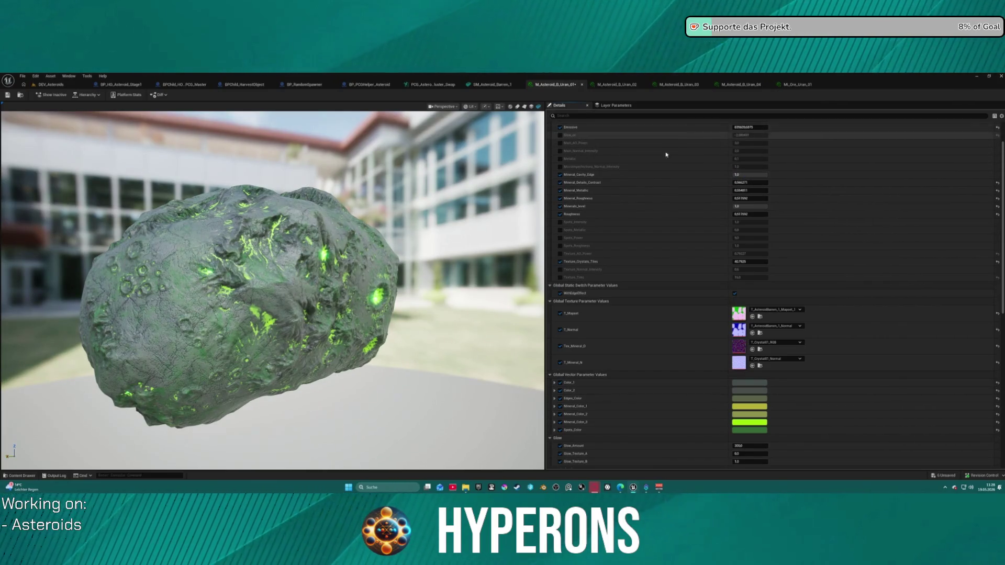
Step: Set Emissive to 100 and check the glow on the rotated preview
scroll(666, 154, "up", 2)
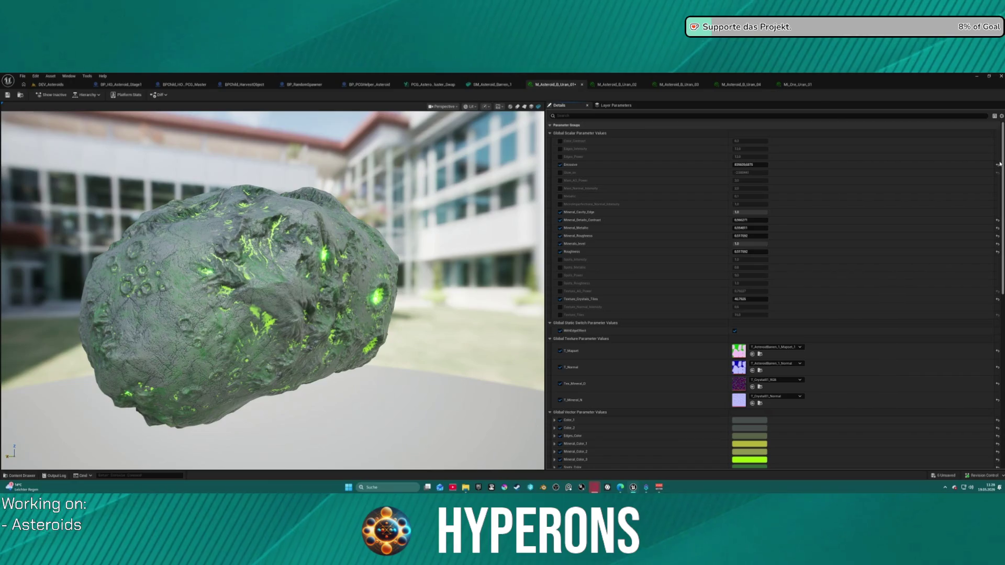
left_click(738, 165)
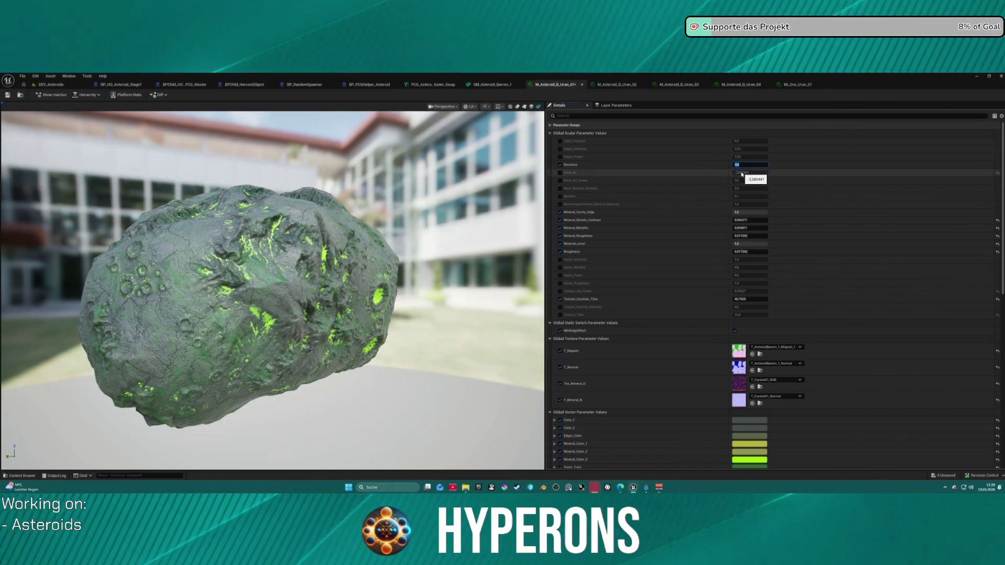
type("0")
key("Return")
mouse_move(413, 258)
left_mouse_down()
mouse_move(298, 256)
mouse_move(543, 276)
left_mouse_up()
scroll(413, 258, "up", 5)
scroll(330, 256, "down", 5)
scroll(319, 256, "up", 5)
scroll(356, 262, "down", 5)
scroll(414, 267, "up", 5)
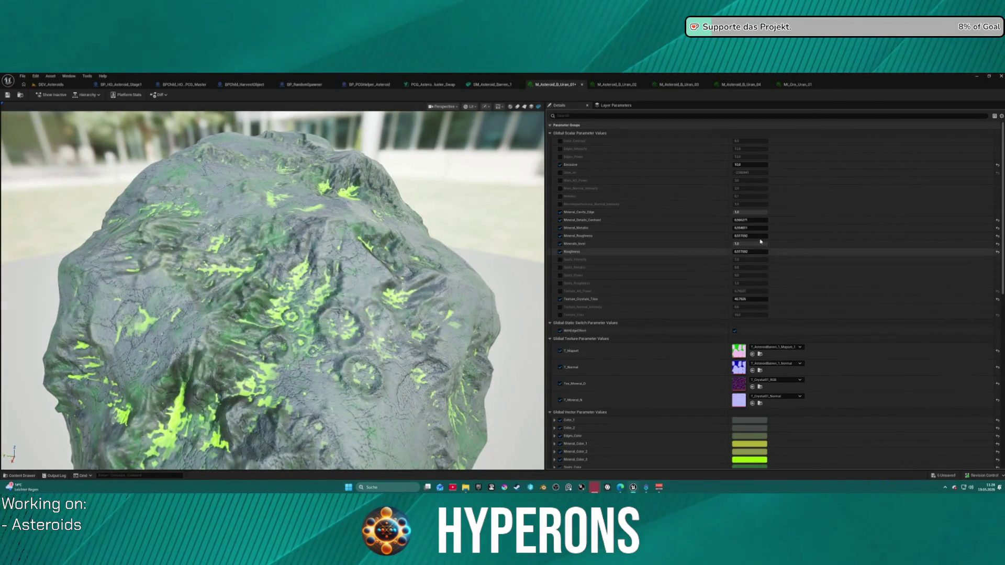
Step: Keep Minerals_level at 1 and adjust Mineral_Details_Contrast and Mineral_Metallic
left_click_drag(753, 244, 733, 244)
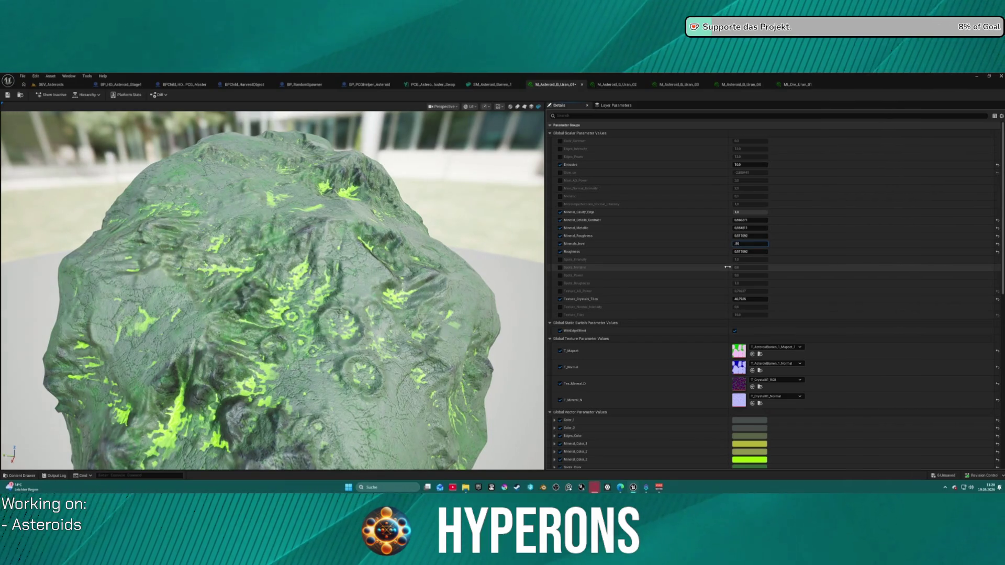
key("Return")
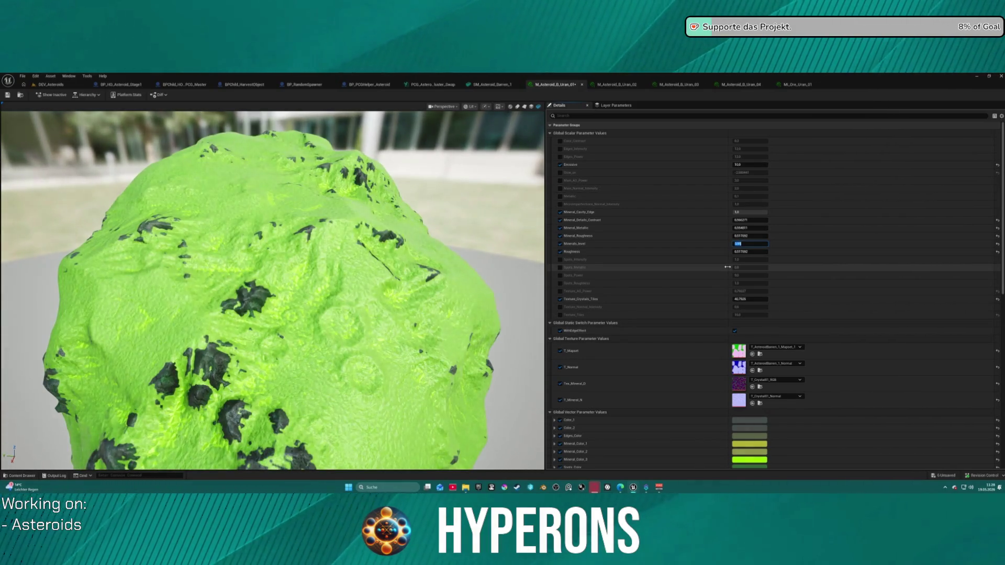
type("1")
key("Return")
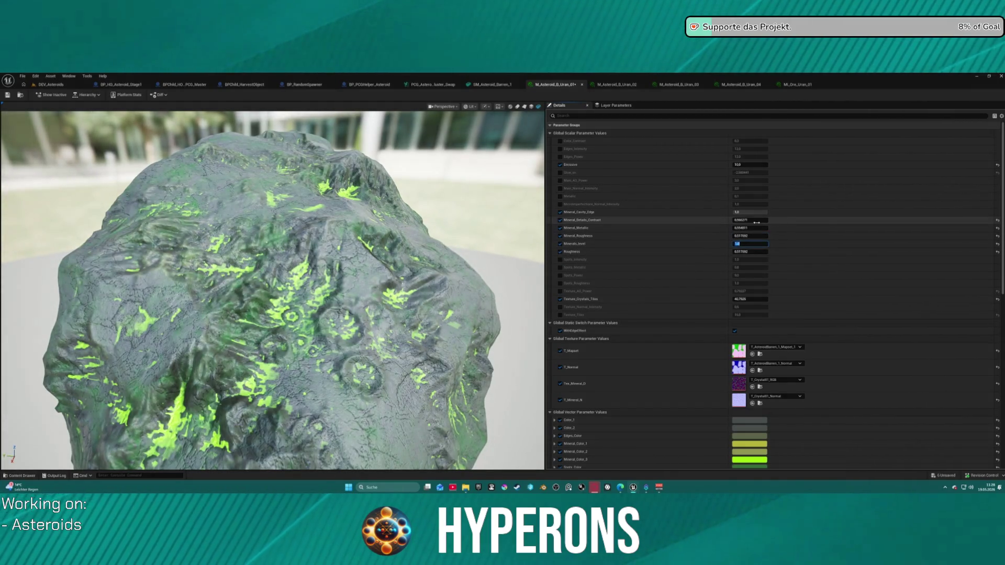
mouse_move(756, 222)
left_mouse_down()
mouse_move(733, 222)
mouse_move(769, 223)
left_mouse_up()
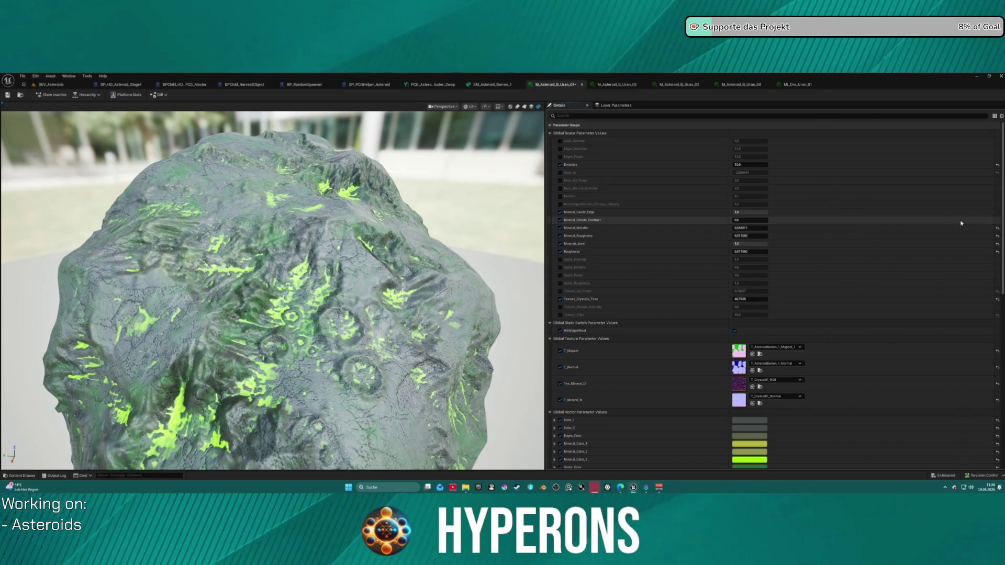
mouse_move(748, 227)
left_mouse_down()
mouse_move(761, 227)
mouse_move(730, 228)
left_mouse_up()
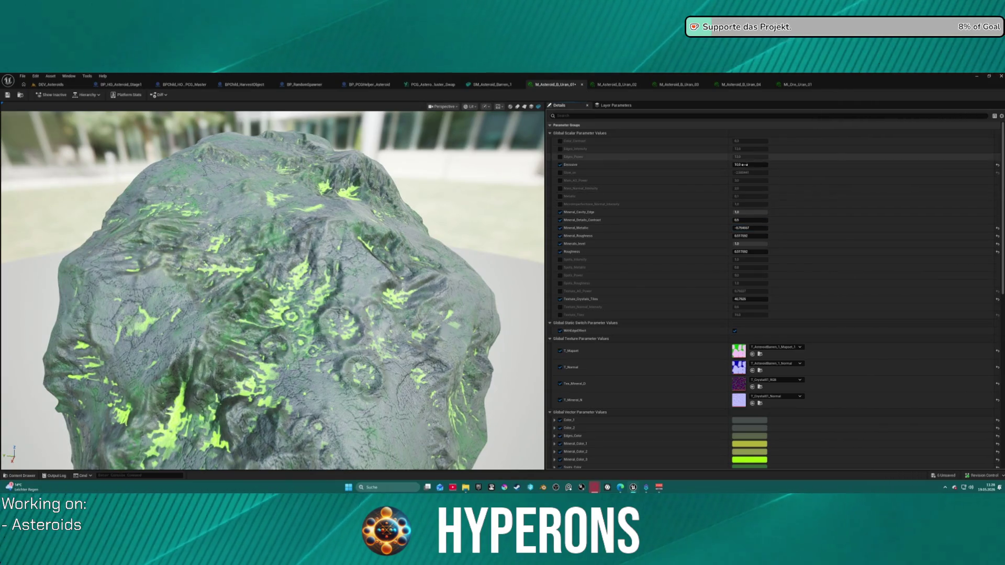
Step: Reset Emissive to its default value and save M_Asteroid_B_Uran_01
left_click_drag(749, 164, 766, 164)
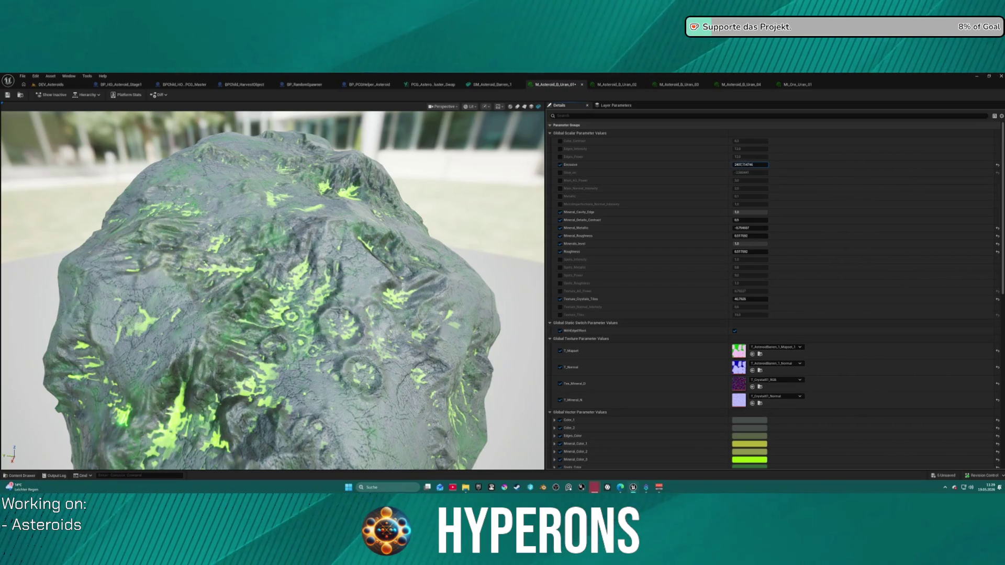
left_click_drag(419, 262, 230, 262)
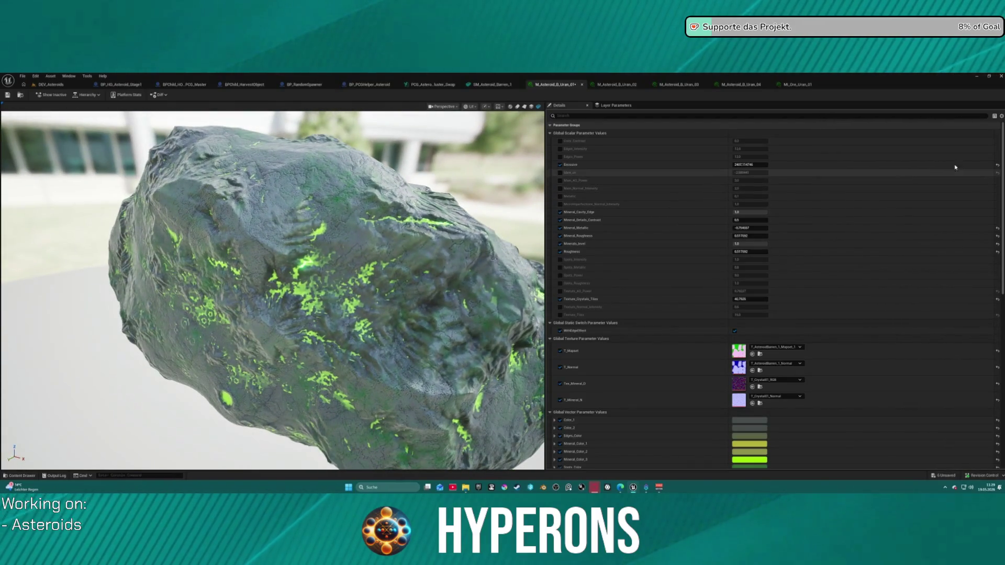
left_click(997, 164)
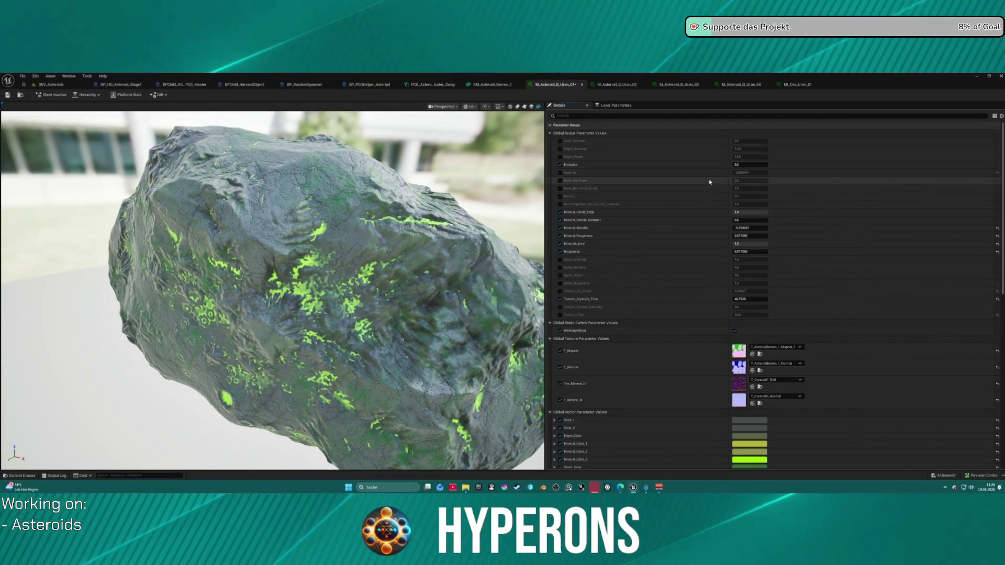
left_click(749, 165)
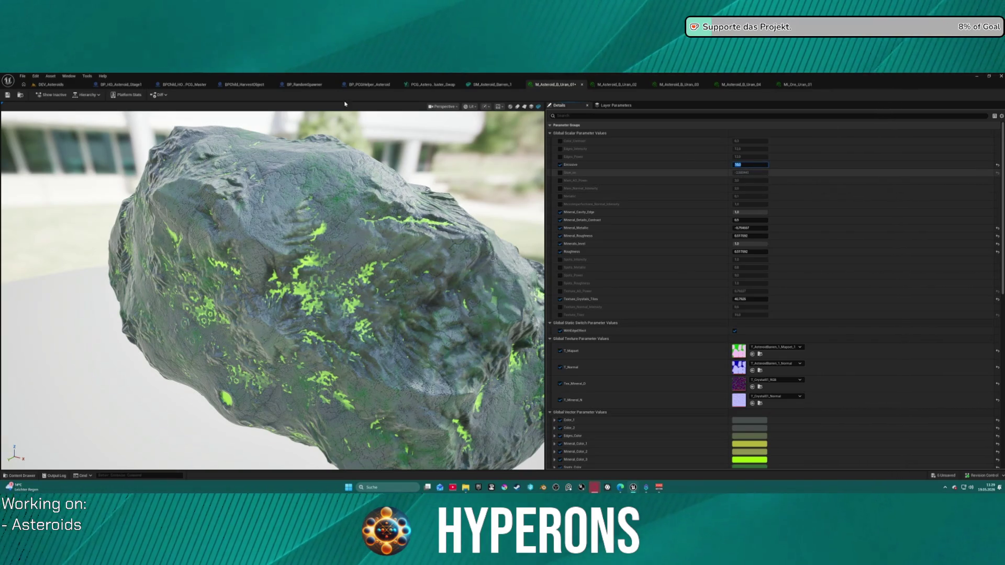
left_click(7, 96)
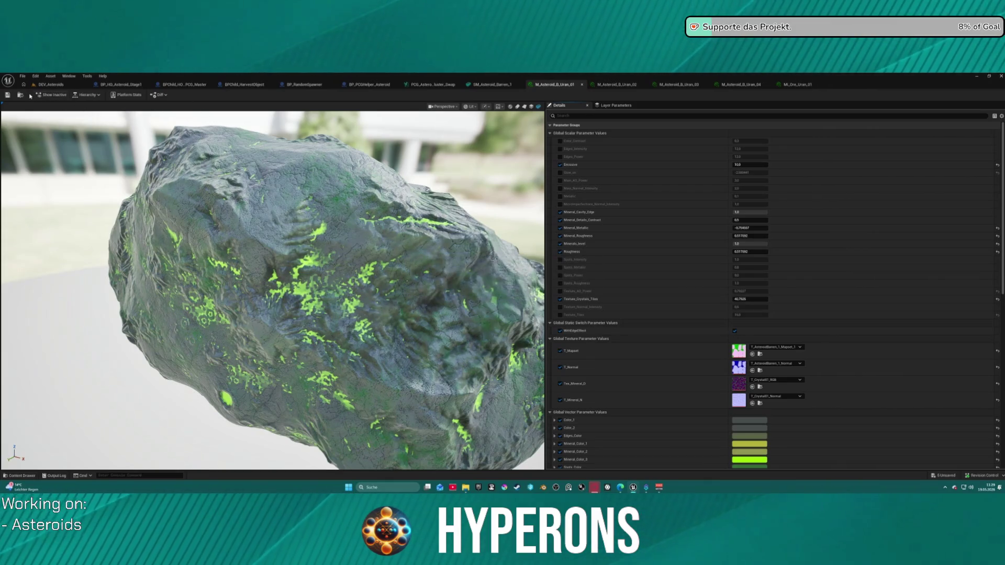
left_click(21, 96)
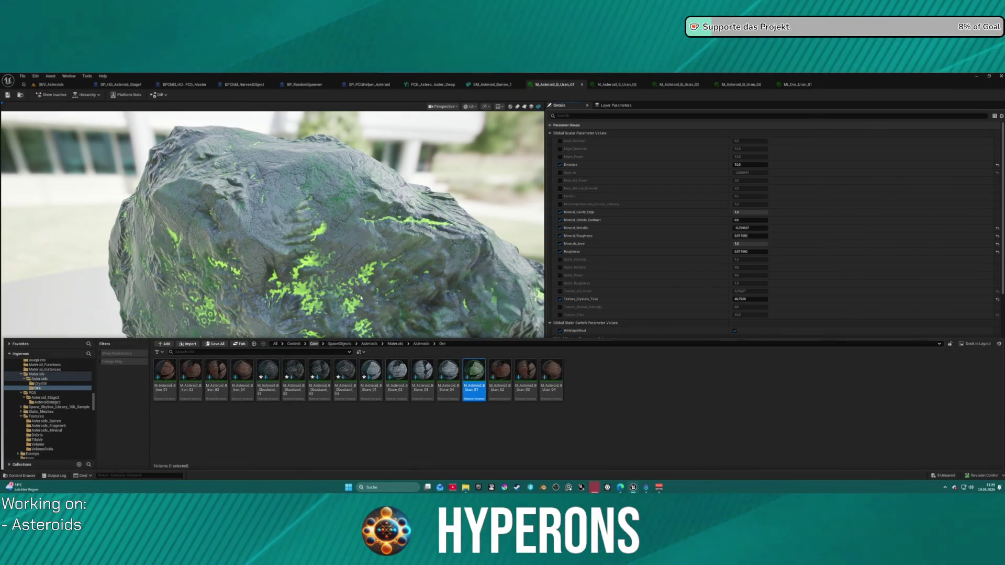
Step: Delete the small asteroid fragment from the test level
left_click(51, 84)
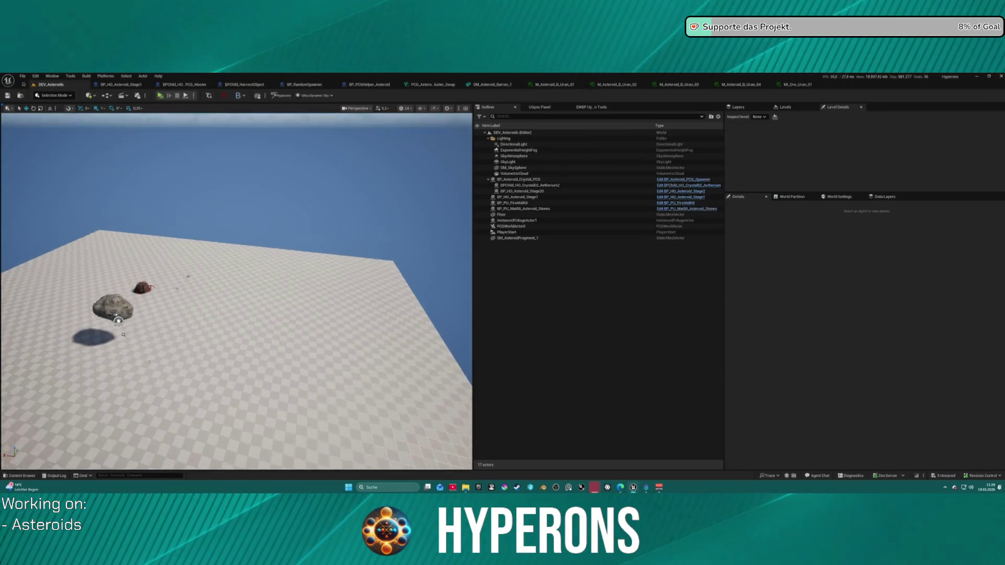
left_click_drag(254, 306, 18, 310)
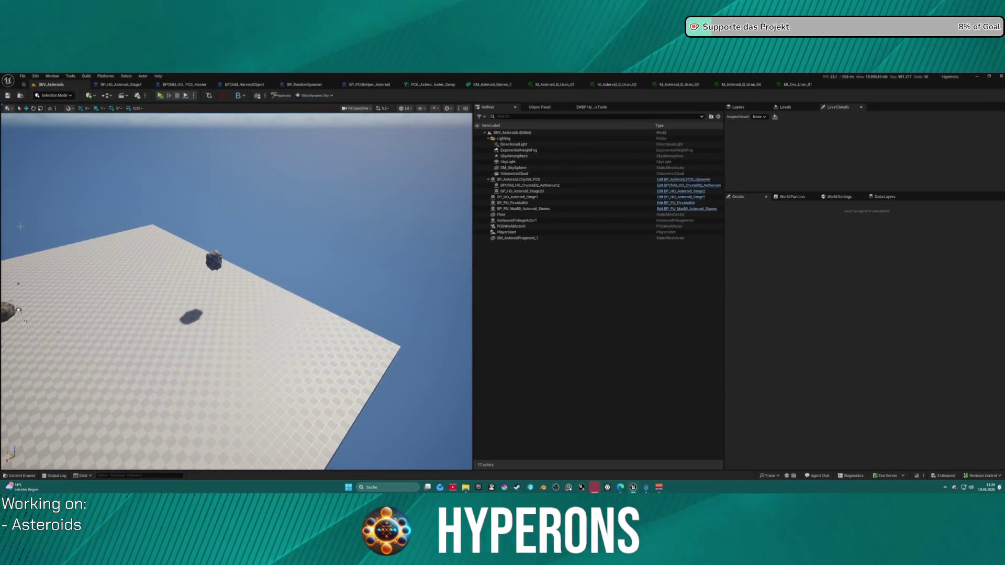
left_click(214, 262)
key("Delete")
Step: Place an SM_Asteroid_Barren_1 mesh into the level from the Content Drawer
left_click(492, 84)
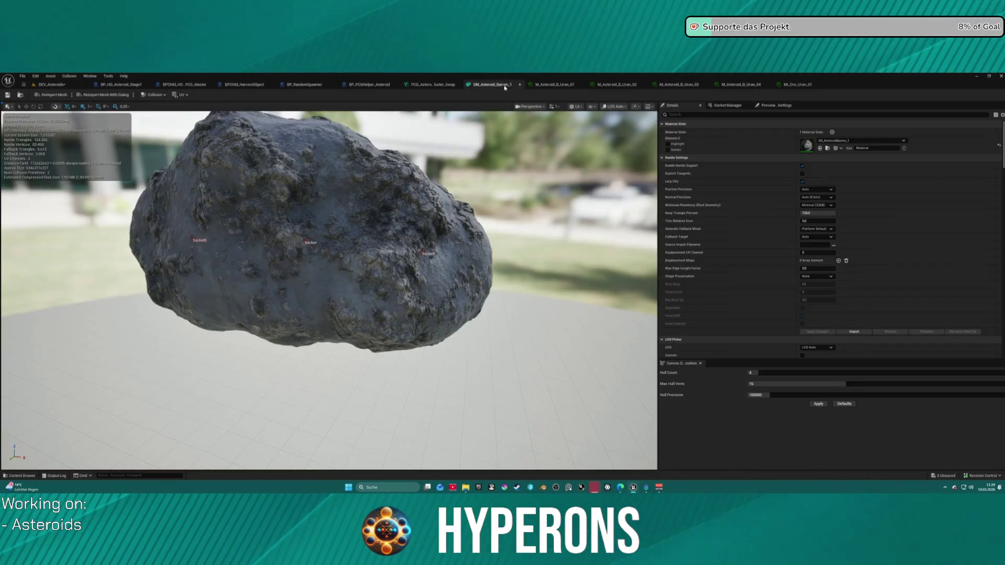
left_click(21, 96)
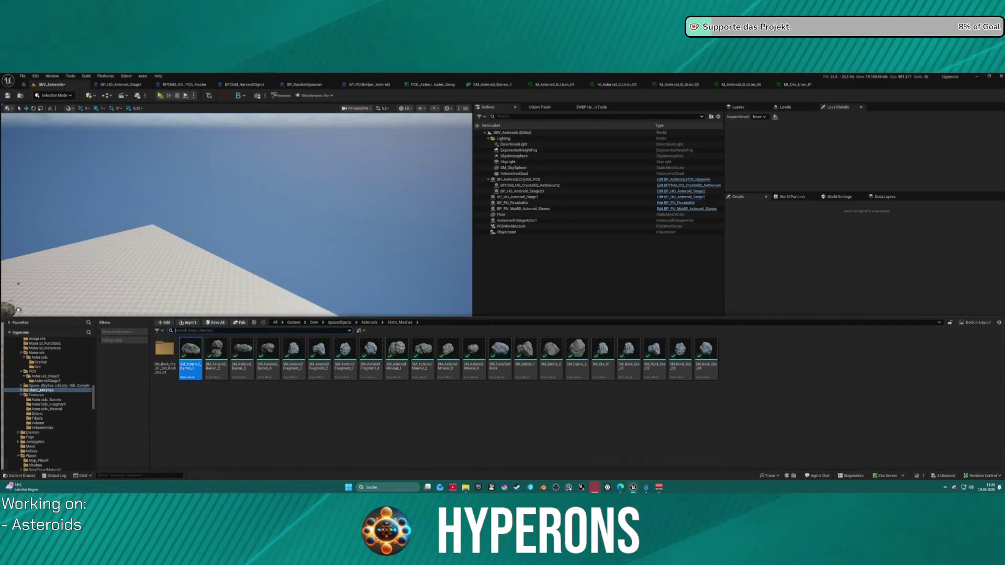
left_click(237, 270)
mouse_move(236, 270)
left_mouse_down()
mouse_move(246, 325)
mouse_move(252, 177)
left_mouse_up()
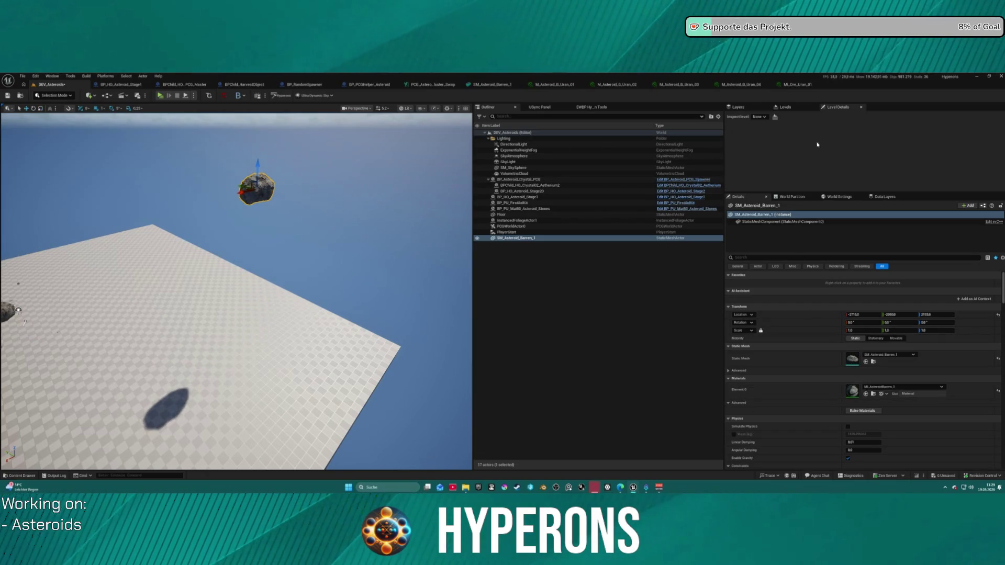
Step: Assign M_Asteroid_B_Uran_01 to the asteroid's Element 0 and focus the view on it
left_click(556, 85)
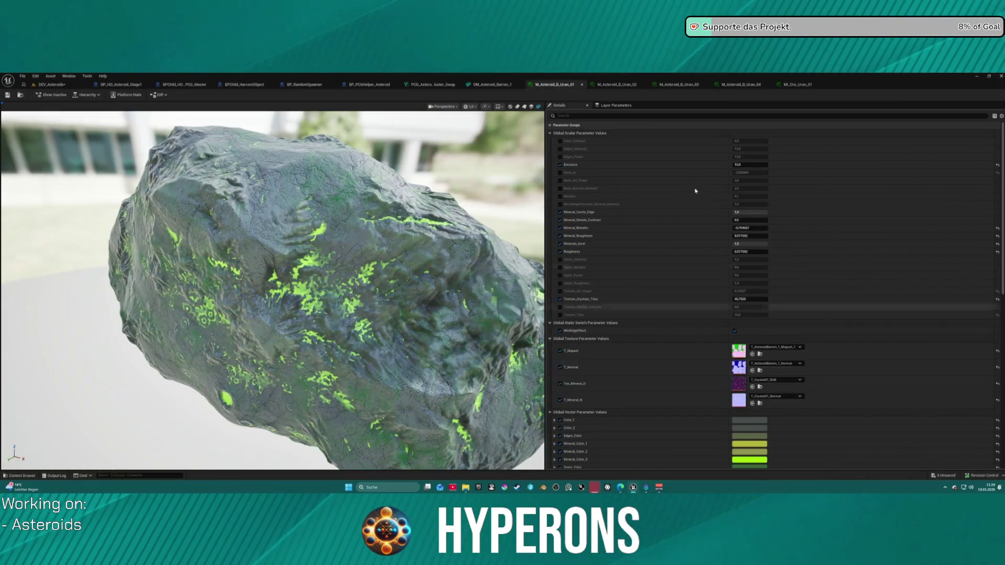
left_click(50, 84)
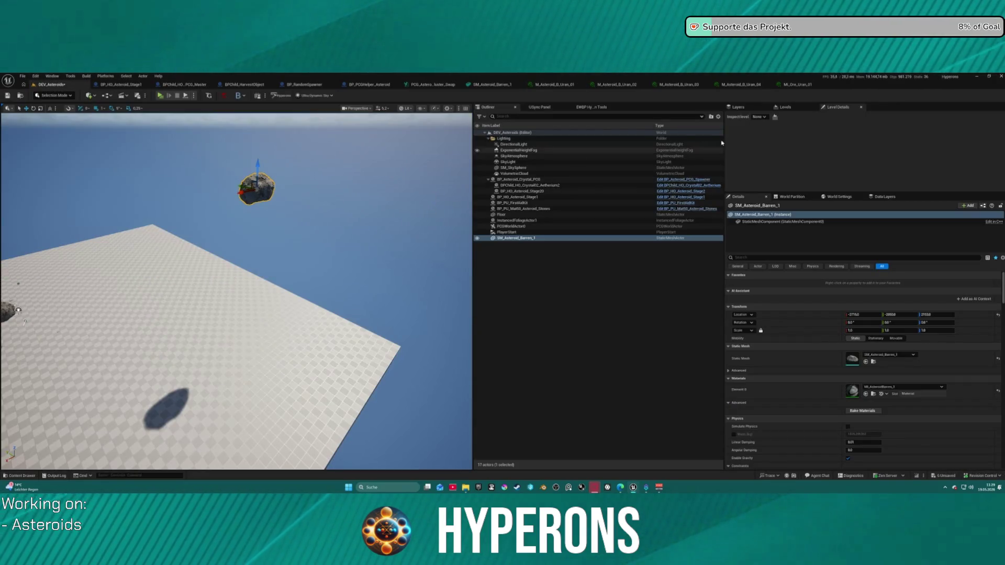
key("ctrl+Tab")
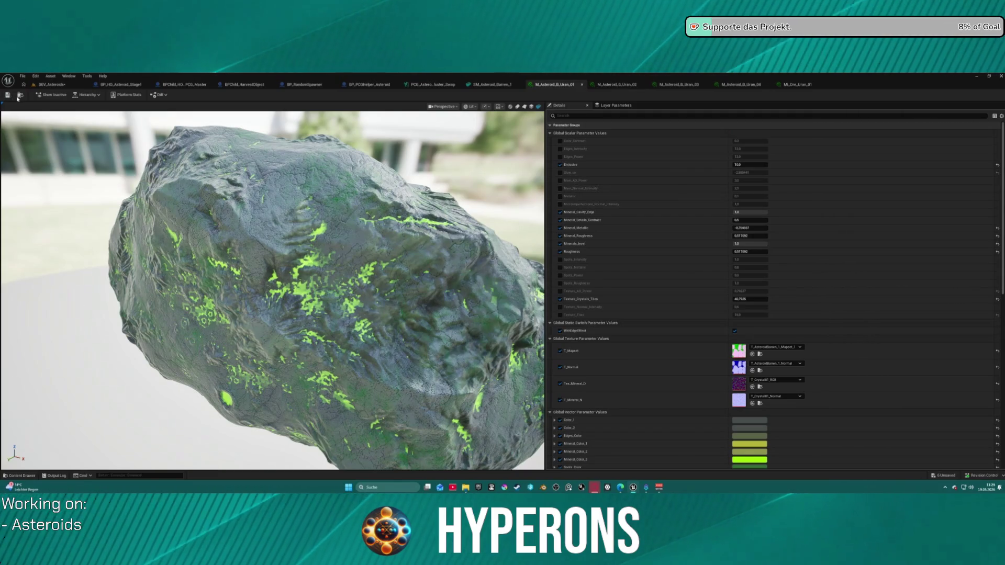
key("ctrl+Tab")
left_click(865, 394)
key("f")
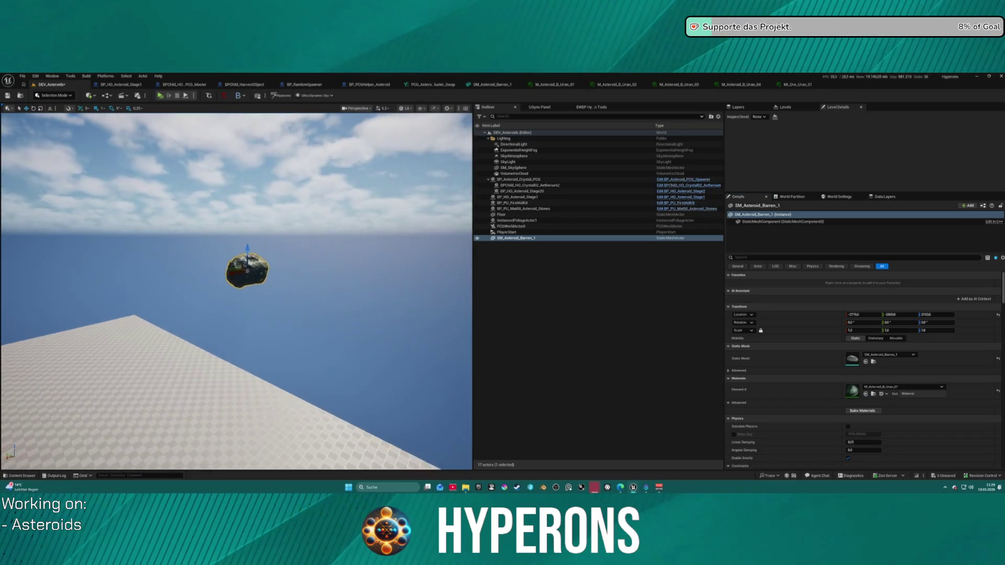
mouse_move(235, 287)
left_mouse_down()
mouse_move(246, 283)
mouse_move(225, 273)
mouse_move(241, 304)
mouse_move(230, 272)
left_mouse_up()
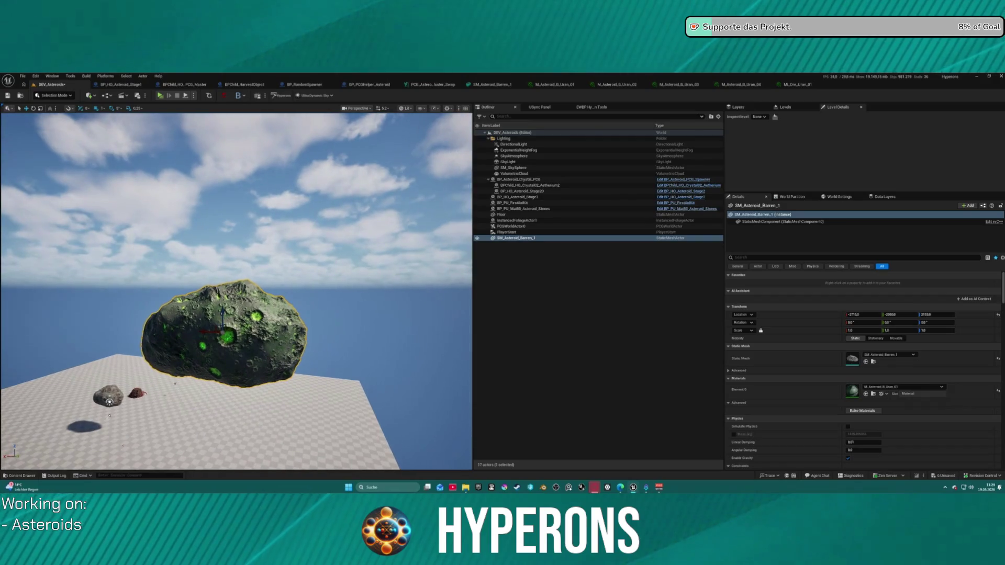
Step: Delete the Lighting folder and all its lighting actors, including DirectionalLight, from the Outliner
left_click(532, 173)
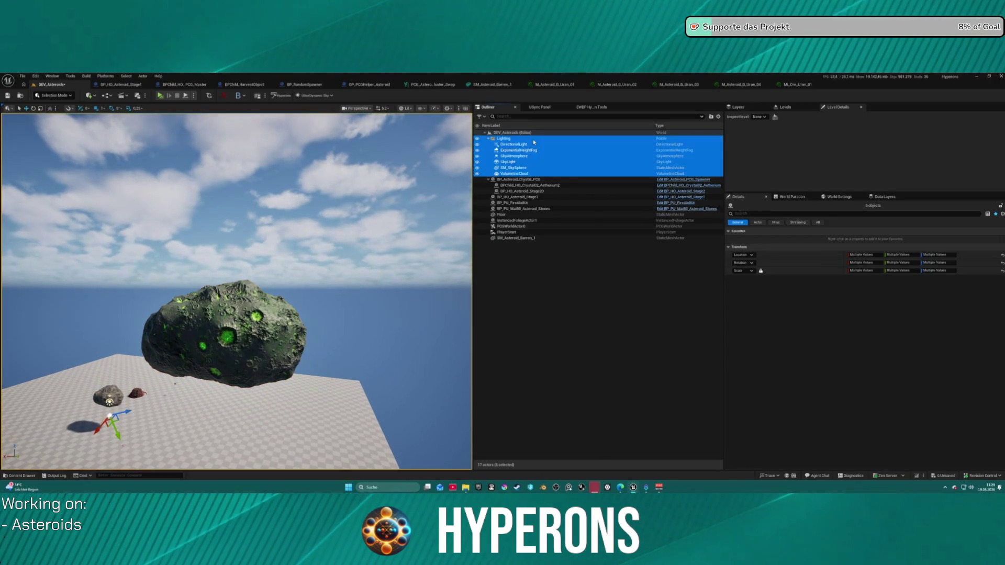
left_click(518, 138, "shift")
left_click(524, 145, "ctrl")
left_click(525, 145, "ctrl")
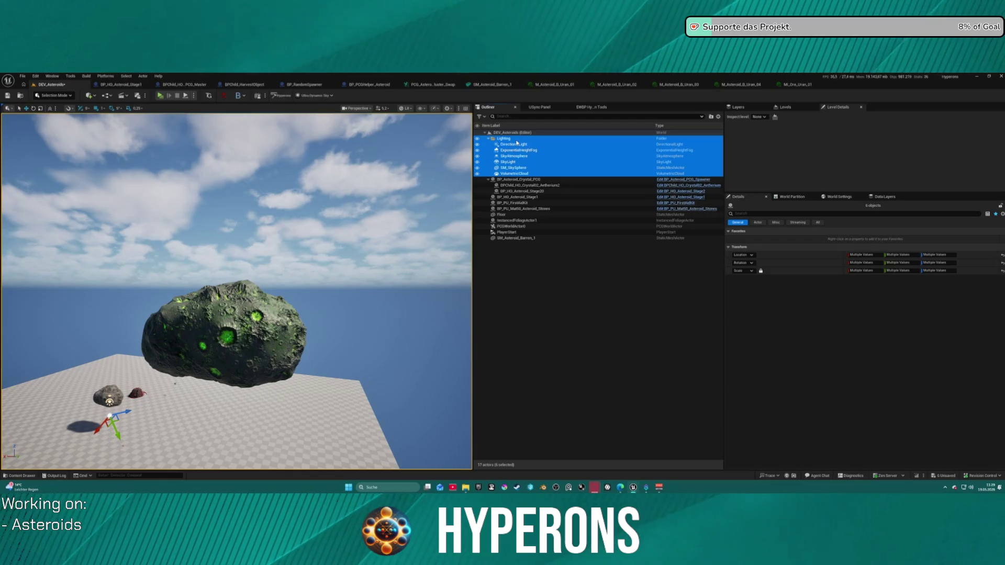
key("Delete")
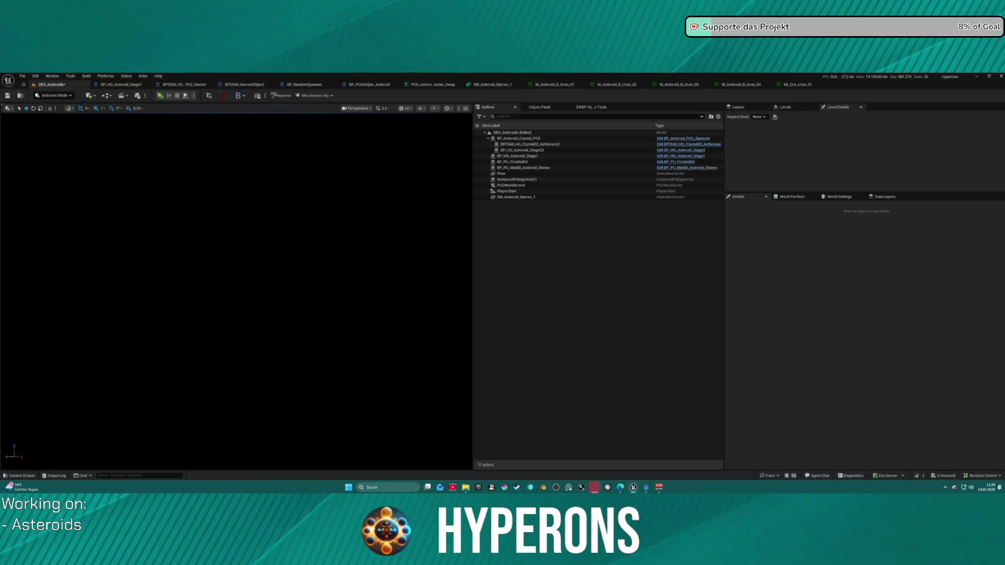
scroll(236, 291, "down", 3)
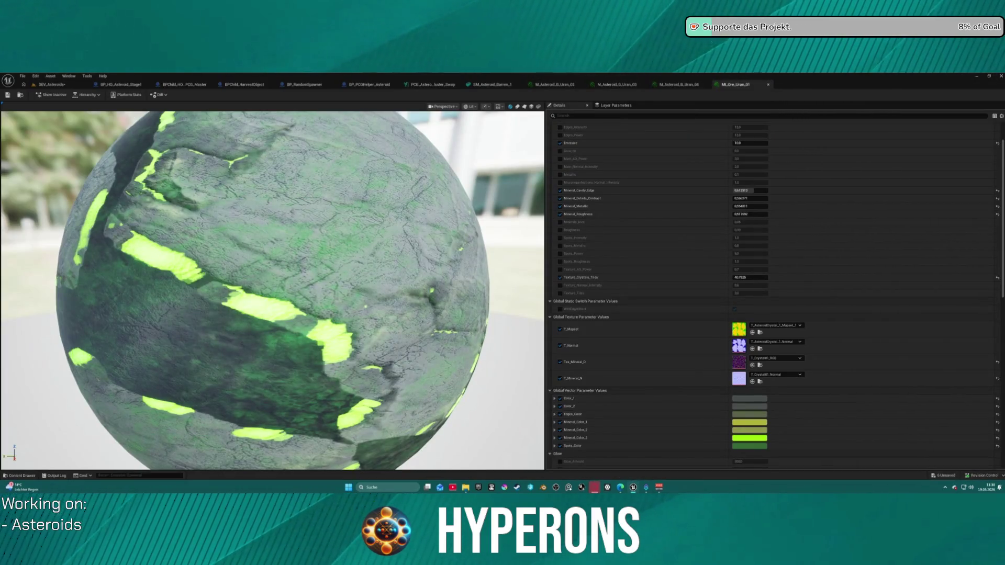
Step: Switch to the DEV_Asteroids level to see the asteroids glowing green in the dark
left_click(52, 84)
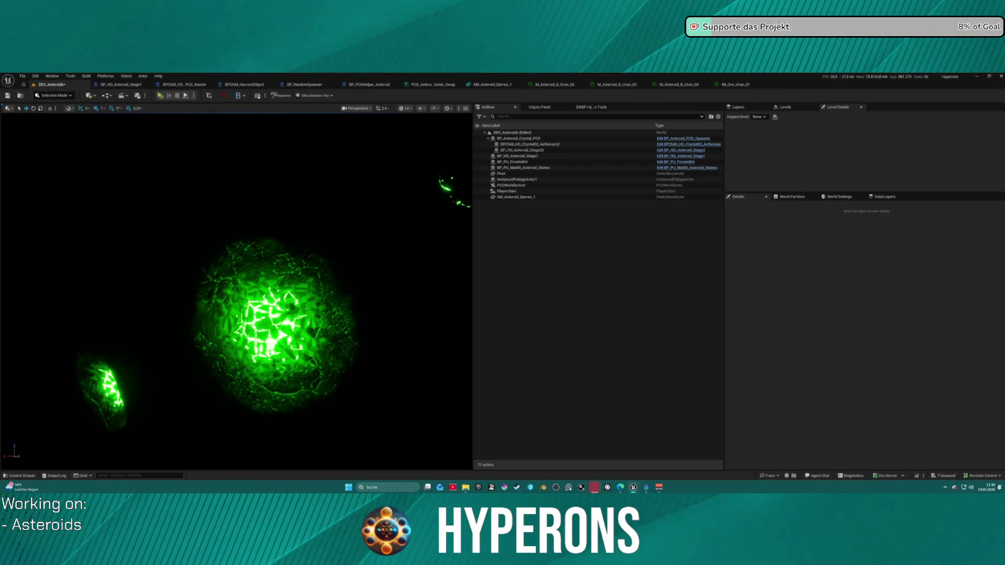
Step: Undo the Edit Texture_AO_Power change and pull the viewport camera back
key("ctrl+z")
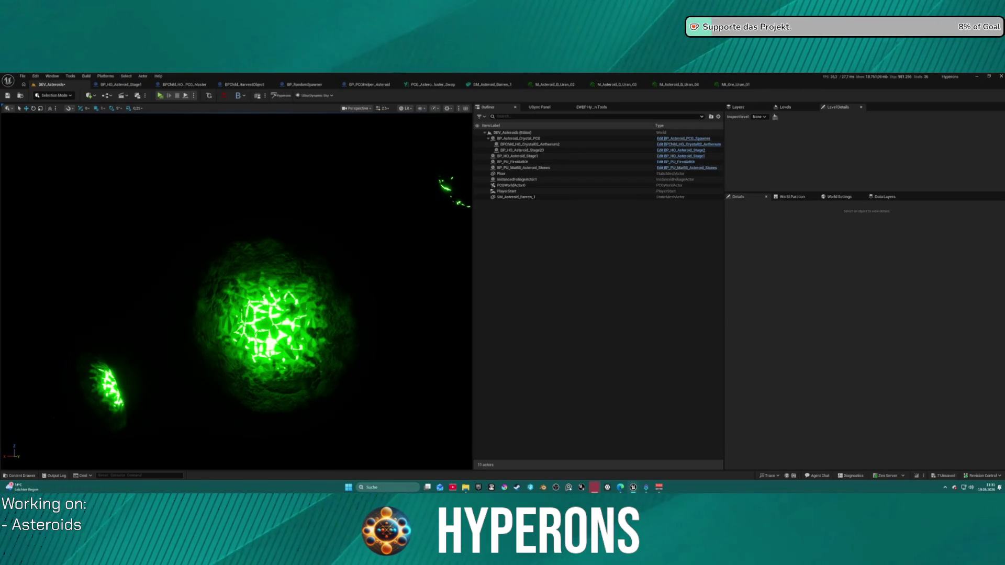
scroll(346, 290, "down", 10)
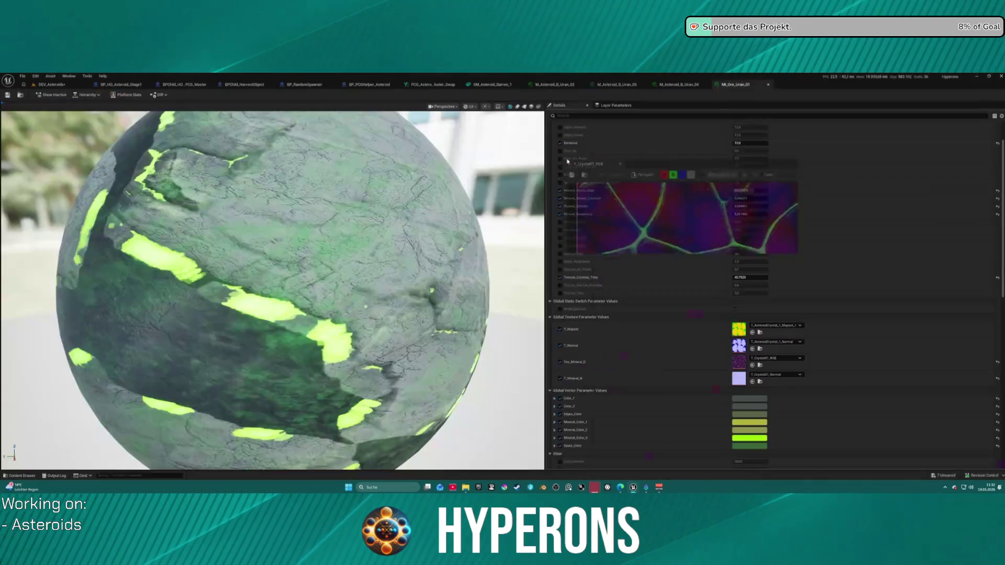
Step: Dock the floating T_Crystal01_RGB texture editor into the tab bar and adjust the preview zoom
left_click_drag(568, 160, 364, 85)
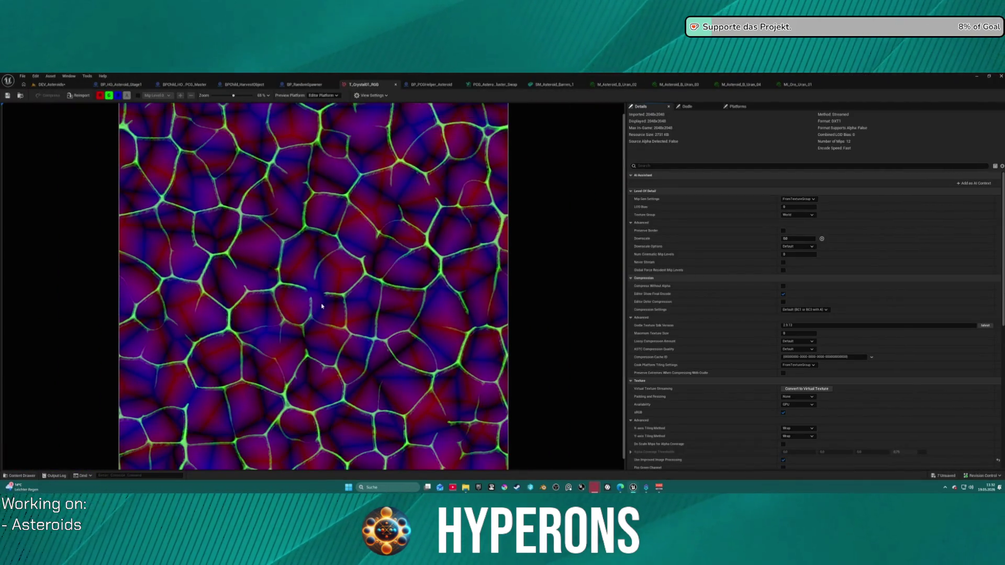
scroll(321, 305, "down", 2)
scroll(314, 305, "up", 1)
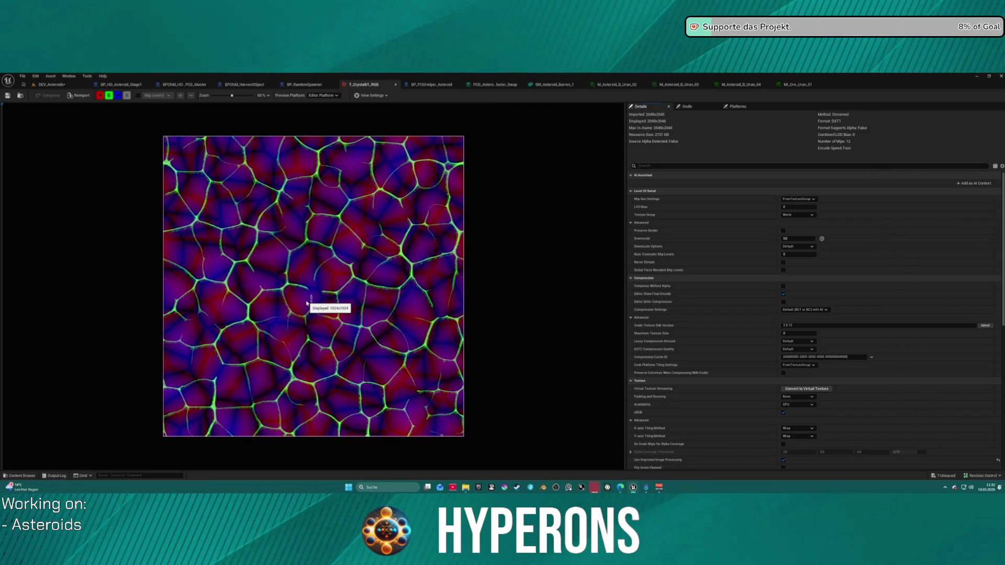